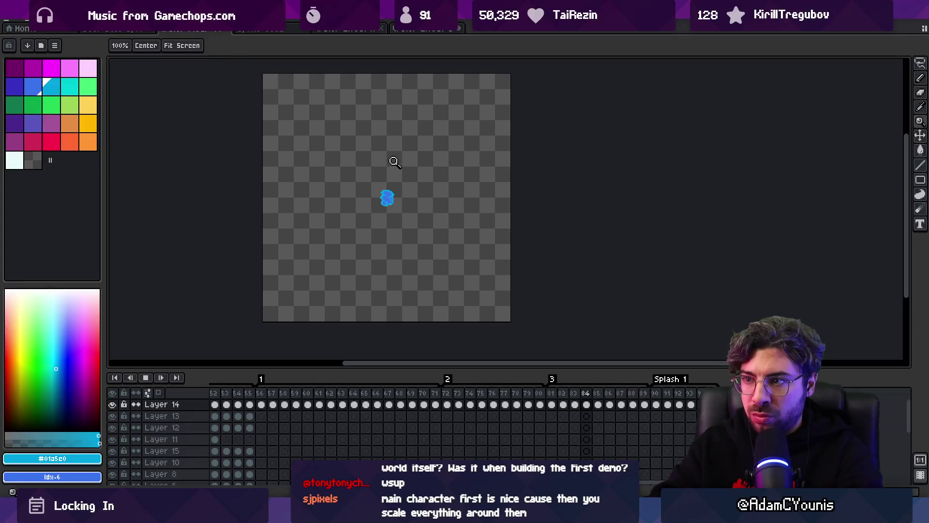
# - Zoom in closely on the splash blob
pyautogui.scroll(5, 408, 183)
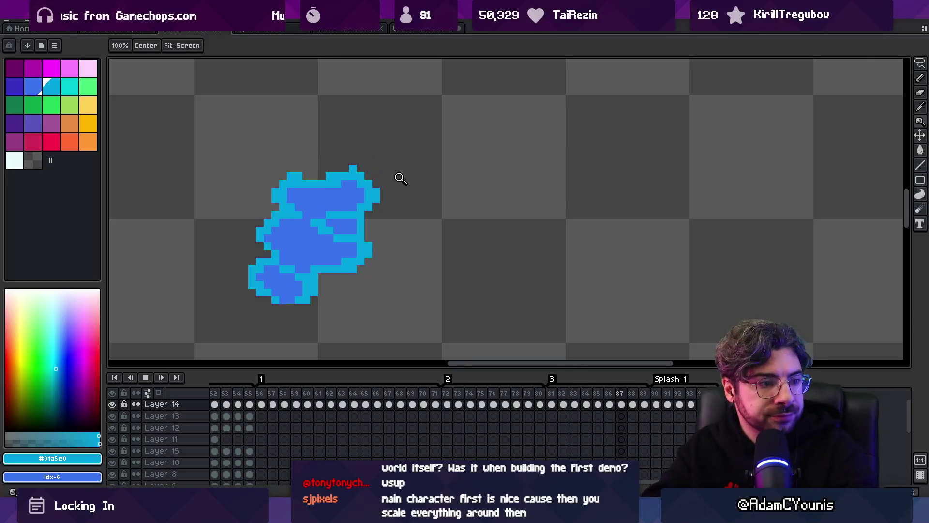
pyautogui.scroll(-3, 378, 239)
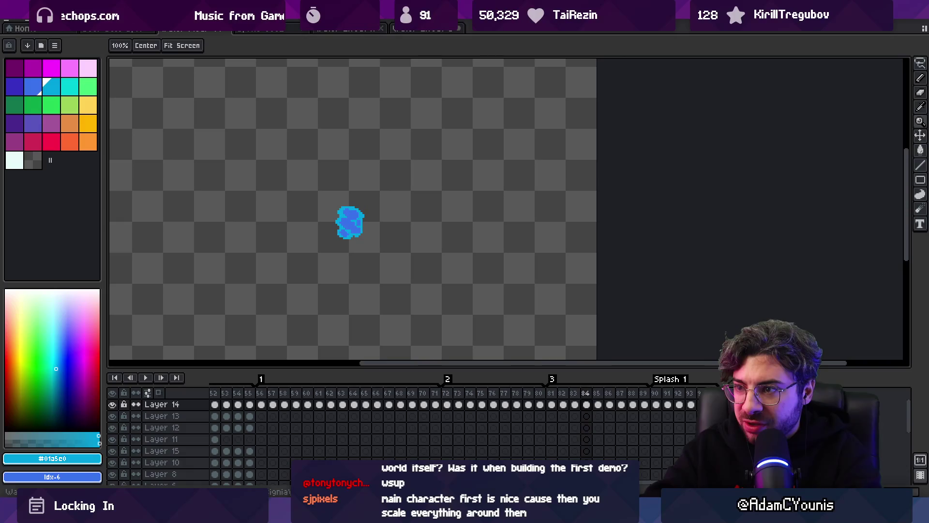
pyautogui.click(365, 239)
pyautogui.press('b')
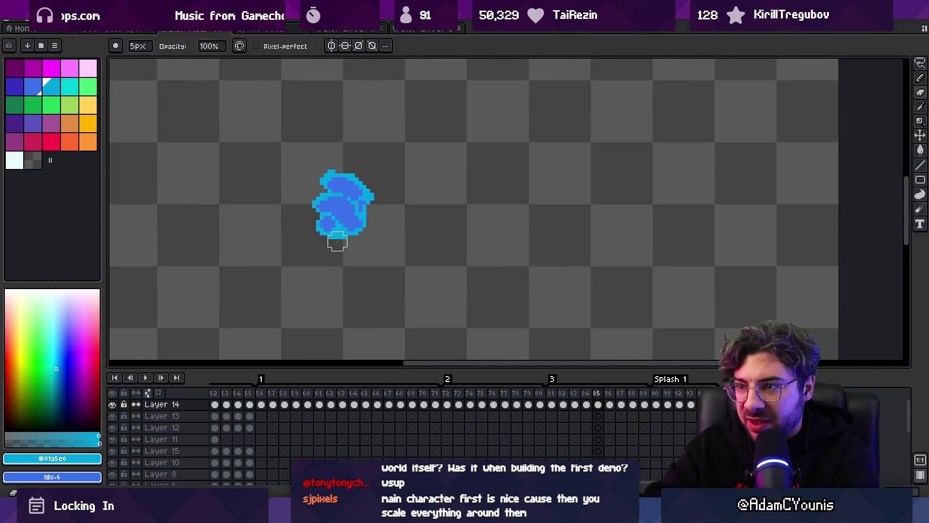
pyautogui.press('z')
pyautogui.click(342, 255)
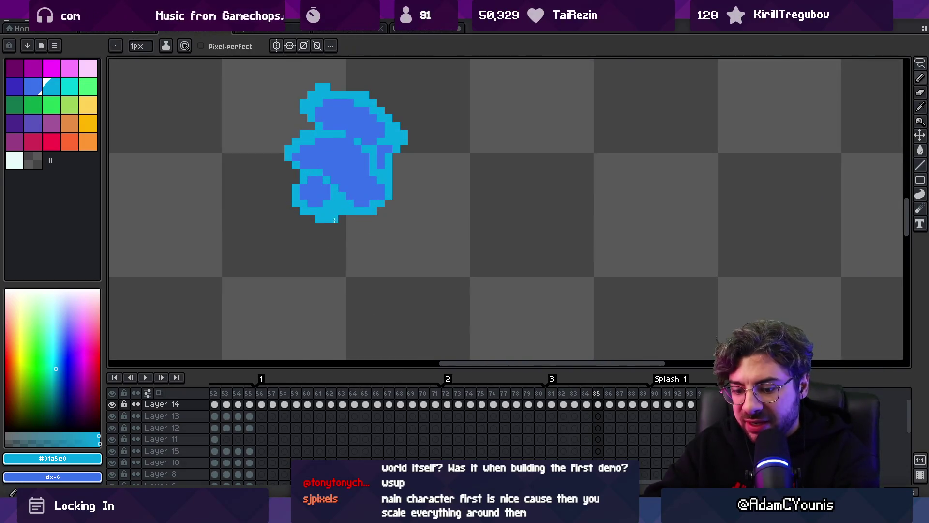
# - Erase the stray pixels below the blob and step through the neighbouring frames to check
pyautogui.press('b')
pyautogui.press('alt')
pyautogui.press('e')
pyautogui.click(351, 227)
pyautogui.press('alt')
pyautogui.press('alt')
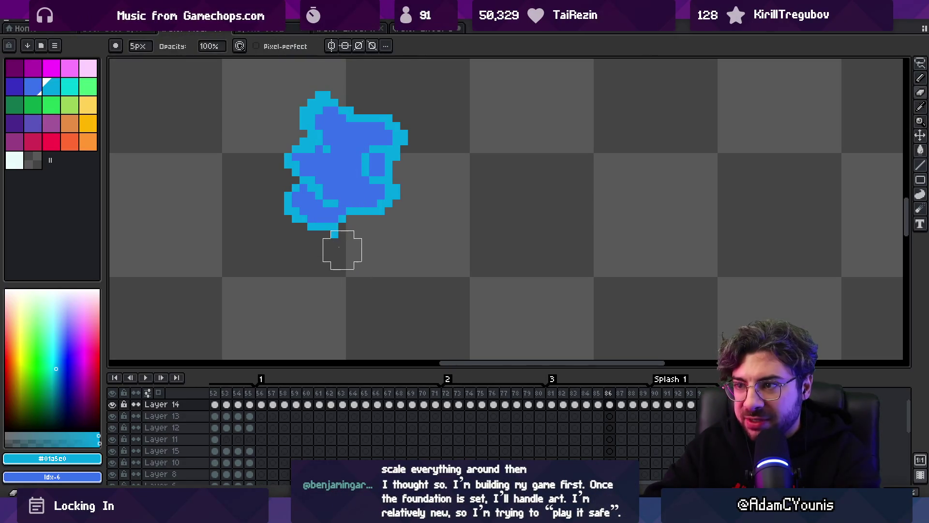
pyautogui.press('Right')
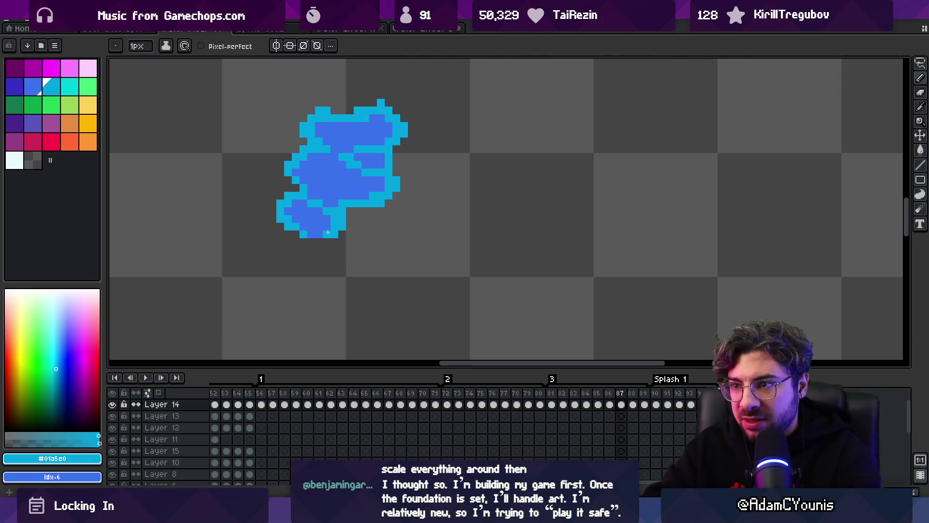
pyautogui.press('Return')
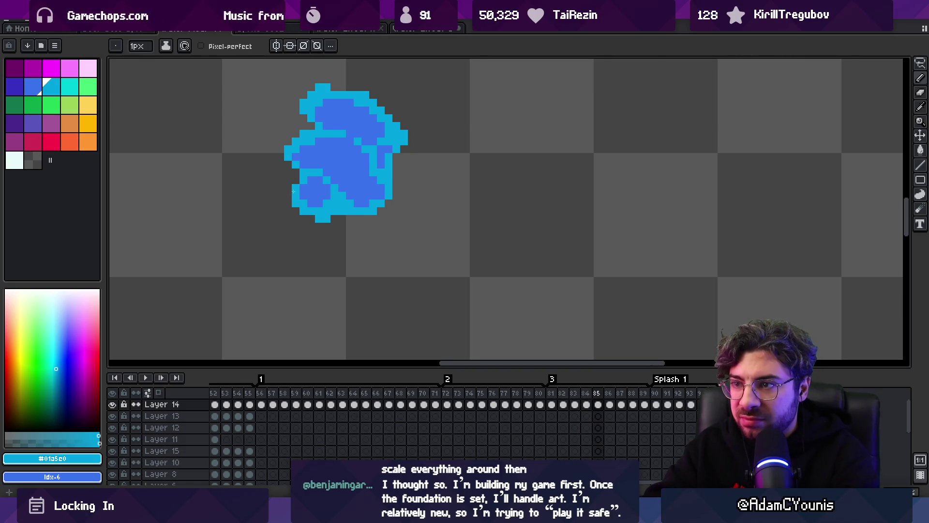
# - Select and delete the stray pixels at the blob's lower left, then sample its darker blue
pyautogui.press('m')
pyautogui.moveTo(277, 233); pyautogui.dragTo(346, 189)
pyautogui.press('Delete')
pyautogui.hotkey('ctrl', 'd')
pyautogui.press('b')
pyautogui.keyDown('alt'); pyautogui.click(330, 161); pyautogui.keyUp('alt')
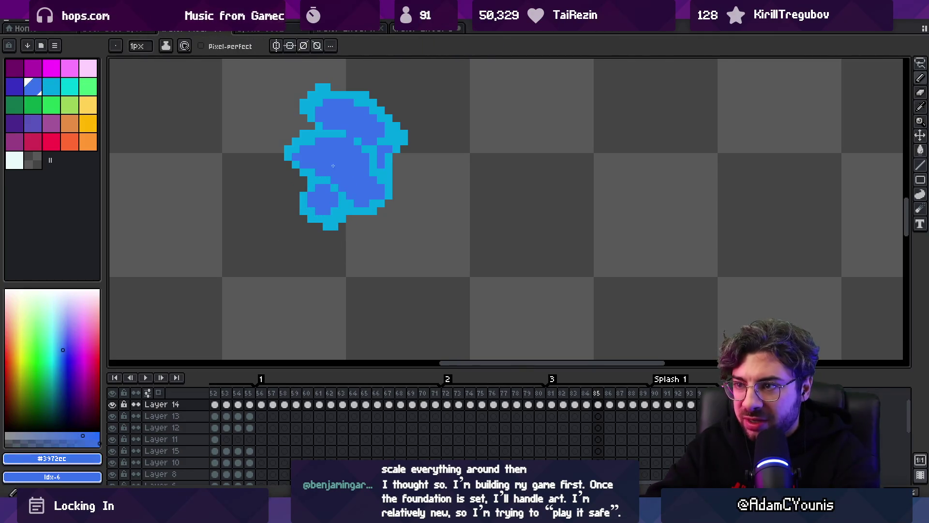
# - Play the splash and step back through frames 84 to 81 to check the motion
pyautogui.press('z')
pyautogui.scroll(-4, 310, 121)
pyautogui.press('Return')
pyautogui.scroll(-1, 394, 114)
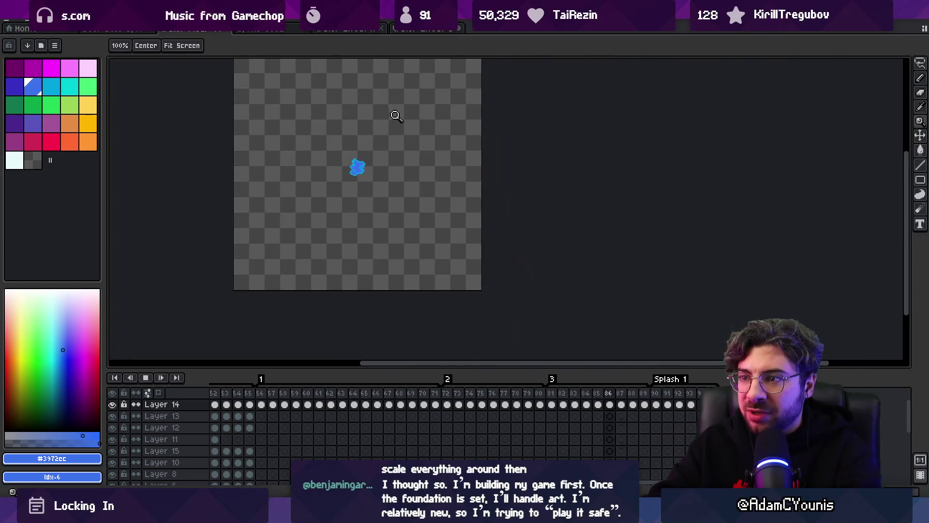
pyautogui.scroll(4, 390, 165)
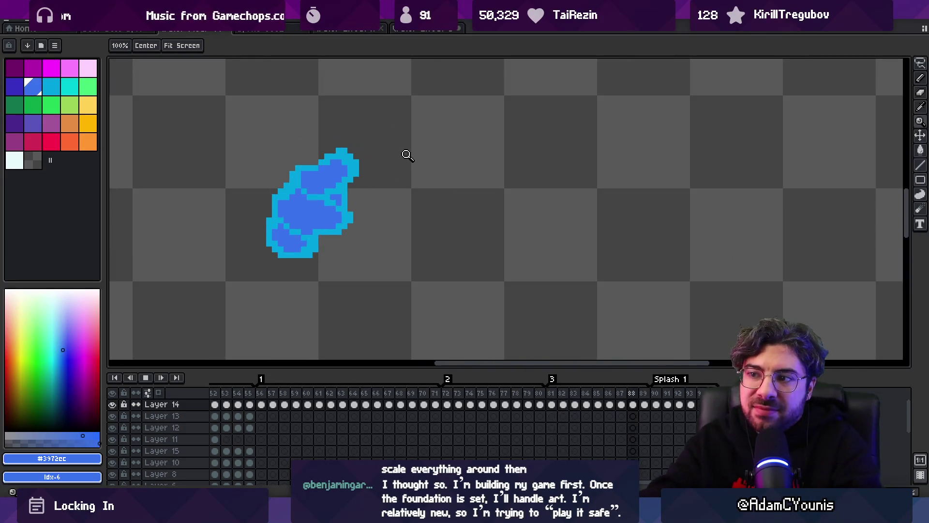
pyautogui.press('Return')
pyautogui.press('Right')
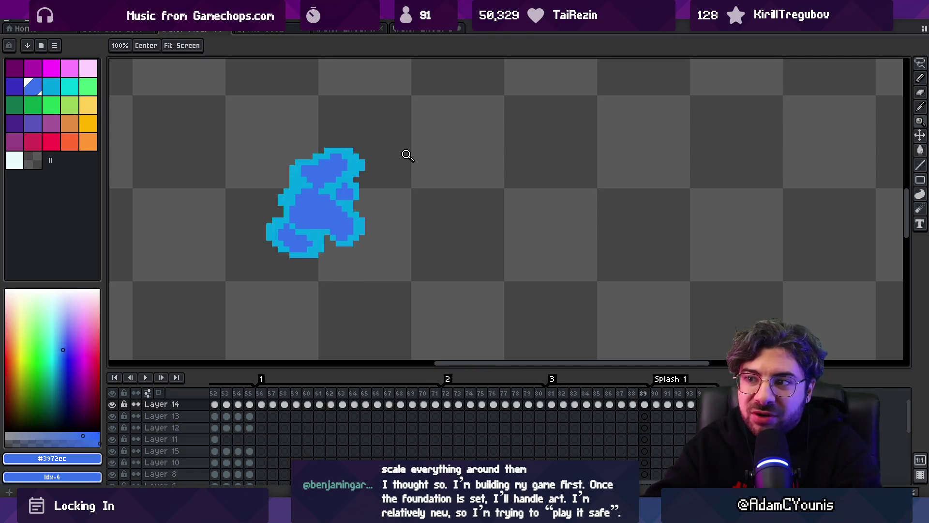
pyautogui.press('Left')
pyautogui.press('Left')
pyautogui.press('Left')
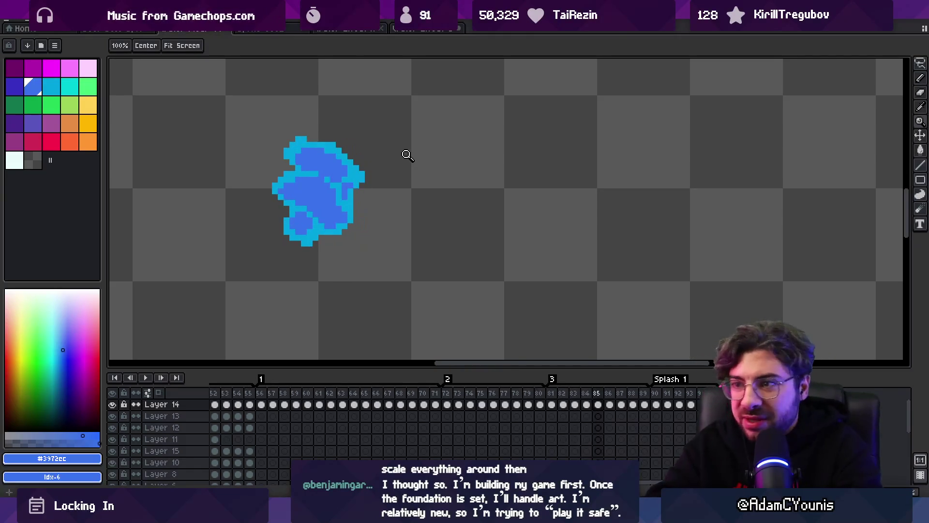
pyautogui.press('Left')
pyautogui.press('Left')
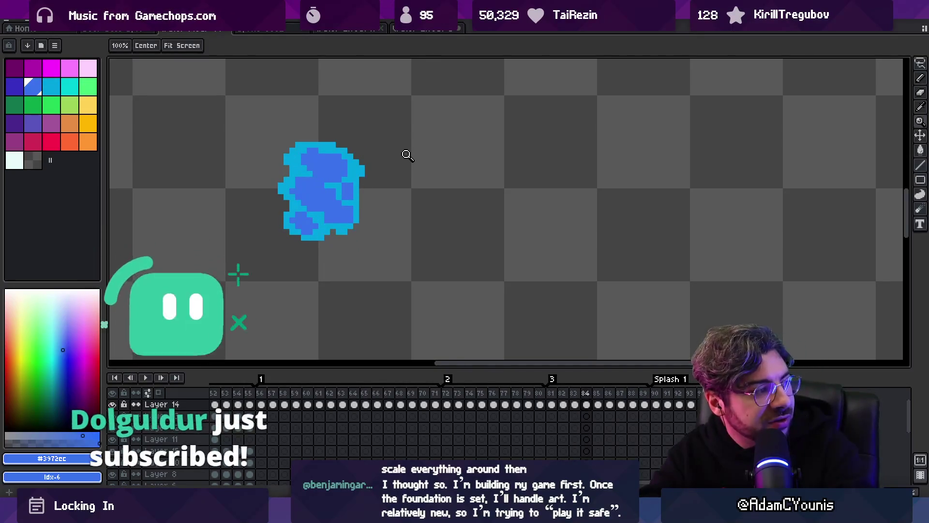
pyautogui.press('Return')
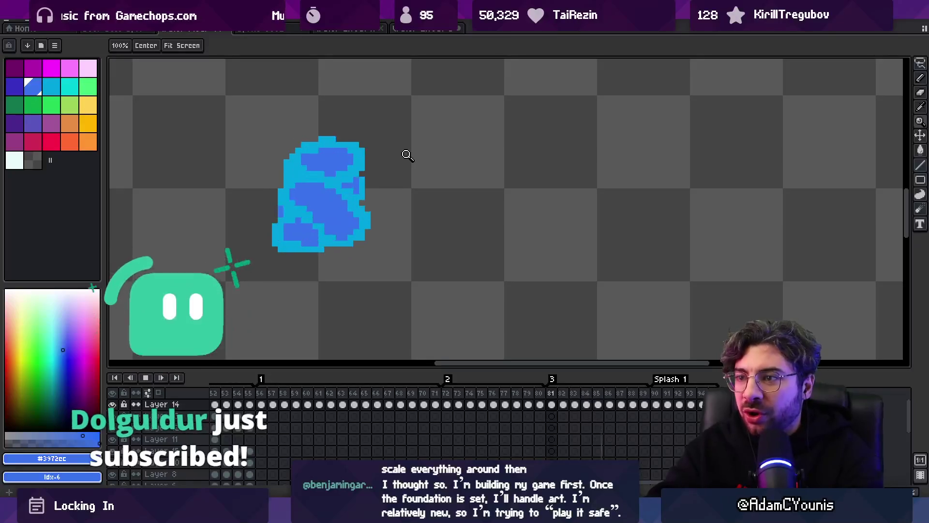
pyautogui.press('Return')
pyautogui.press('Left')
pyautogui.press('Left')
pyautogui.press('Left')
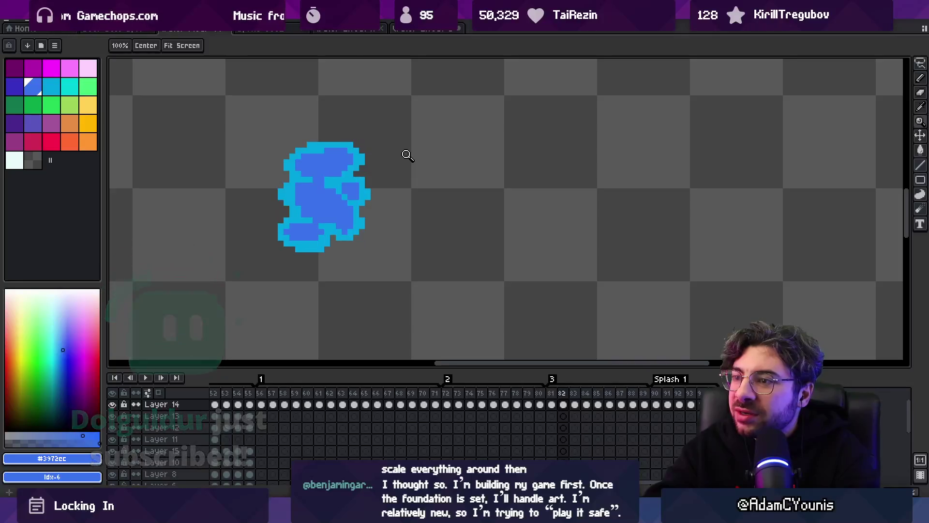
# - Sample the cyan outline and darker blue colours, then replay the animation
pyautogui.press('b')
pyautogui.keyDown('alt'); pyautogui.click(357, 180); pyautogui.keyUp('alt')
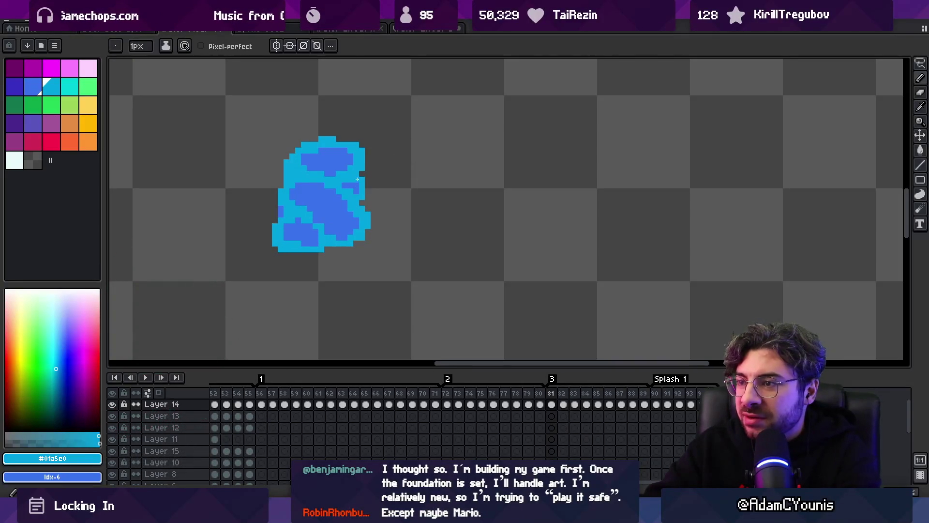
pyautogui.press('e')
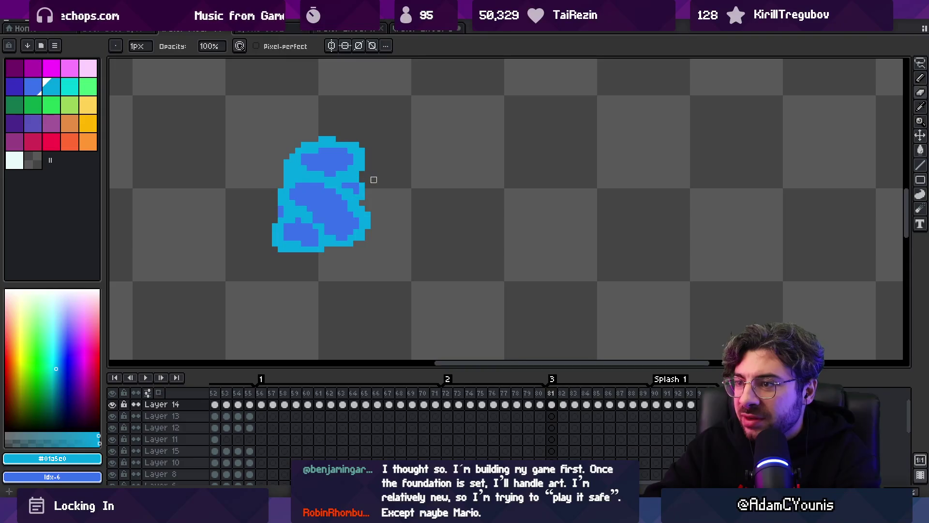
pyautogui.keyDown('alt'); pyautogui.click(355, 197); pyautogui.keyUp('alt')
pyautogui.press('b')
pyautogui.press('Return')
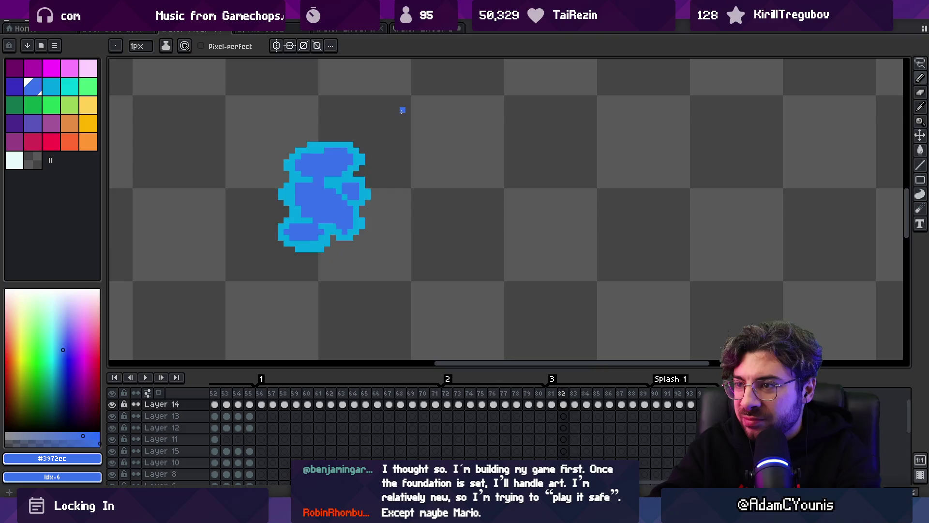
pyautogui.scroll(2, 348, 187)
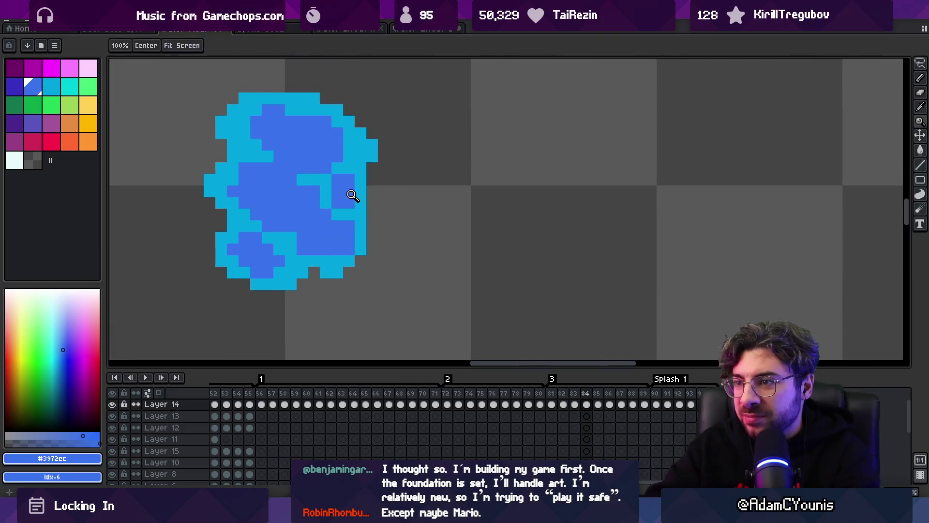
# - Add a sampled cyan pixel on the blob's right edge
pyautogui.keyDown('alt'); pyautogui.click(362, 182); pyautogui.keyUp('alt')
pyautogui.click(370, 200)
pyautogui.press('z')
pyautogui.scroll(-5, 310, 145)
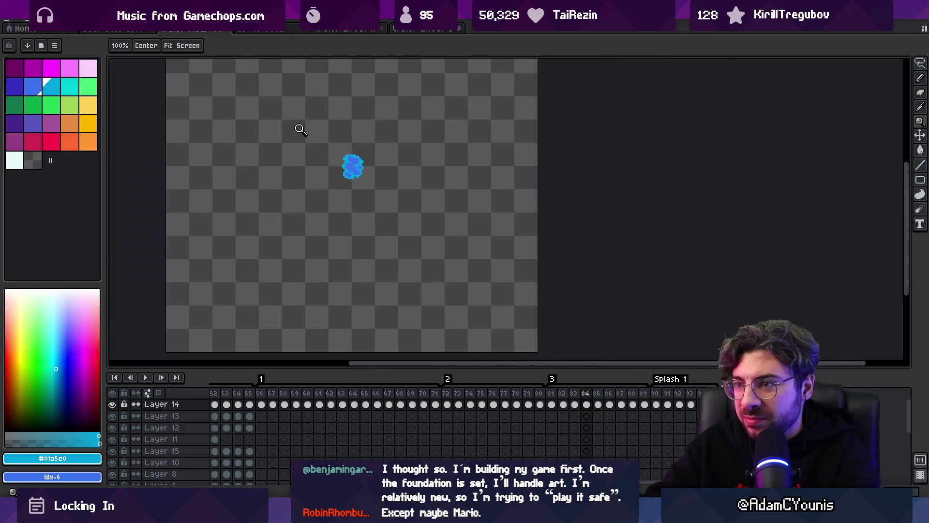
# - Replay the splash, stop at frame 81, and select frames from 73 onward in the timeline
pyautogui.press('Return')
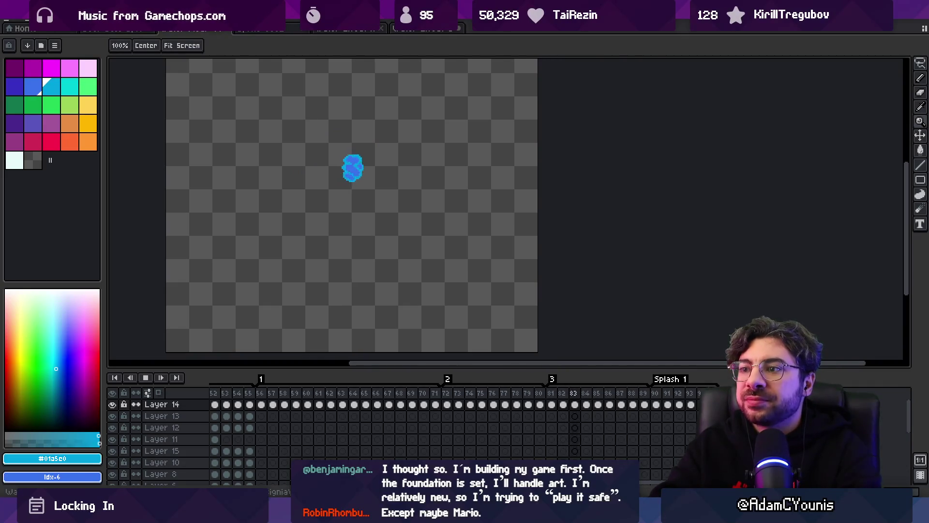
pyautogui.press('Return')
pyautogui.moveTo(464, 385)
pyautogui.mouseDown()
pyautogui.moveTo(498, 392)
pyautogui.moveTo(372, 393)
pyautogui.moveTo(643, 378)
pyautogui.moveTo(538, 396)
pyautogui.moveTo(353, 403)
pyautogui.moveTo(409, 393)
pyautogui.moveTo(589, 394)
pyautogui.mouseUp()
pyautogui.scroll(3, 373, 174)
# - Clear the frame selection and step through frames 85–89, looping back to 81
pyautogui.press('b')
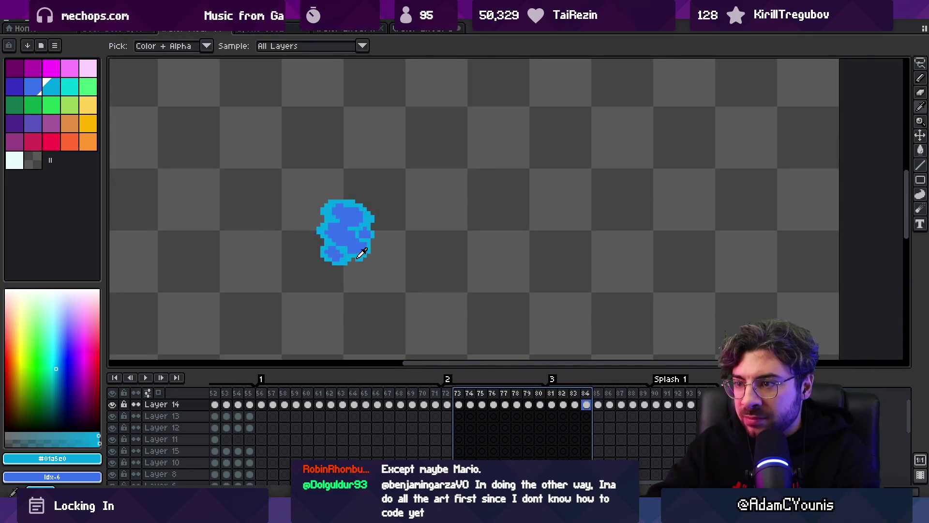
pyautogui.press('Escape')
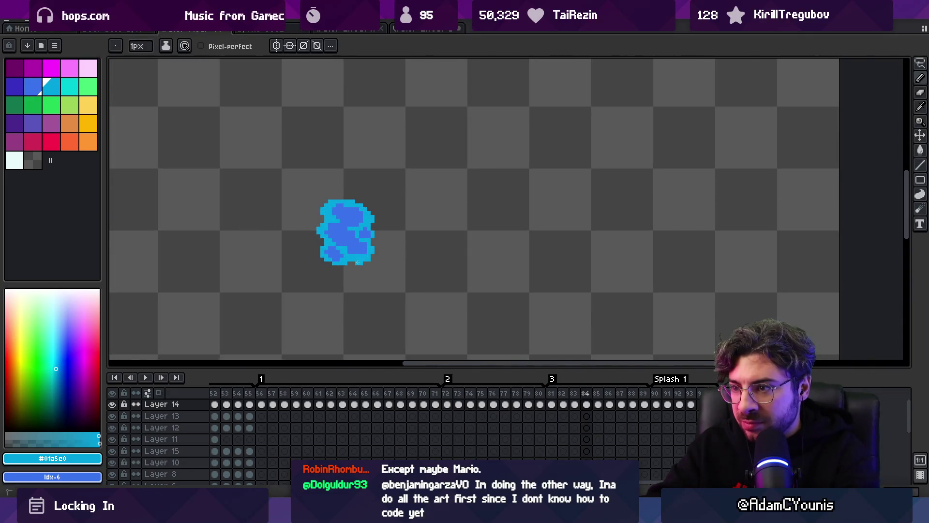
pyautogui.press('Right')
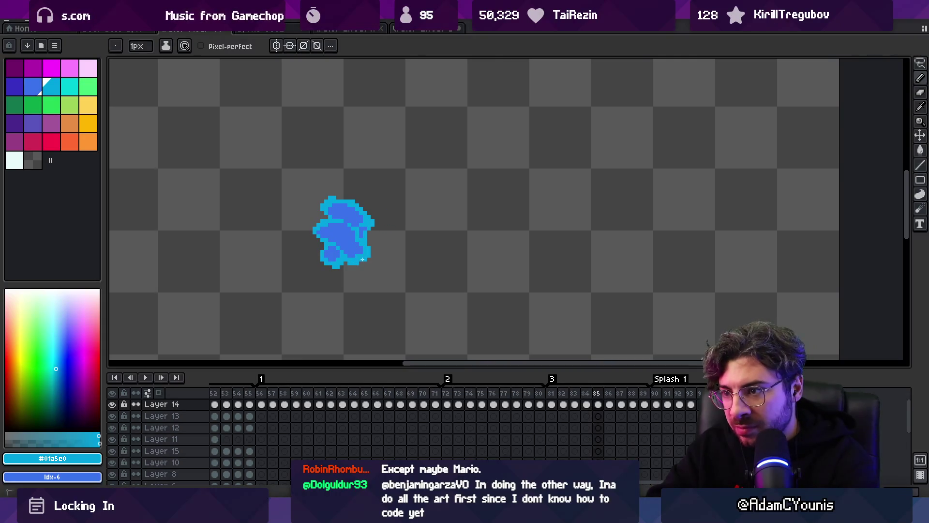
pyautogui.press('Right')
pyautogui.press('Right')
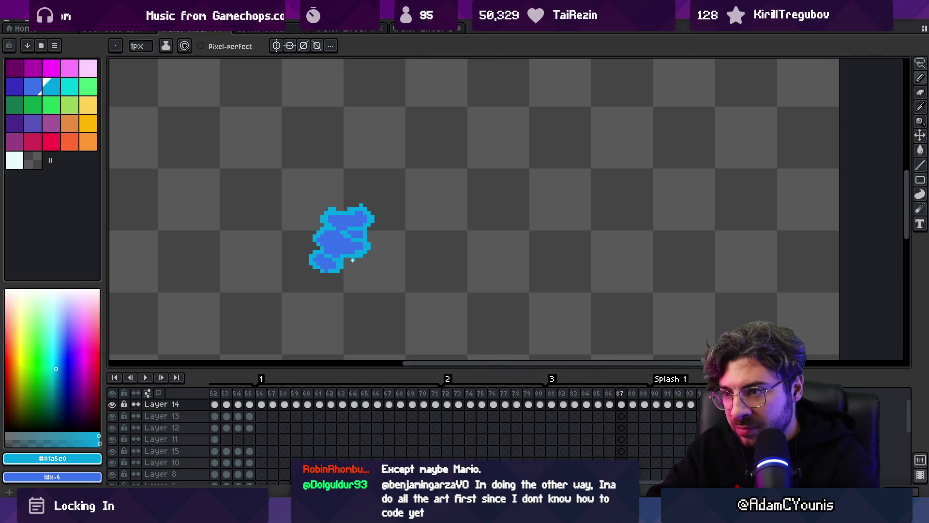
pyautogui.press('Right')
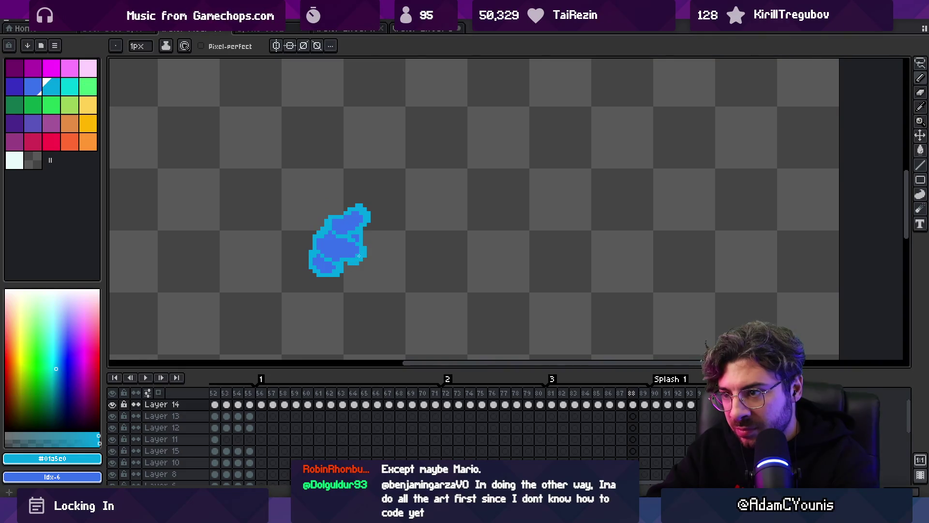
pyautogui.press('Right')
pyautogui.press('Right')
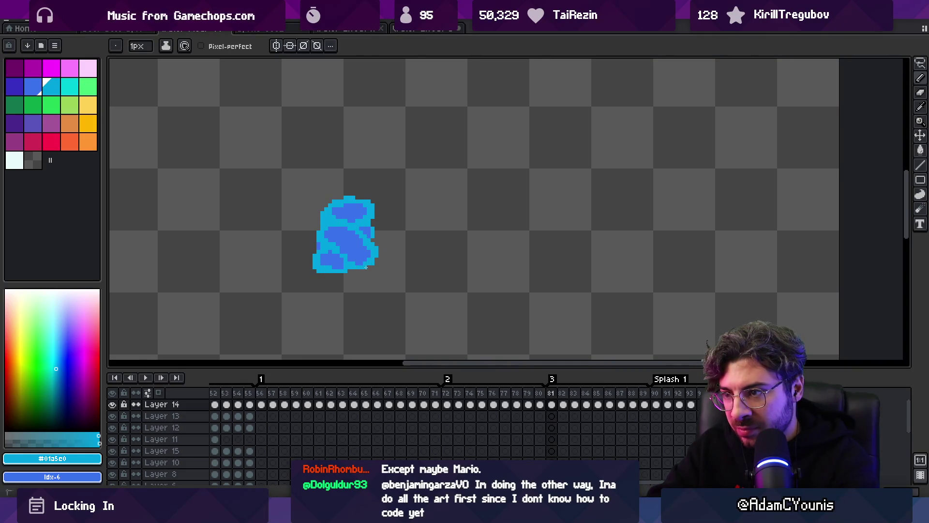
pyautogui.press('Right')
pyautogui.press('Right')
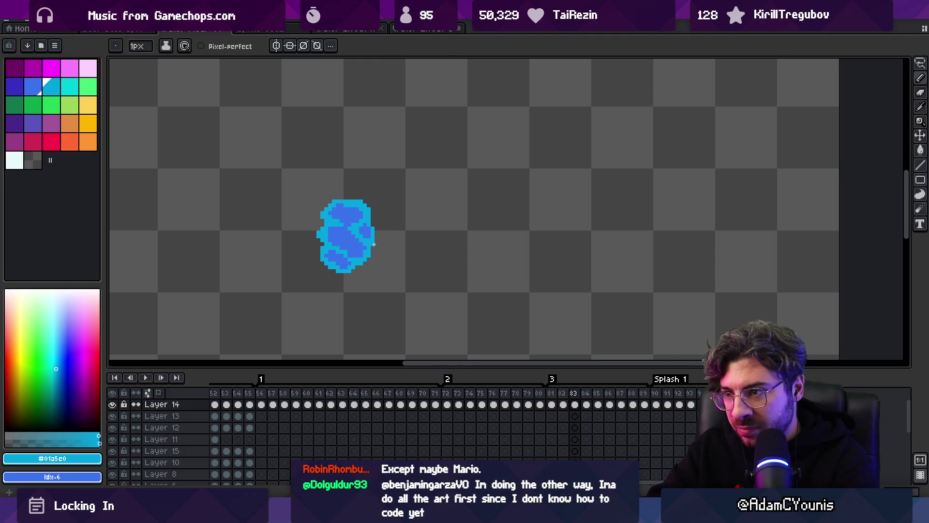
pyautogui.press('Left')
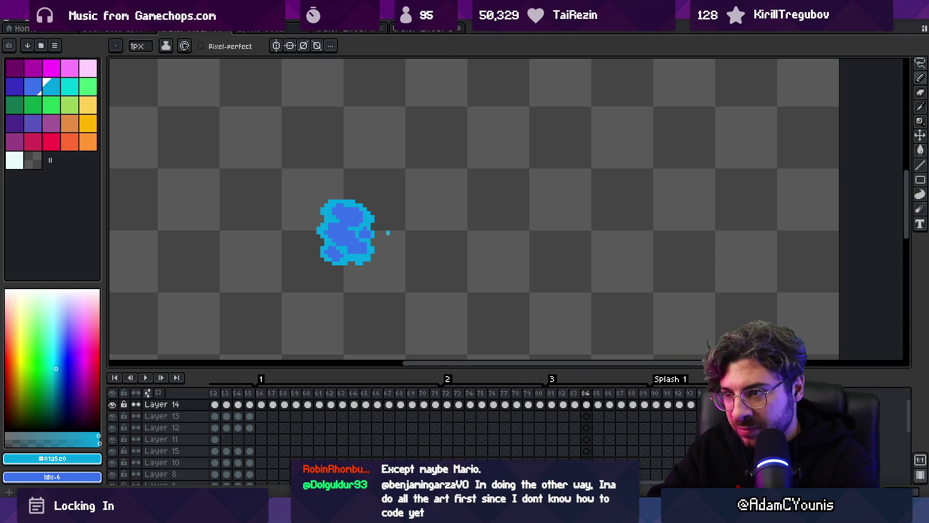
# - Review frames 84–89 again, return to frame 84, then zoom out and play the loop
pyautogui.press('Right')
pyautogui.press('Right')
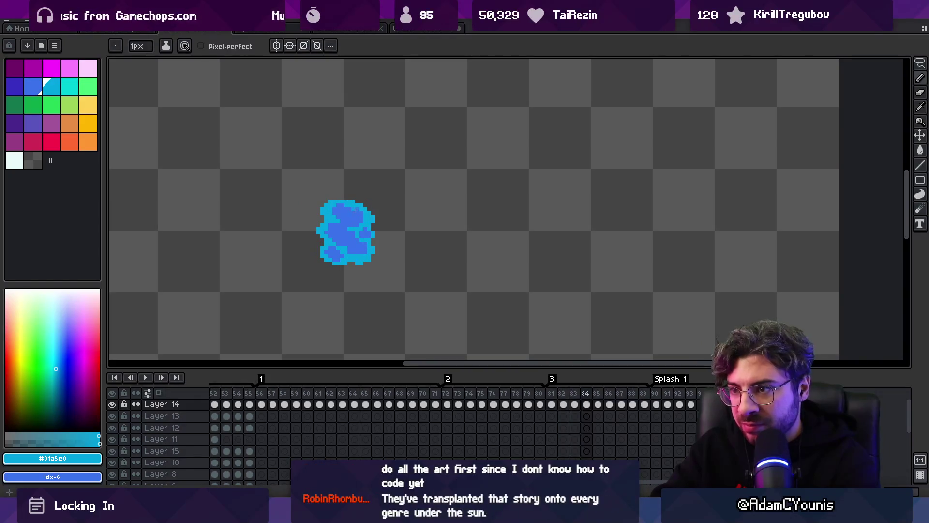
pyautogui.press('Right')
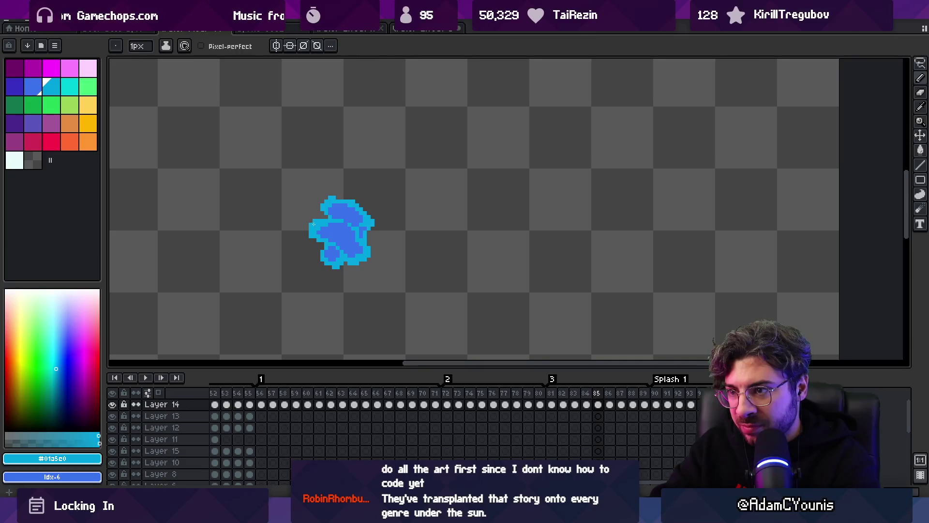
pyautogui.press('Right')
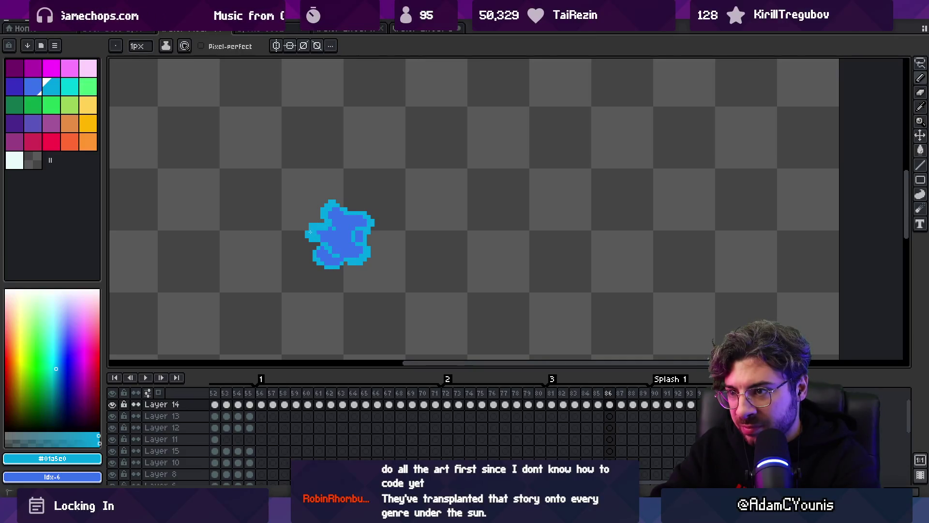
pyautogui.press('Right')
pyautogui.press('Right')
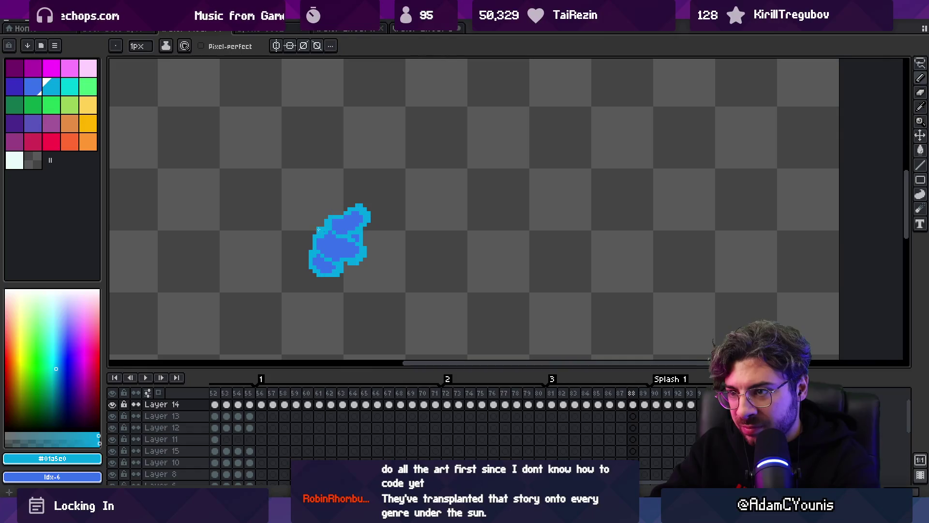
pyautogui.press('Right')
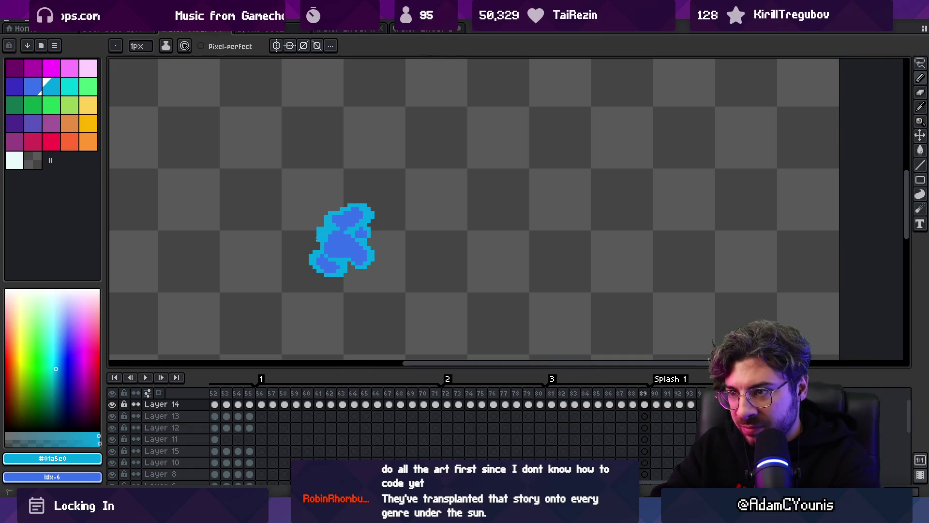
pyautogui.press('Right')
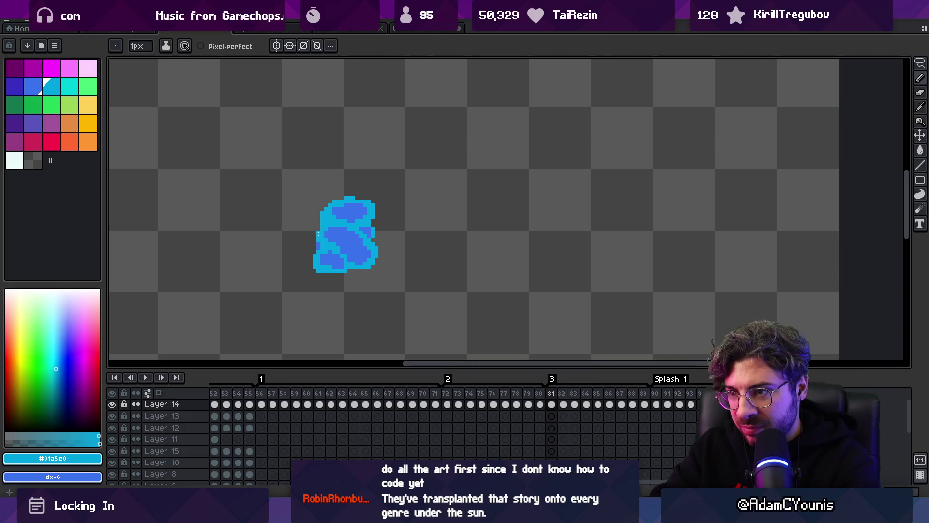
pyautogui.press('Right')
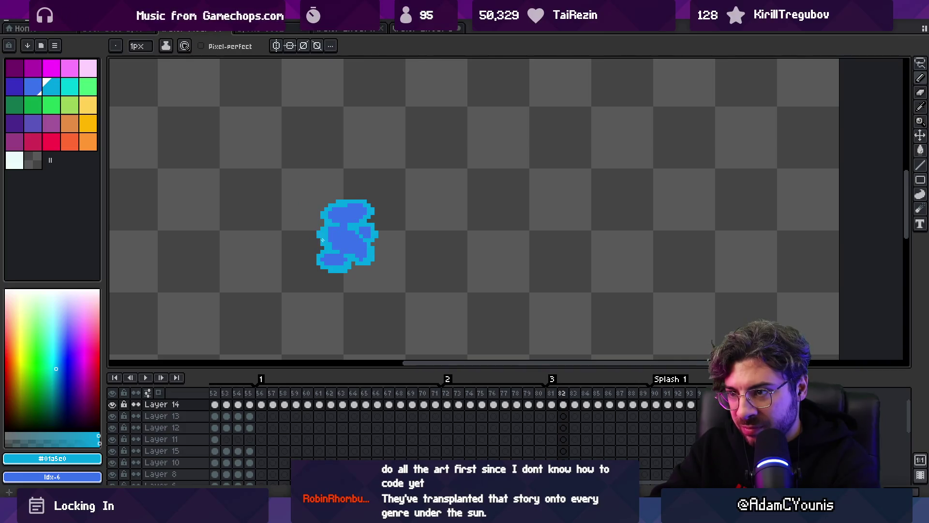
pyautogui.press('Right')
pyautogui.press('Right')
pyautogui.press('Right')
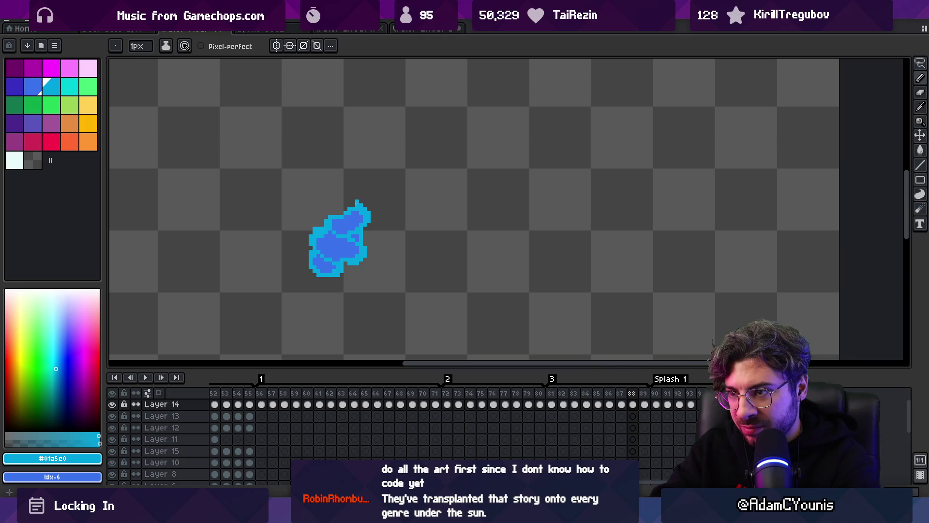
pyautogui.press('Left')
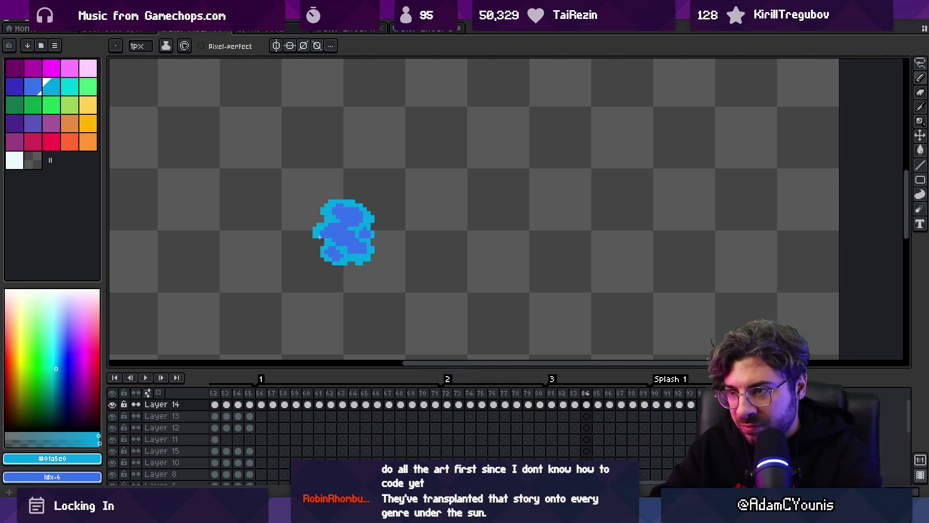
pyautogui.press('z')
pyautogui.scroll(-2, 322, 180)
pyautogui.press('Return')
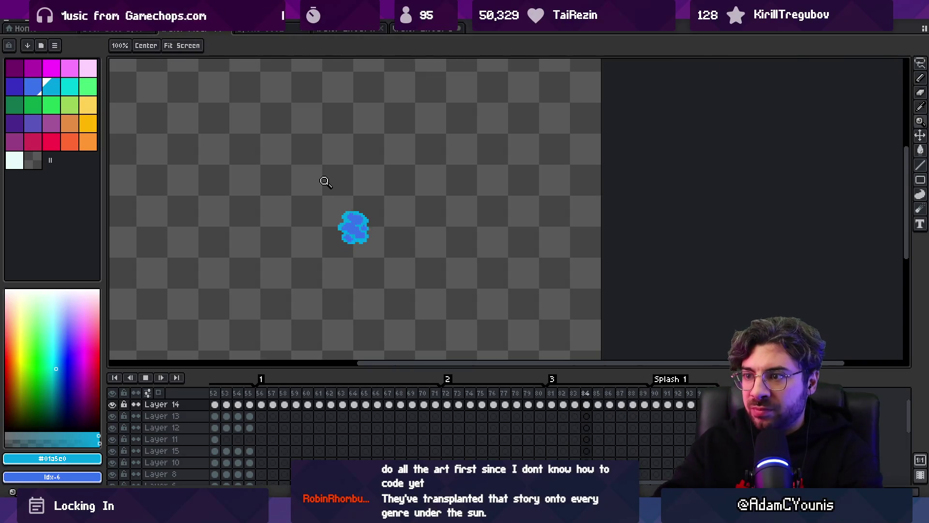
pyautogui.scroll(-1, 354, 218)
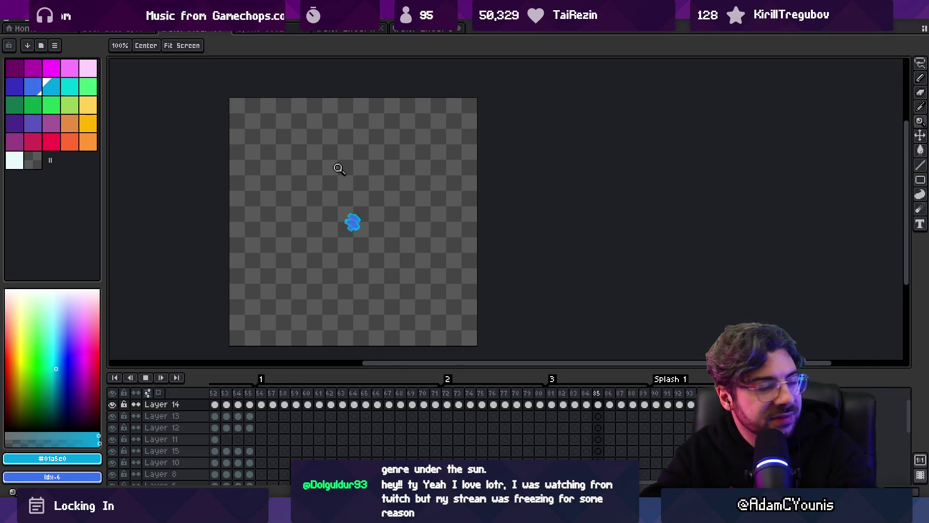
pyautogui.press('space')
pyautogui.scroll(4, 348, 229)
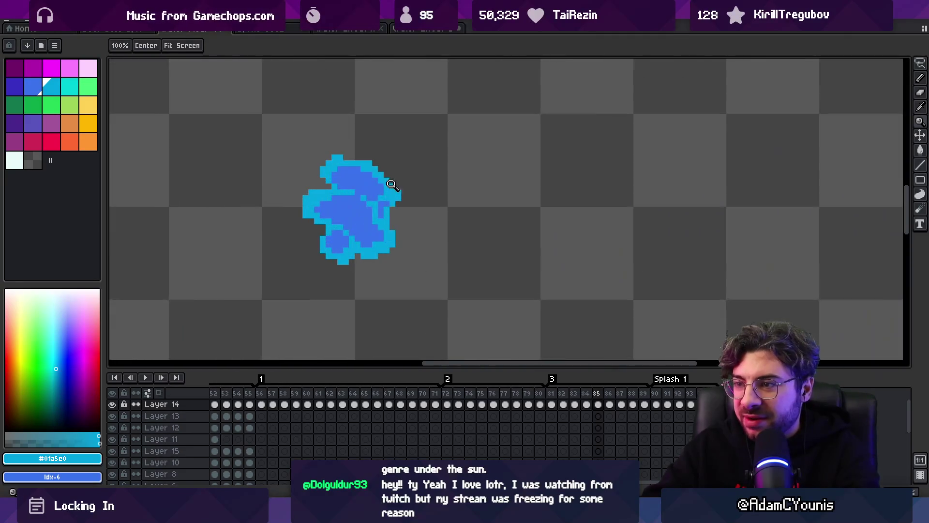
pyautogui.press('space')
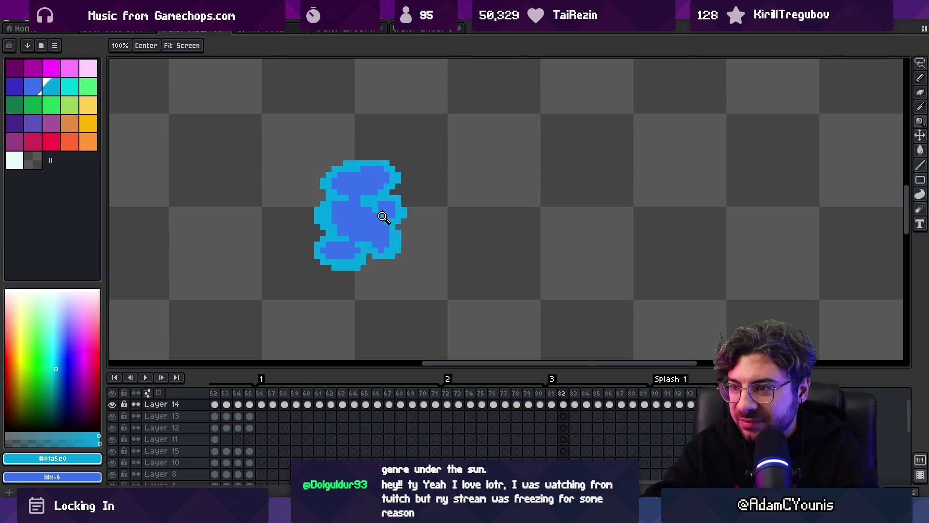
# - Sample the sprite's dark blue and repaint the blob's shading
pyautogui.press('b')
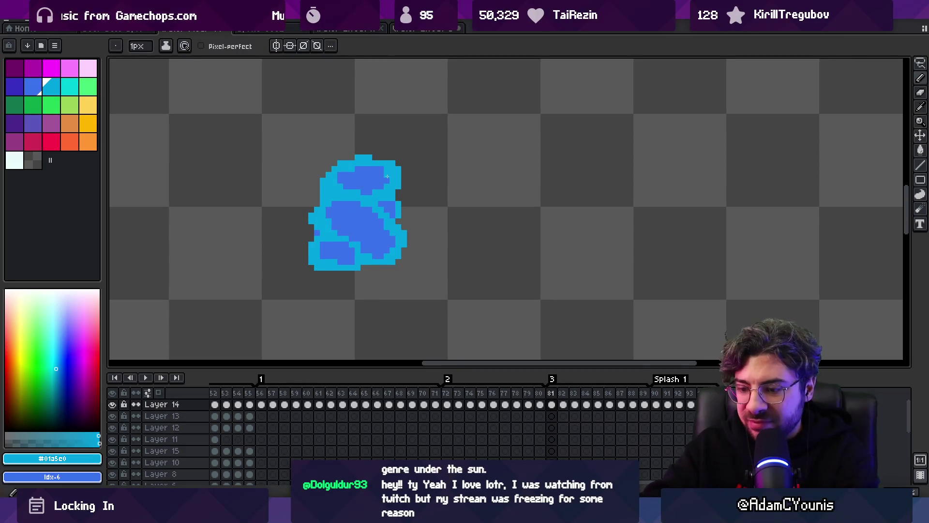
pyautogui.press('m')
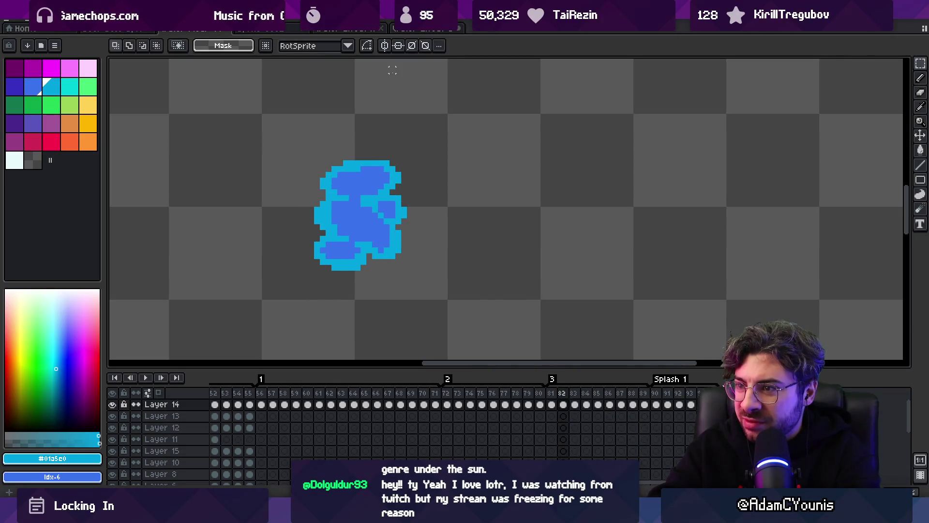
pyautogui.press('i')
pyautogui.click(358, 210)
pyautogui.press('b')
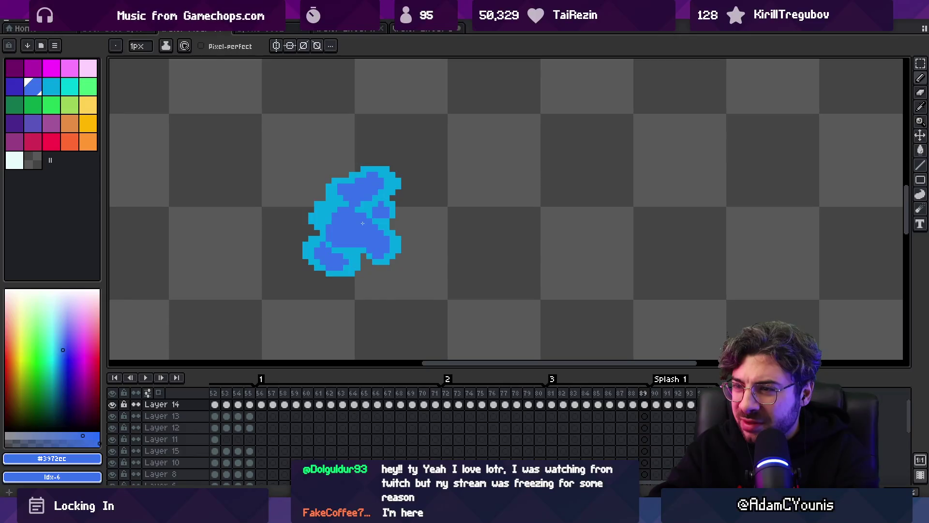
pyautogui.press('q')
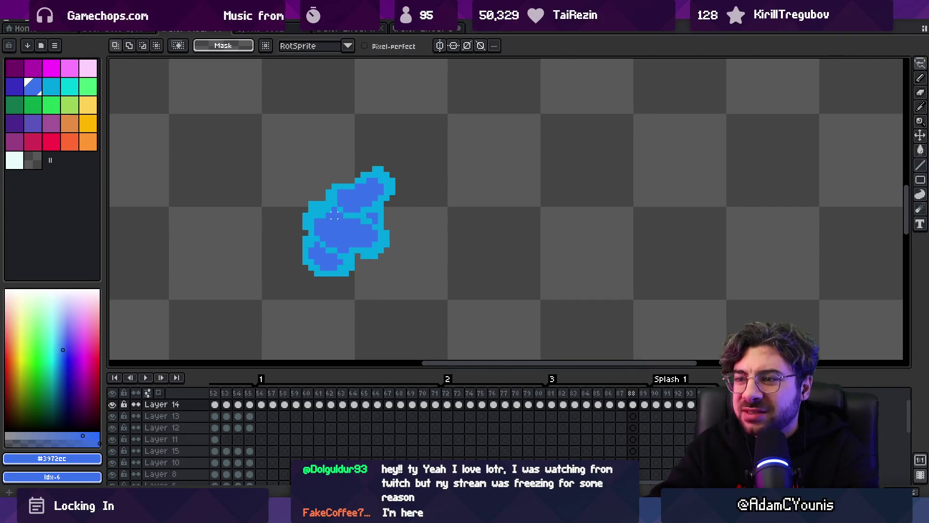
pyautogui.press('b')
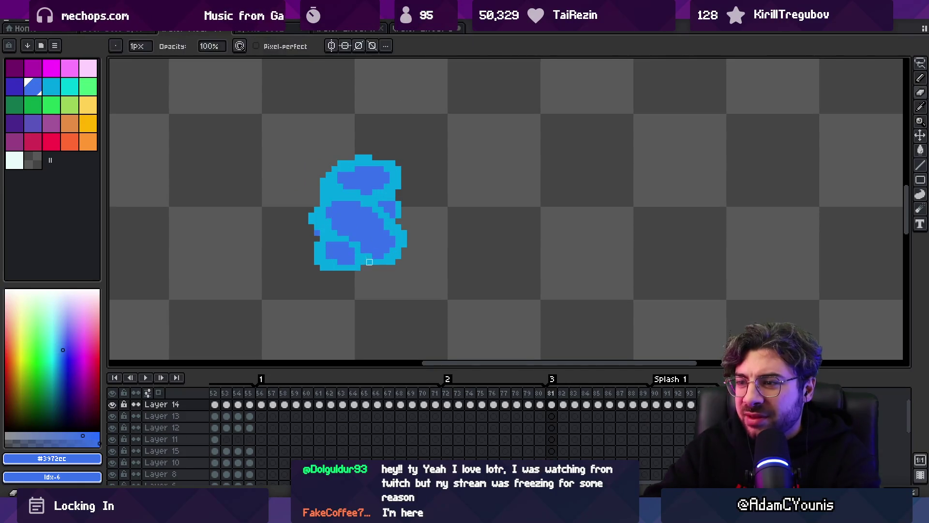
# - Shift a 4x5-pixel chunk at the blob's bottom and touch it up with cyan and #3972cc
pyautogui.keyDown('alt'); pyautogui.click(355, 260); pyautogui.keyUp('alt')
pyautogui.press('e')
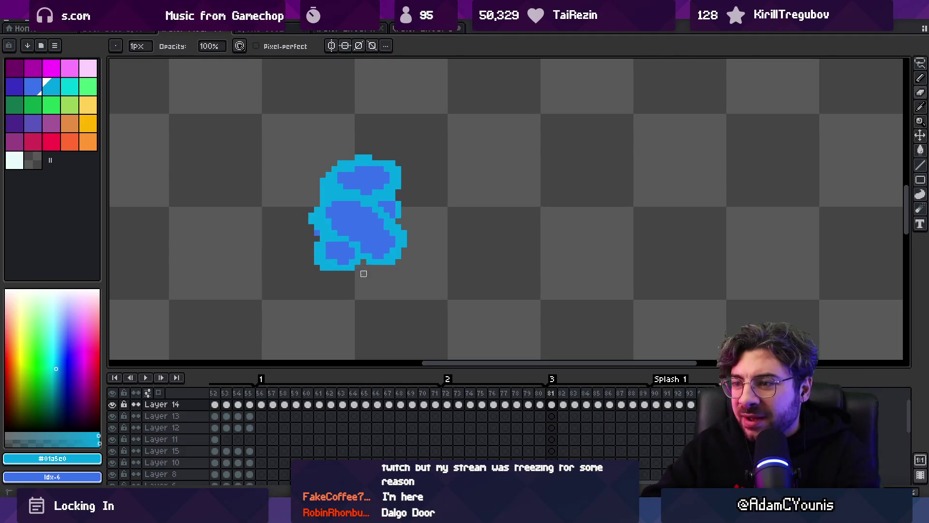
pyautogui.press('m')
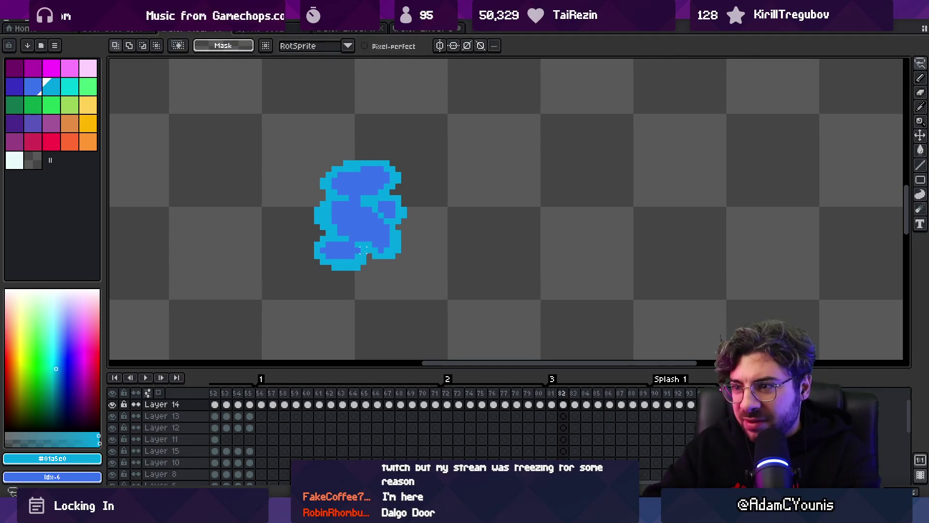
pyautogui.moveTo(341, 257); pyautogui.dragTo(368, 290)
pyautogui.click(380, 245)
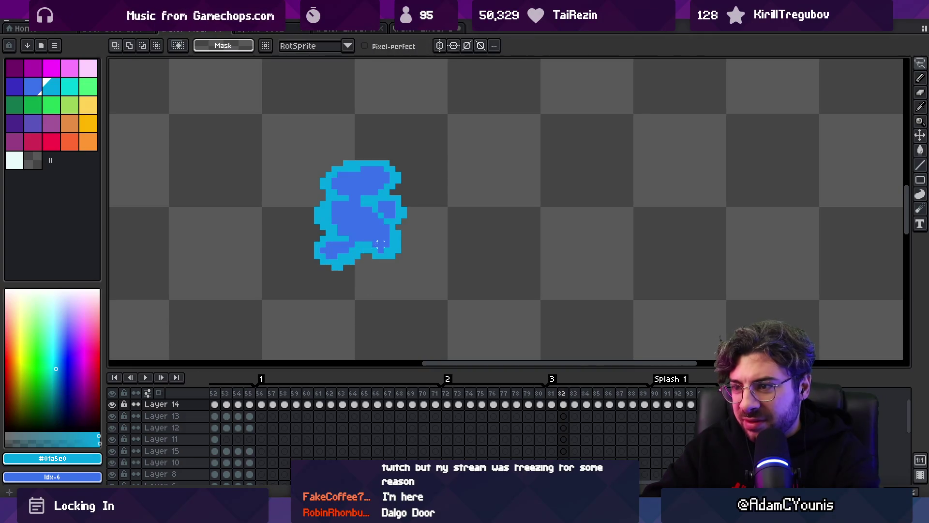
pyautogui.press('i')
pyautogui.click(341, 248)
pyautogui.press('b')
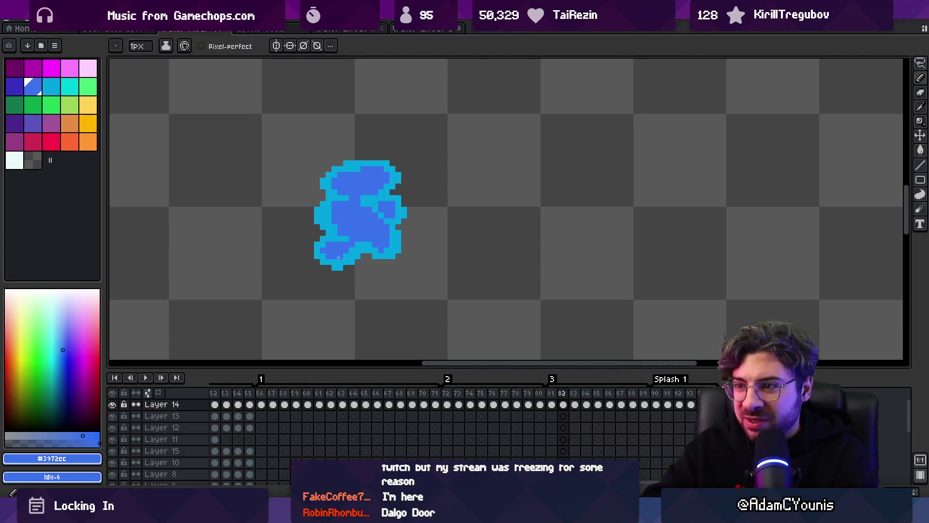
pyautogui.press('e')
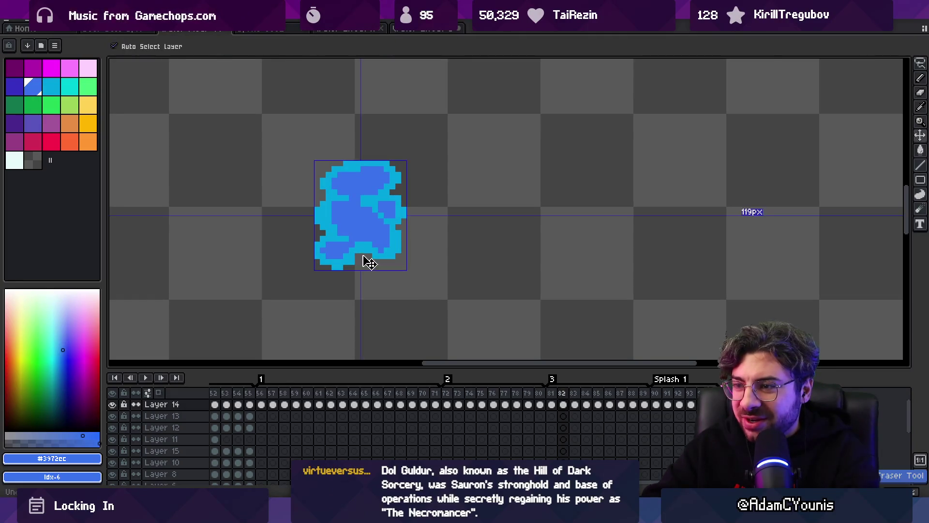
# - Preview the edits in playback and sample cyan #01a5e0 from the blob
pyautogui.press('Return')
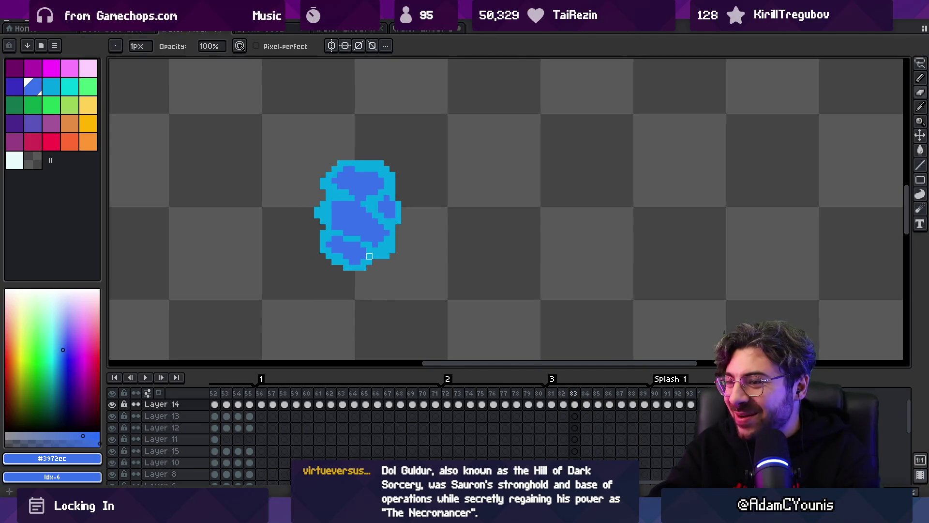
pyautogui.keyDown('alt'); pyautogui.click(356, 260); pyautogui.keyUp('alt')
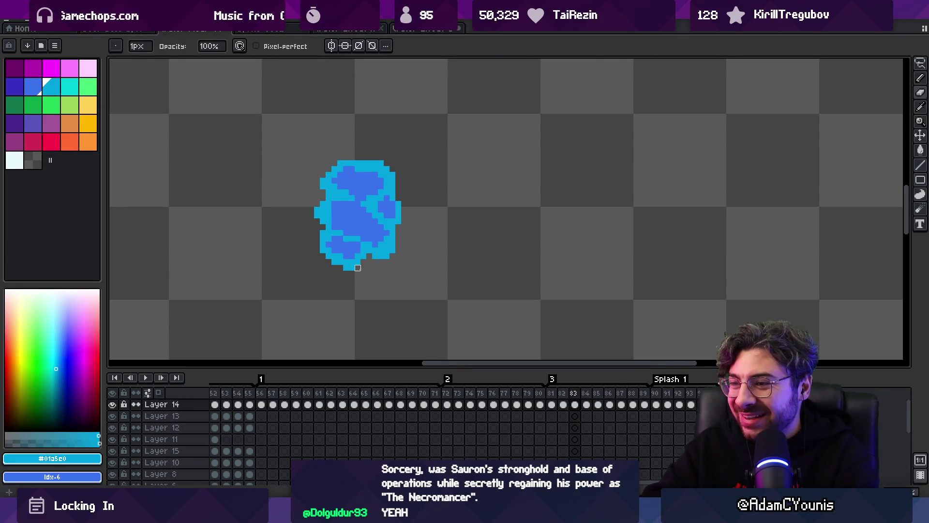
pyautogui.press('z')
pyautogui.scroll(-5, 342, 205)
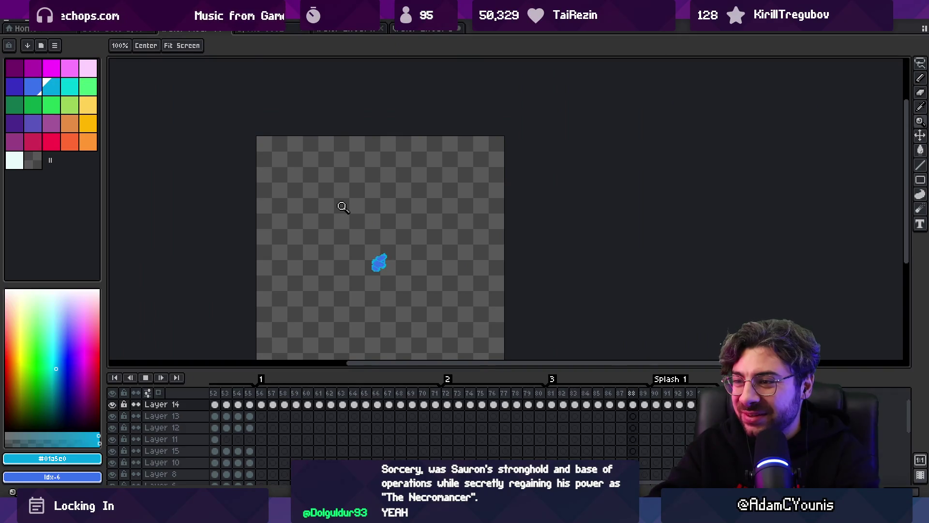
# - Zoom in on the blob, select part of it, sample #3972cc, and replay
pyautogui.press('Return')
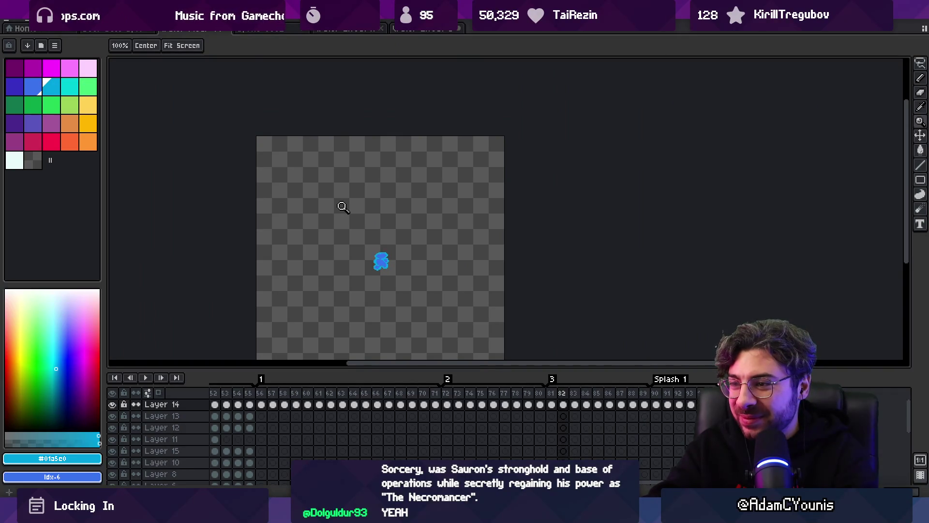
pyautogui.click(388, 253)
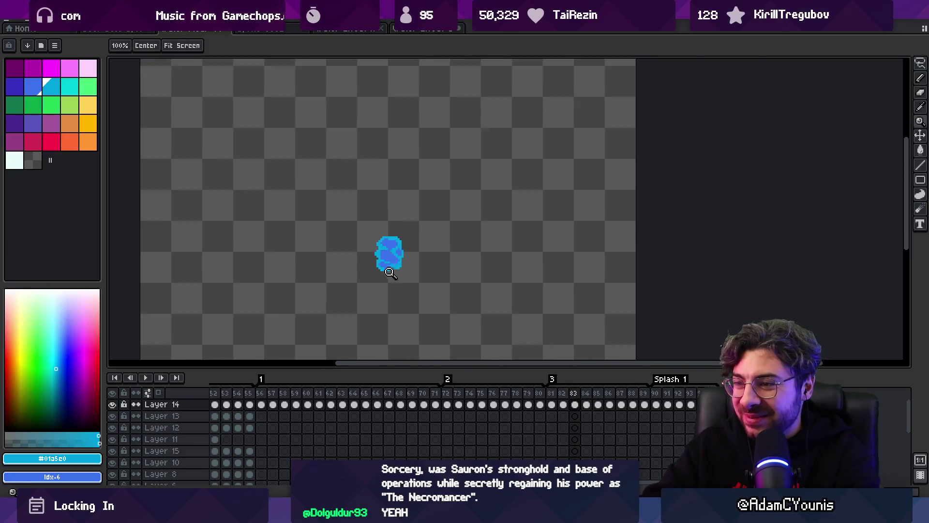
pyautogui.click(387, 253)
pyautogui.press('m')
pyautogui.moveTo(365, 287)
pyautogui.mouseDown()
pyautogui.moveTo(407, 257)
pyautogui.moveTo(409, 236)
pyautogui.mouseUp()
pyautogui.hotkey('ctrl', 'd')
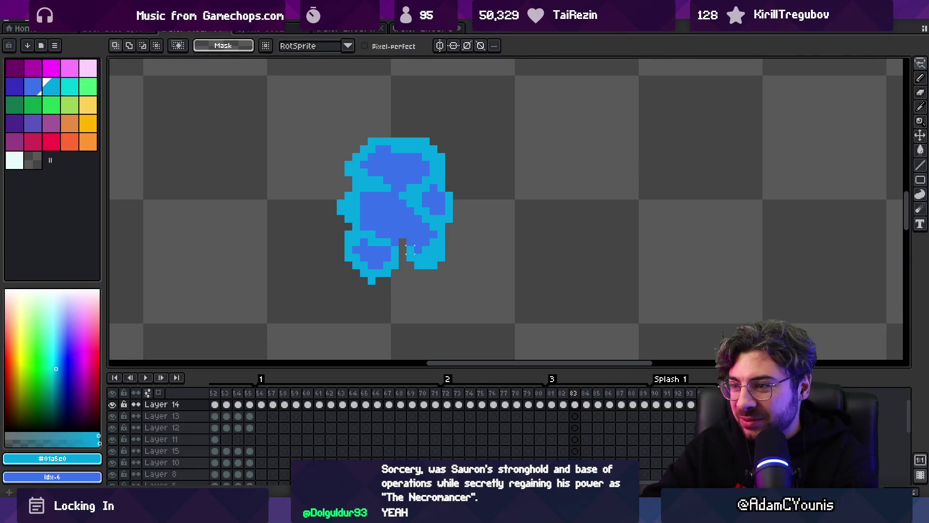
pyautogui.keyDown('alt'); pyautogui.click(410, 232); pyautogui.keyUp('alt')
pyautogui.press('z')
pyautogui.scroll(-4, 409, 233)
pyautogui.press('Return')
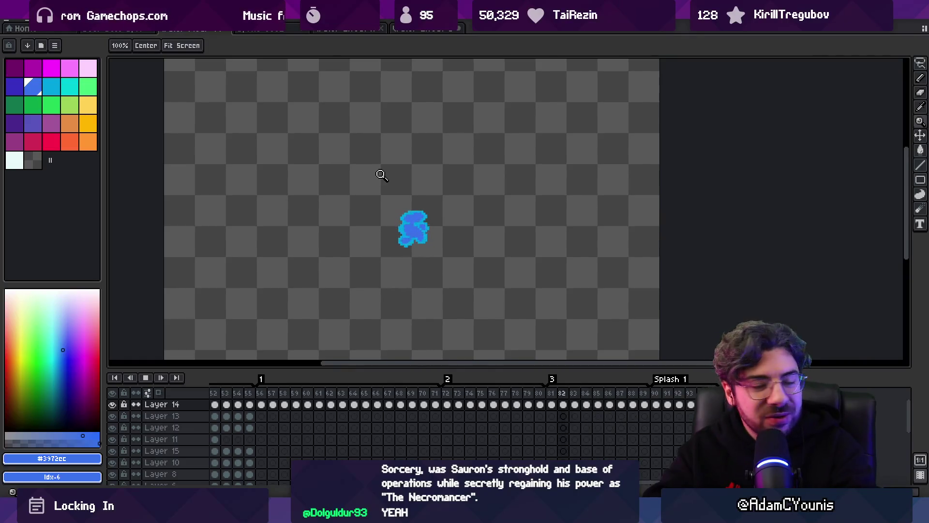
# - Save the sprite, move to around frame 75, zoom in on the splash, and pick cyan
pyautogui.hotkey('ctrl', 's')
pyautogui.press('Left')
pyautogui.press('Left')
pyautogui.press('Left')
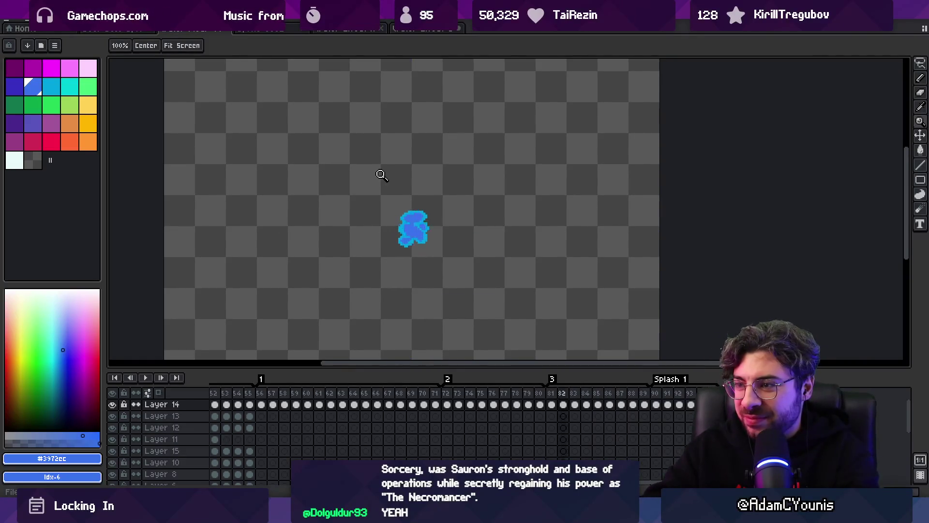
pyautogui.press('Right')
pyautogui.press('Right')
pyautogui.press('Right')
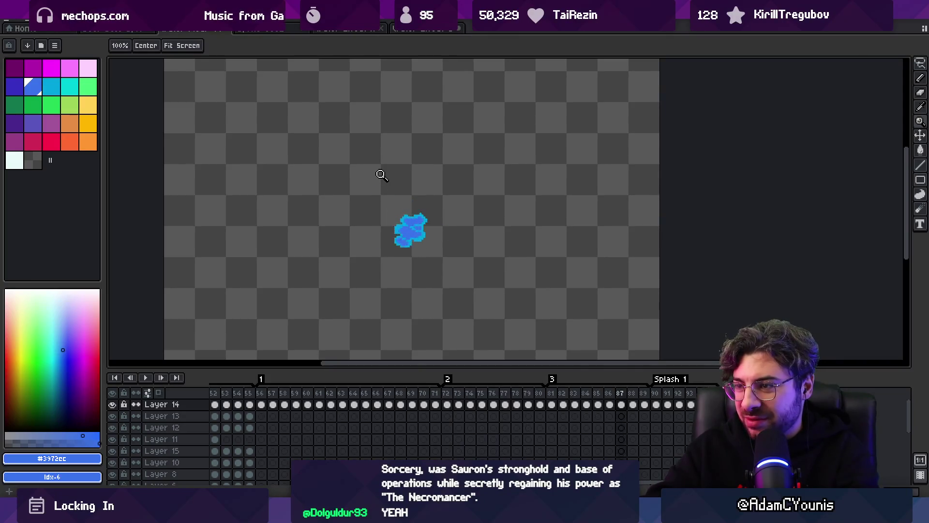
pyautogui.press('Right')
pyautogui.press('Right')
pyautogui.press('Right')
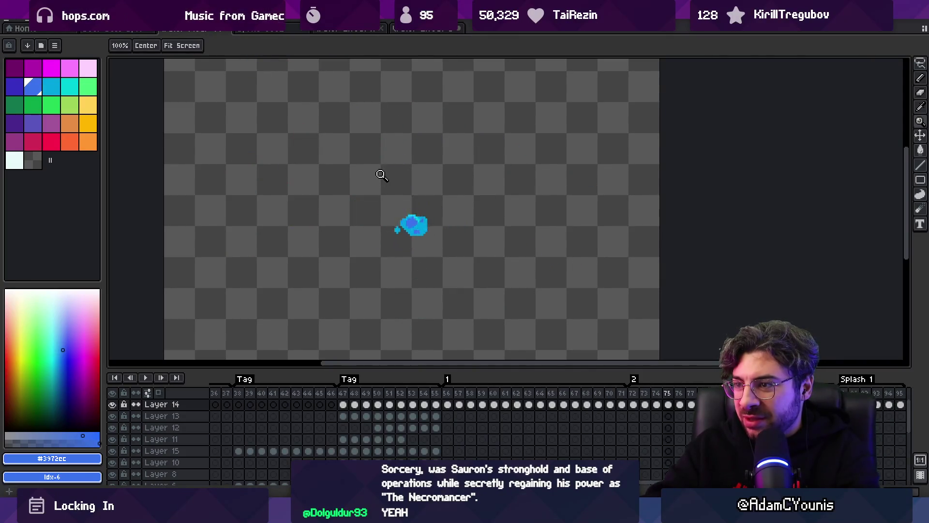
pyautogui.press('Right')
pyautogui.press('Right')
pyautogui.press('Right')
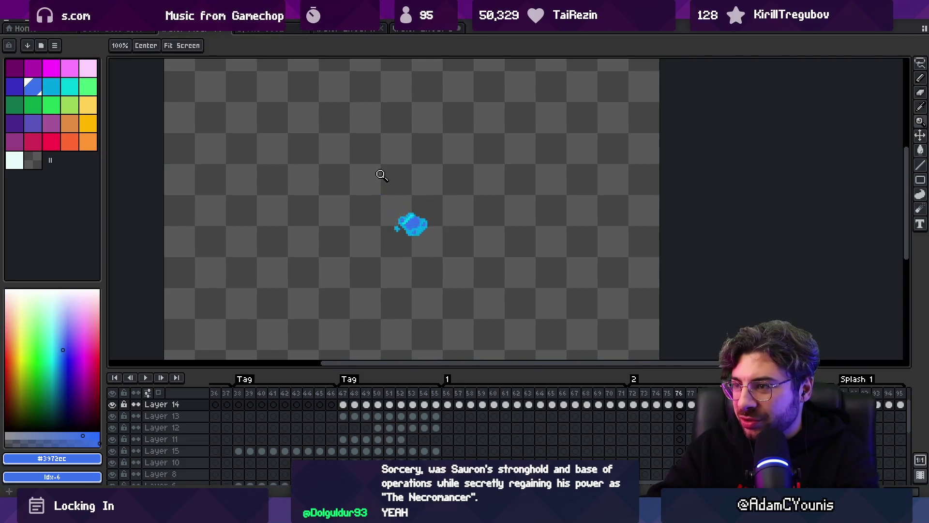
pyautogui.click(375, 143)
pyautogui.click(444, 216)
pyautogui.click(73, 87)
# - Paint a cyan highlight along the splash's left edge, then advance to a taller splash frame
pyautogui.press('b')
pyautogui.click(321, 170)
pyautogui.moveTo(308, 176); pyautogui.dragTo(333, 164)
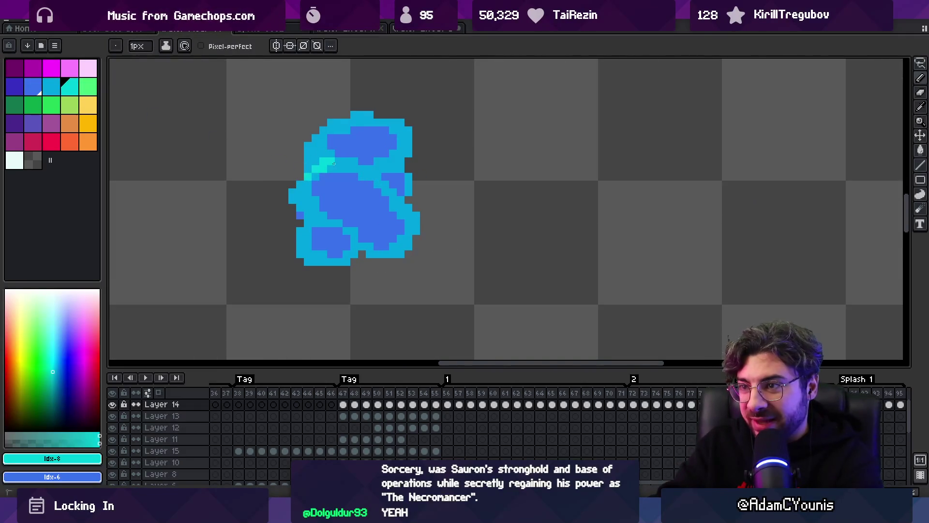
pyautogui.press('Right')
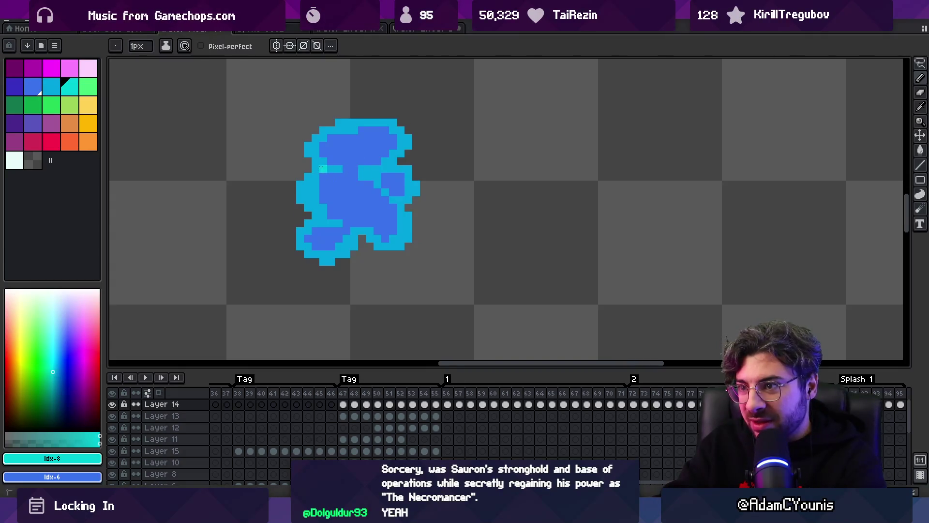
pyautogui.press('Right')
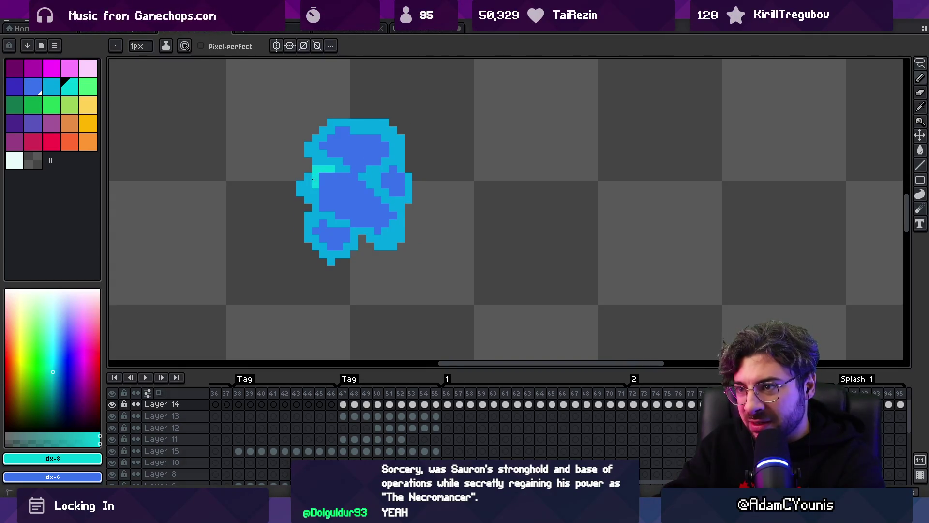
pyautogui.press('Right')
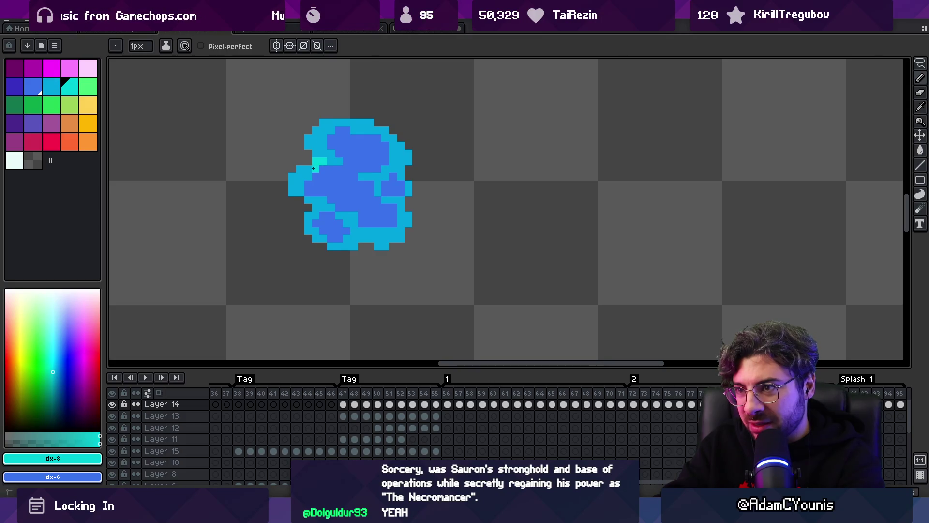
pyautogui.press('Right')
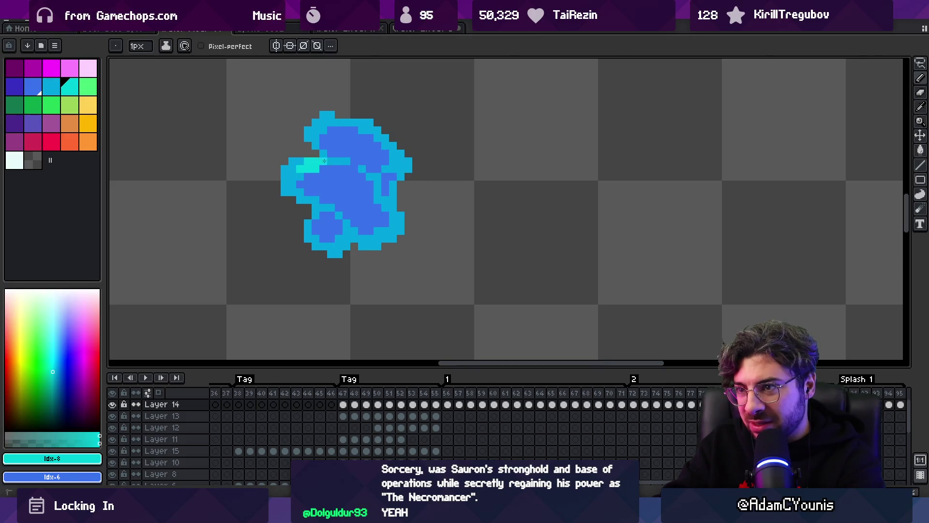
pyautogui.press('Right')
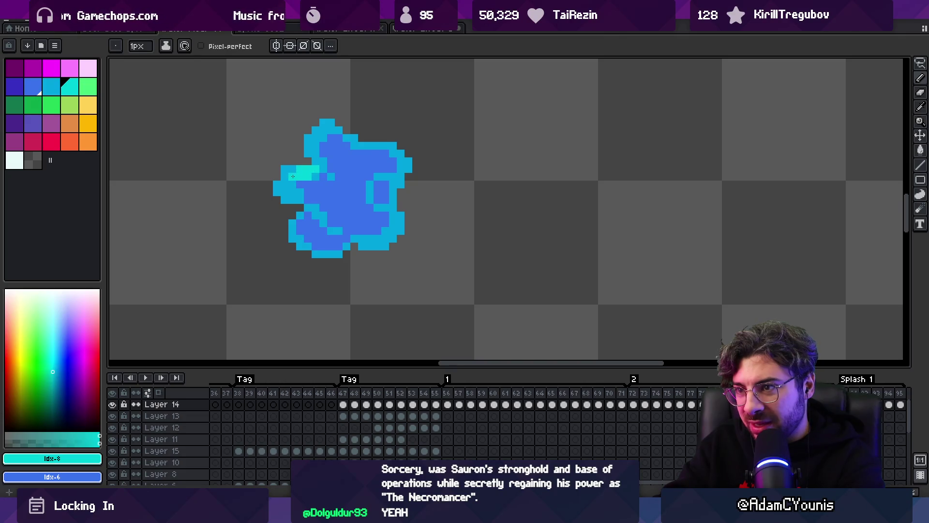
pyautogui.press('Right')
pyautogui.press('Right')
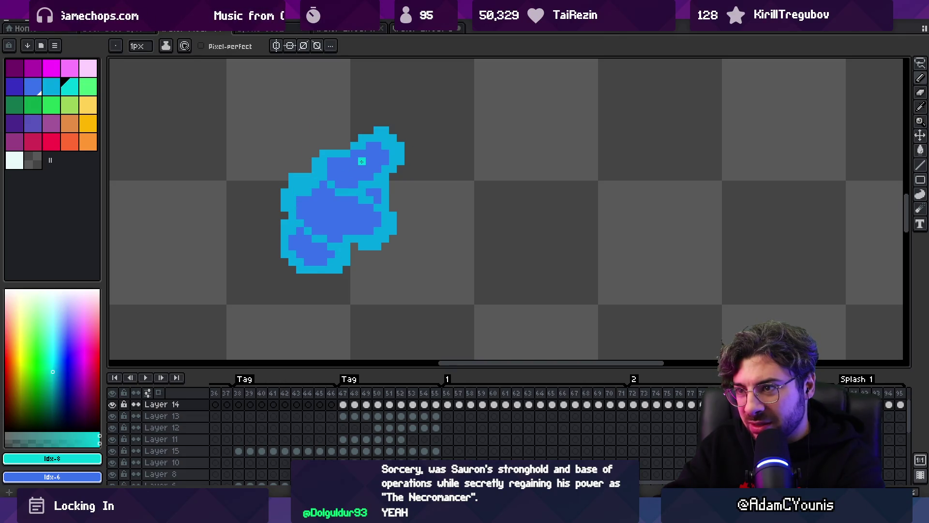
pyautogui.press('Right')
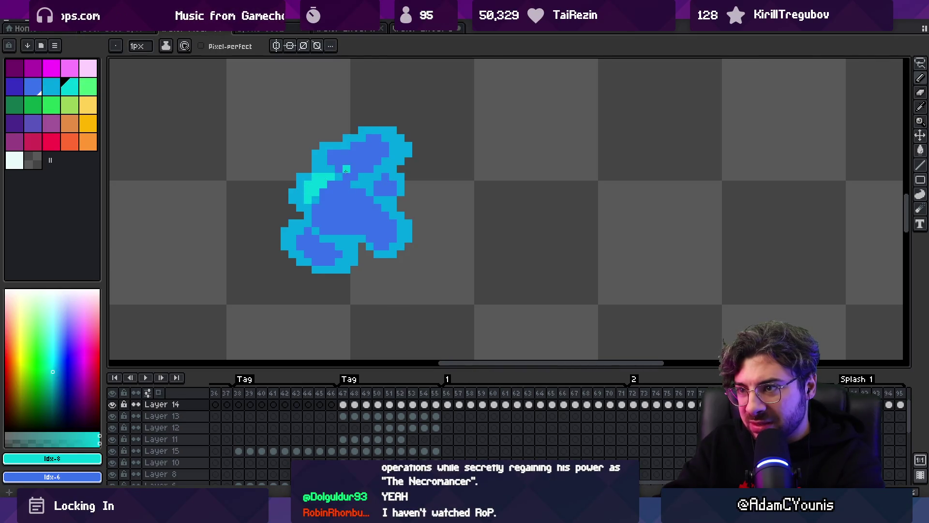
pyautogui.press('Right')
pyautogui.press('Right')
pyautogui.press('Right')
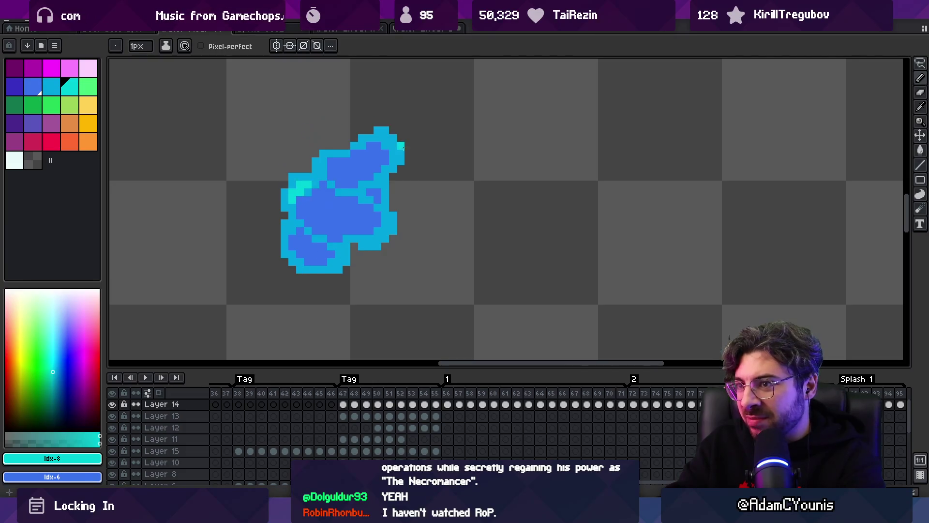
pyautogui.press('Right')
pyautogui.press('Right')
pyautogui.press('Right')
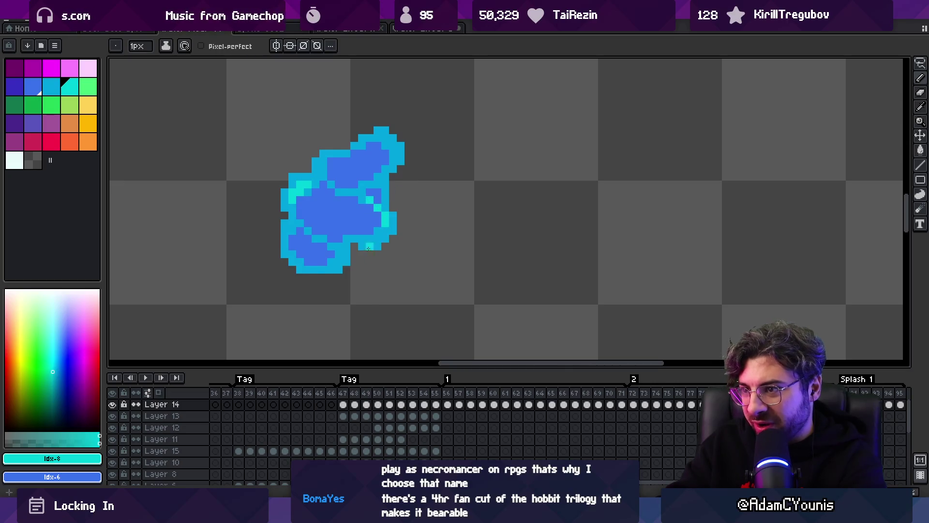
# - Add a teal highlight stroke on the blob's right side and sample #01a5e0
pyautogui.moveTo(390, 214); pyautogui.dragTo(401, 223)
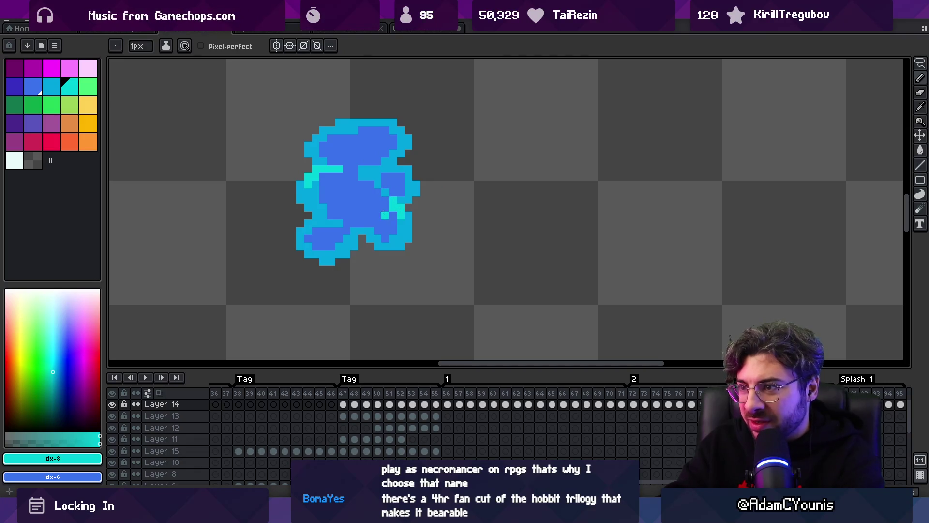
pyautogui.keyDown('alt'); pyautogui.click(408, 187); pyautogui.keyUp('alt')
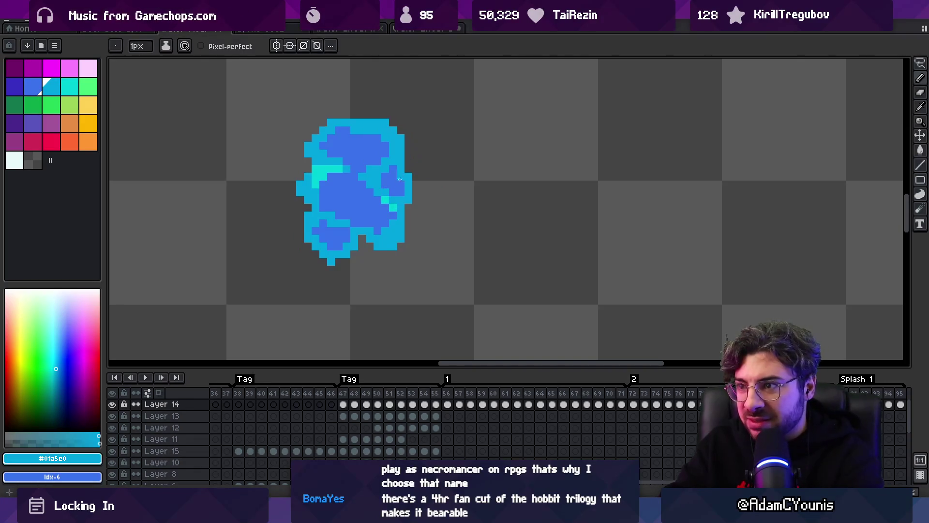
pyautogui.press('z')
pyautogui.scroll(-4, 356, 192)
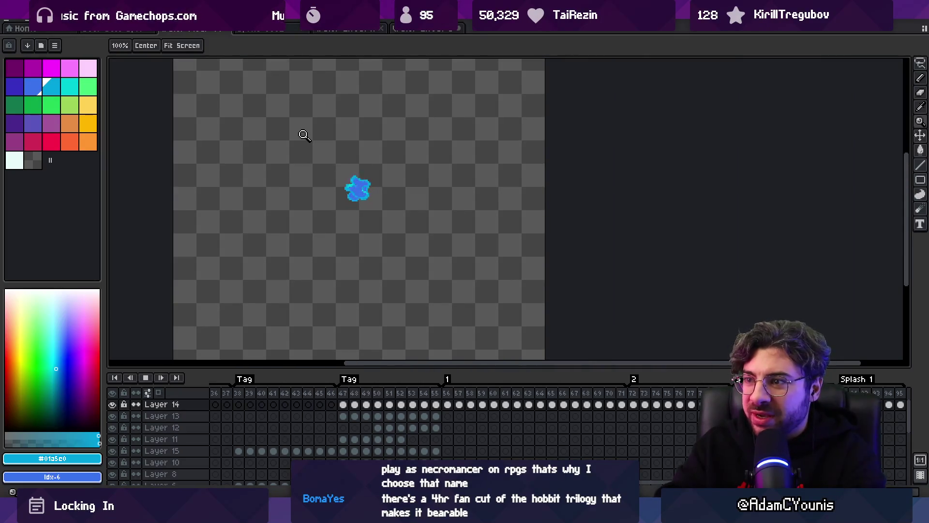
# - Zoom in closely on the blob and start playing the splash animation
pyautogui.scroll(1, 378, 184)
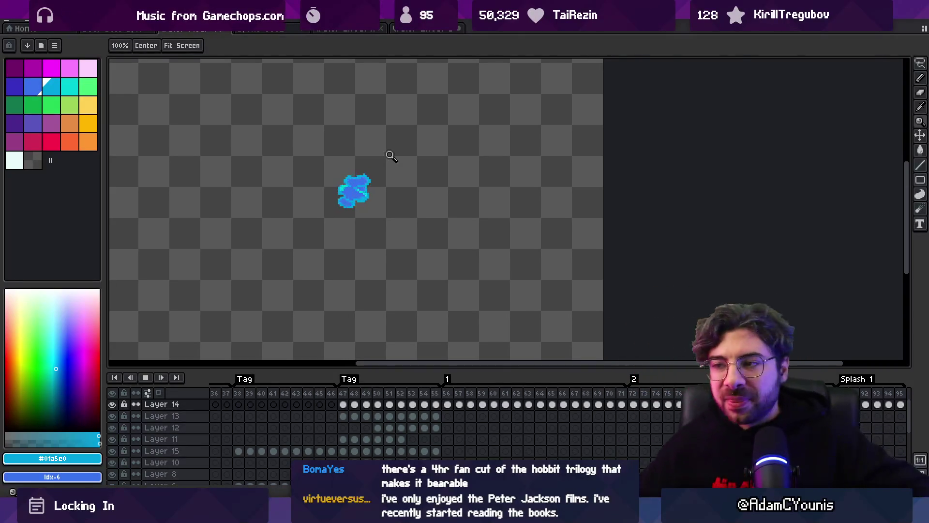
pyautogui.moveTo(390, 155); pyautogui.dragTo(413, 164)
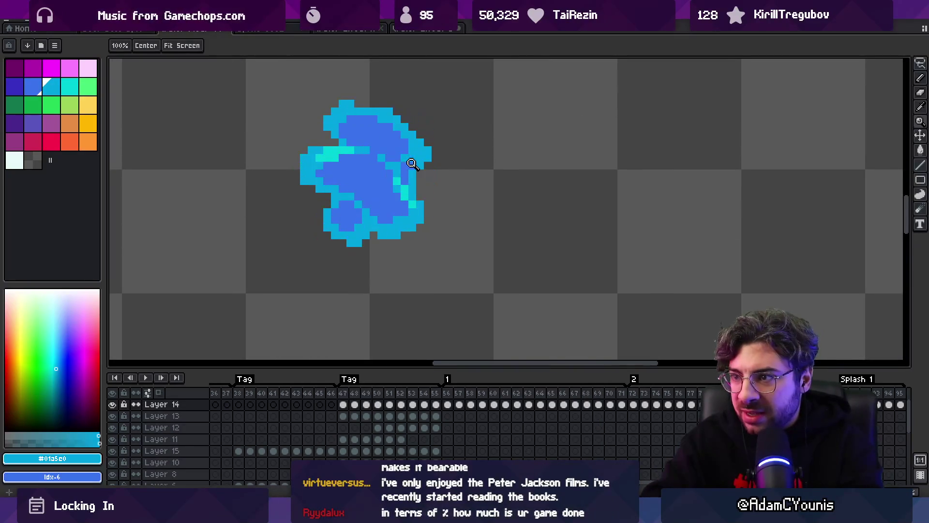
pyautogui.press('i')
pyautogui.press('b')
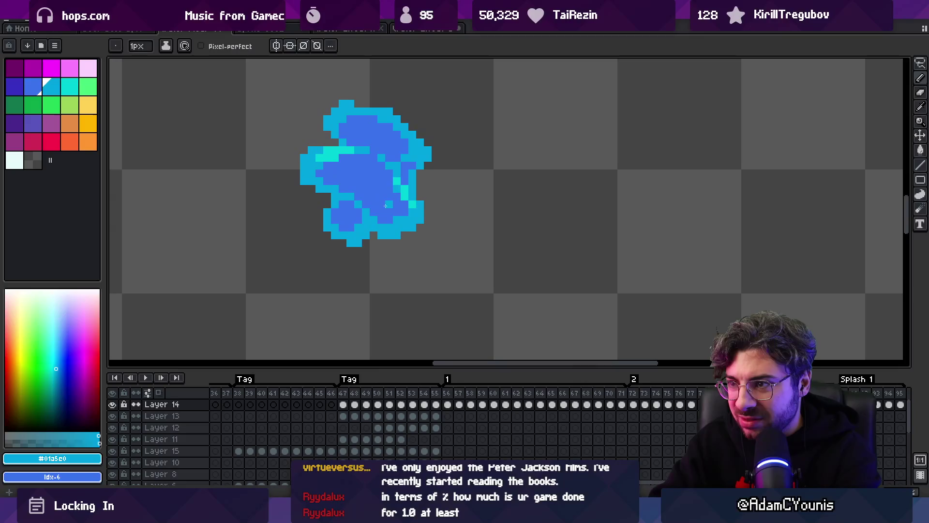
pyautogui.press('Return')
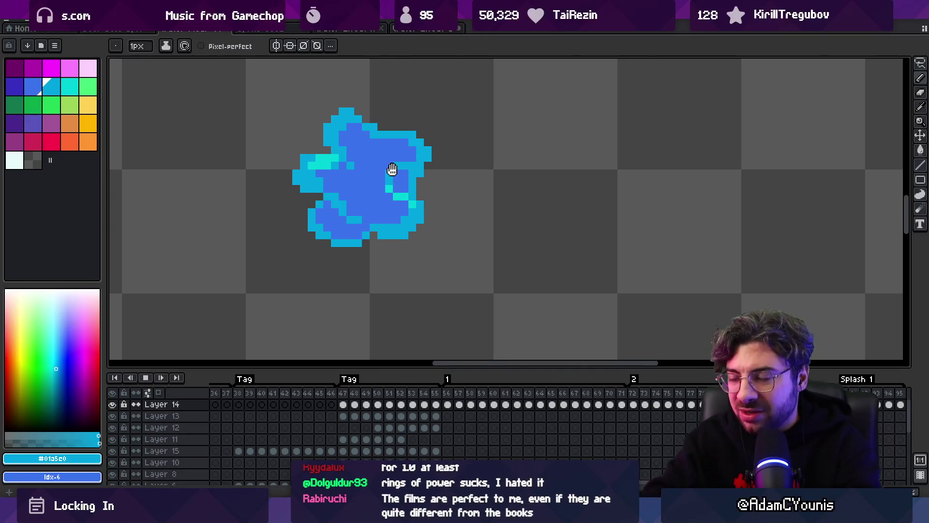
# - Pick the blob's dark blue #3972cc from the canvas and stop the playback
pyautogui.press('z')
pyautogui.scroll(-2, 378, 189)
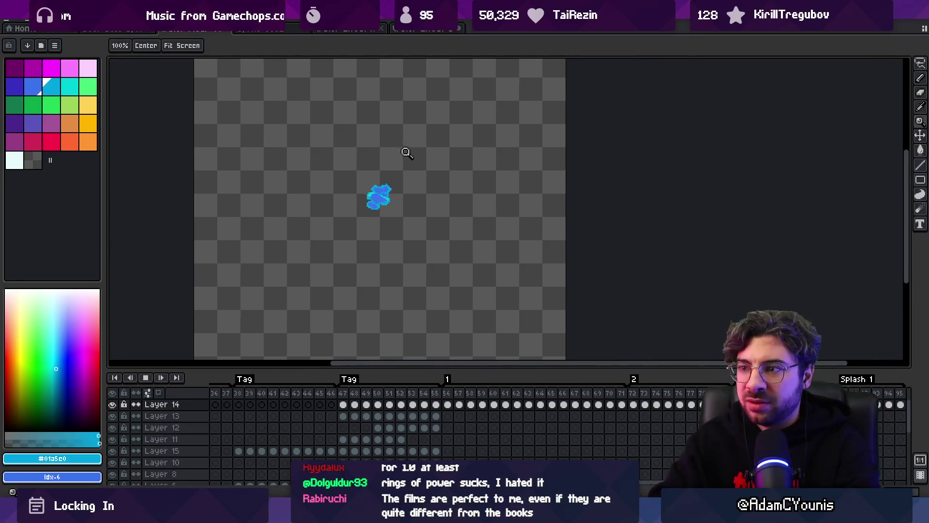
pyautogui.scroll(3, 409, 197)
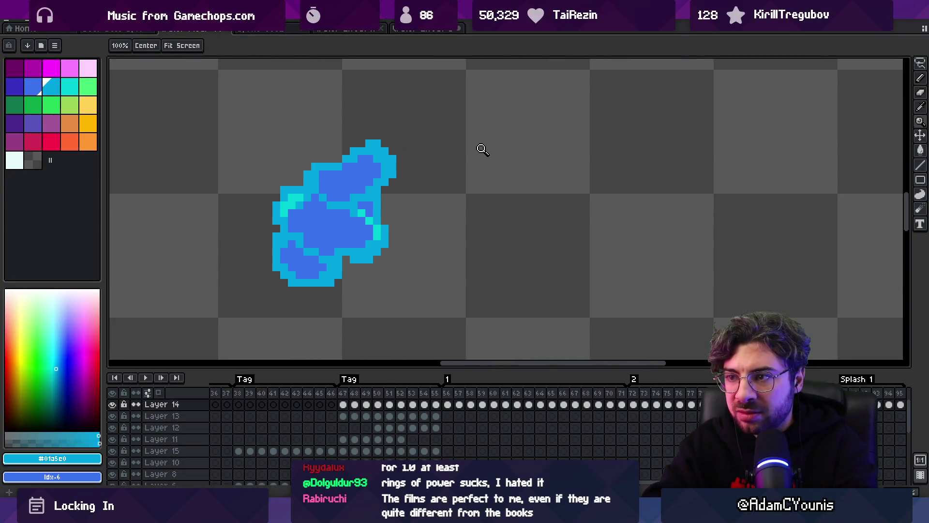
pyautogui.press('b')
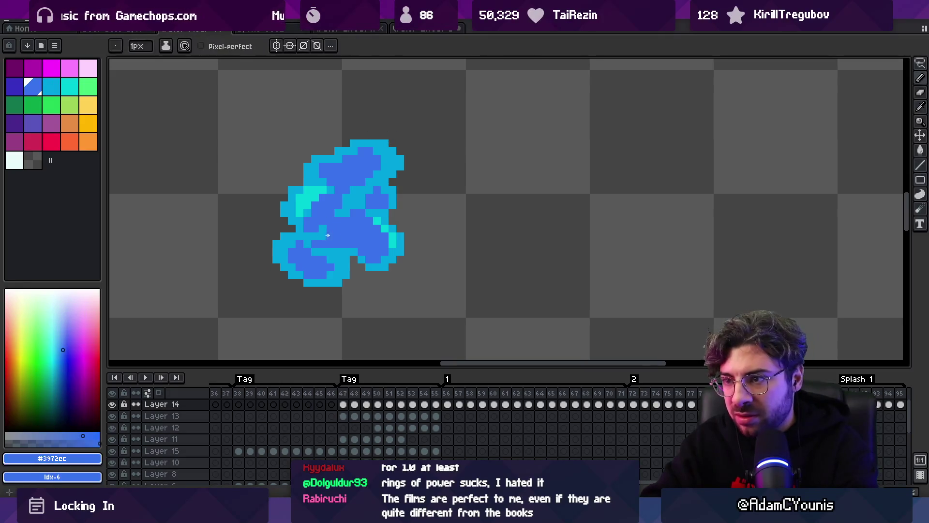
pyautogui.keyDown('alt'); pyautogui.click(338, 219); pyautogui.keyUp('alt')
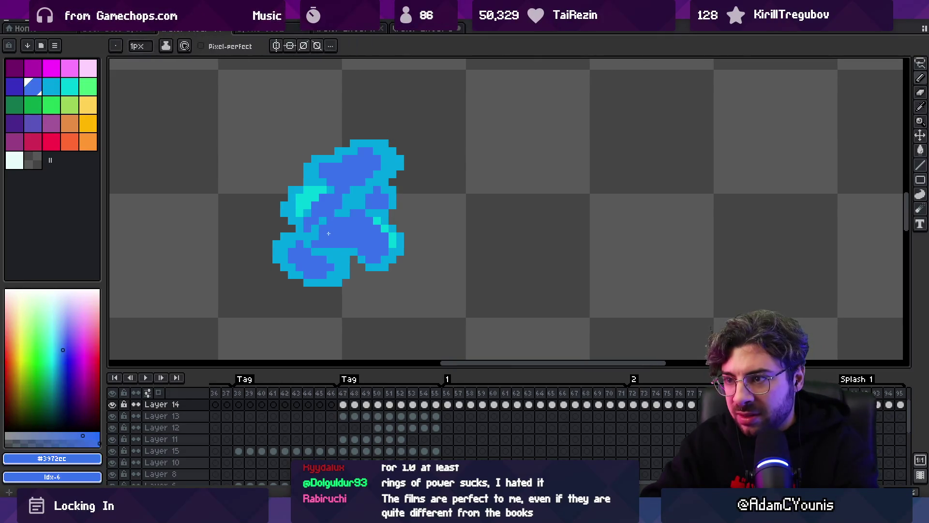
pyautogui.press('z')
pyautogui.scroll(-3, 293, 187)
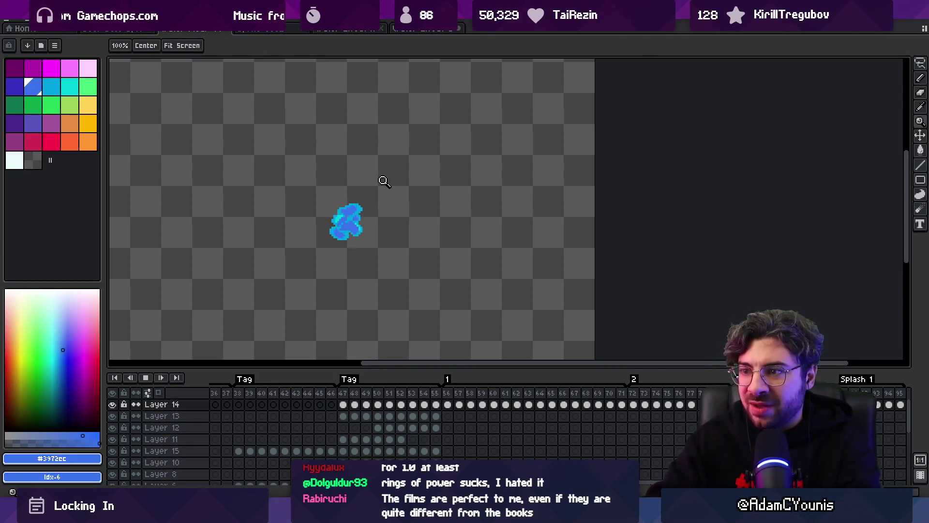
pyautogui.press('Return')
# - Add cyan highlight pixels to the blob, plus one on its upper right in the next frame
pyautogui.scroll(4, 365, 228)
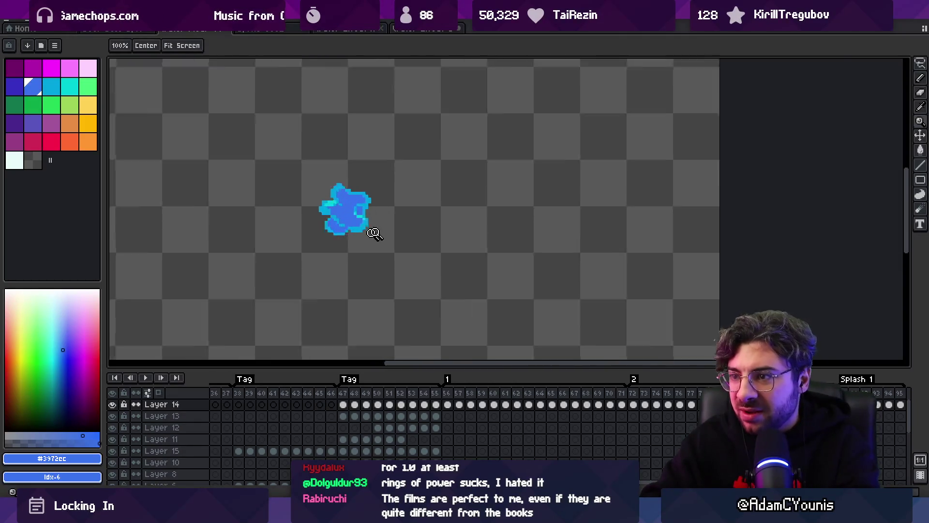
pyautogui.keyDown('alt'); pyautogui.click(323, 198); pyautogui.keyUp('alt')
pyautogui.press('b')
pyautogui.moveTo(322, 198); pyautogui.dragTo(334, 188)
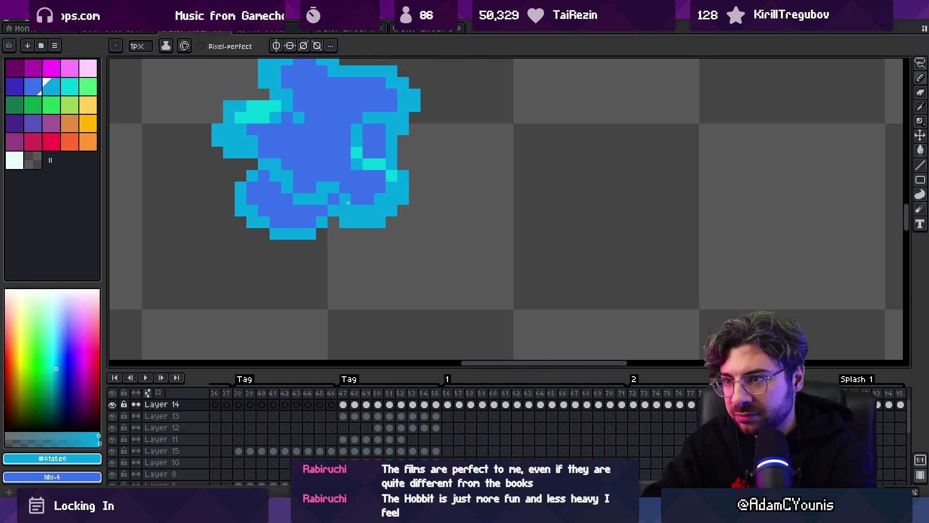
pyautogui.press('Right')
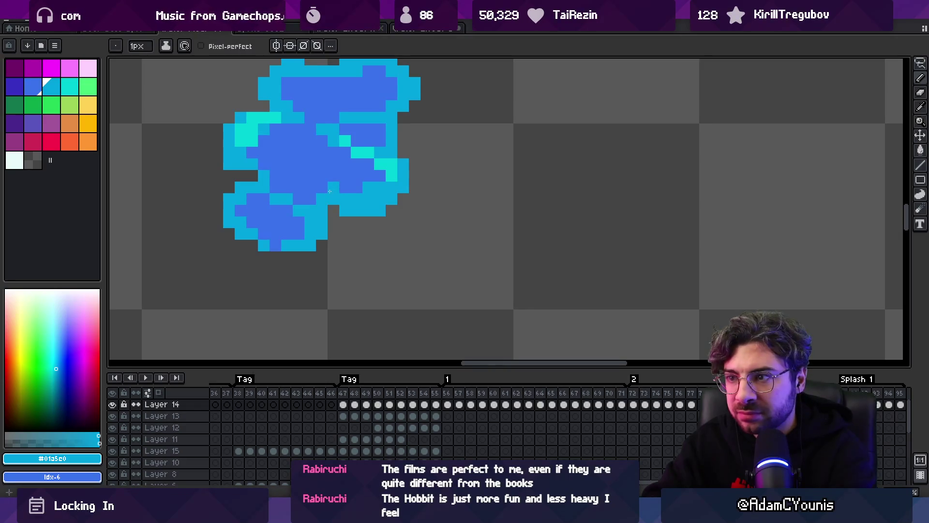
pyautogui.moveTo(330, 187); pyautogui.dragTo(339, 178)
# - Step ahead two frames and play the splash animation to review the blob
pyautogui.press('Right')
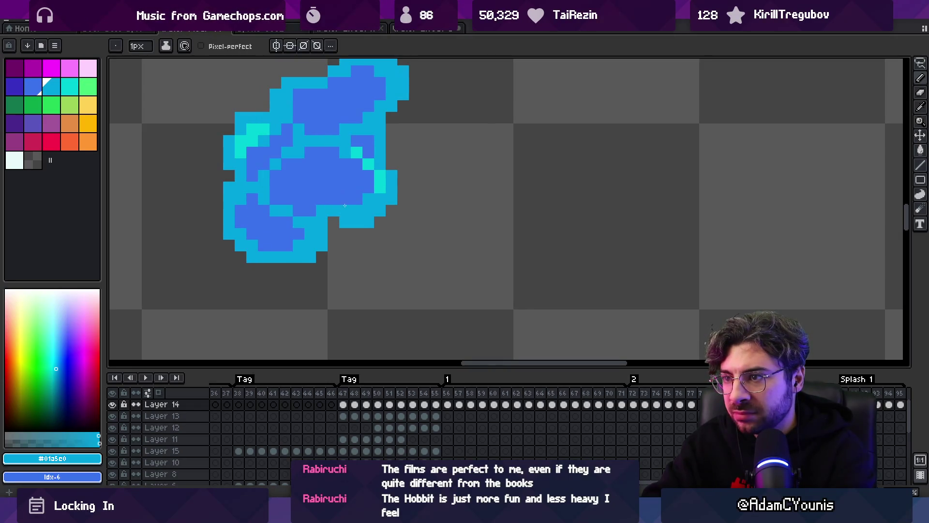
pyautogui.press('Right')
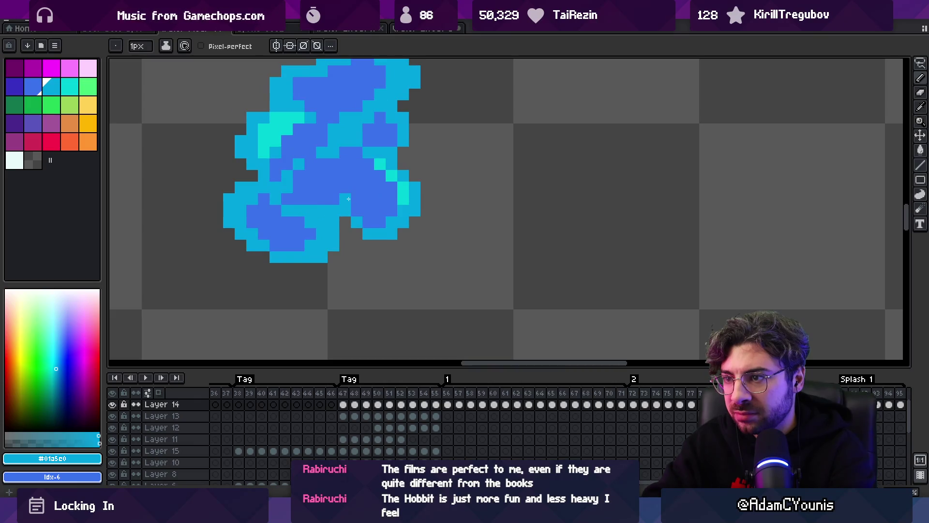
pyautogui.press('z')
pyautogui.scroll(-4, 323, 112)
pyautogui.press('Return')
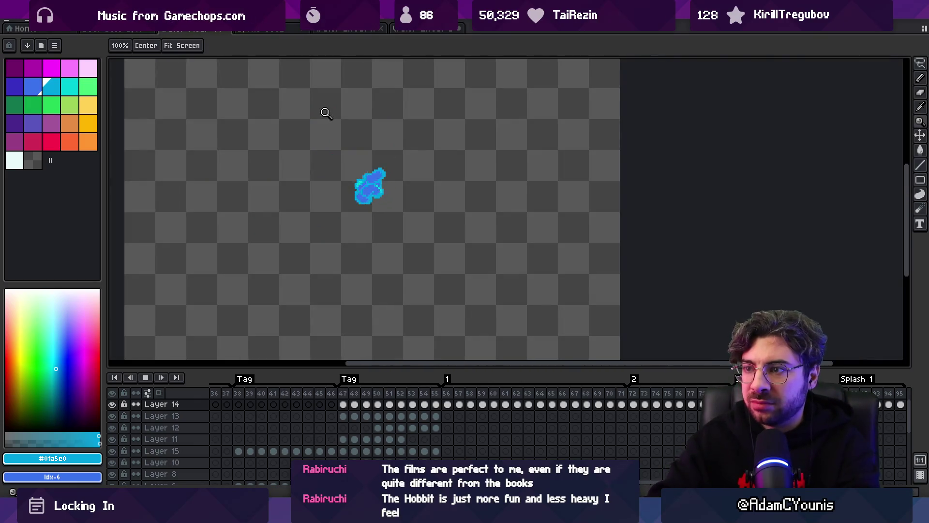
pyautogui.scroll(-1, 382, 175)
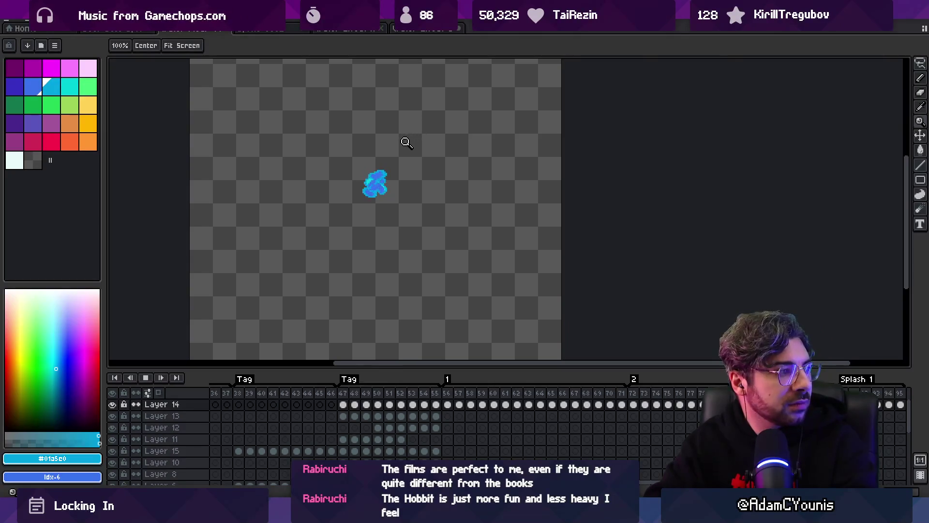
pyautogui.scroll(1, 389, 168)
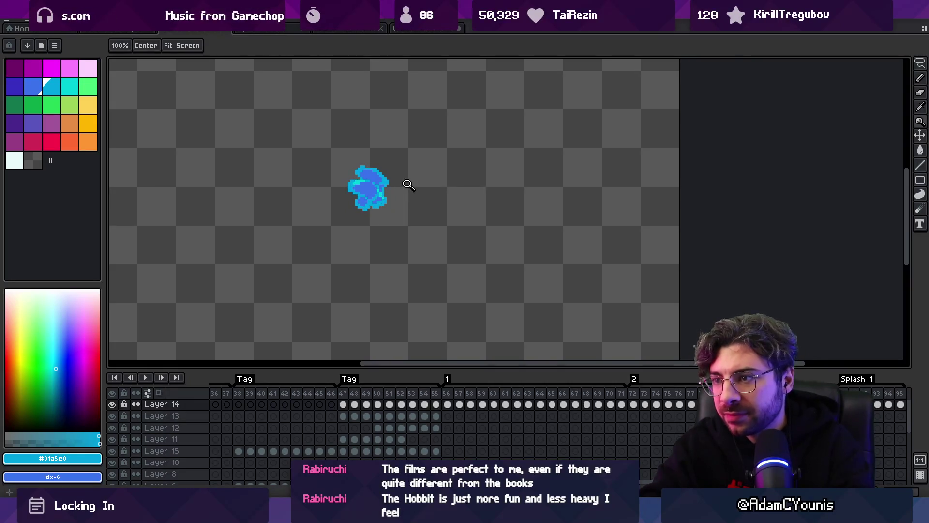
pyautogui.click(378, 185)
# - Sample a colour from the sprite, then zoom out to see the whole sprite
pyautogui.press('o')
pyautogui.press('b')
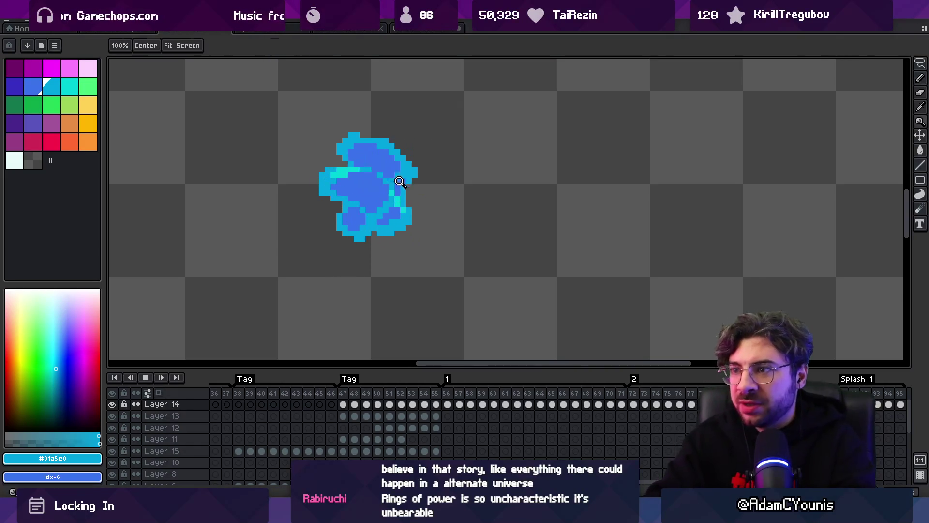
pyautogui.press('z')
pyautogui.press('1')
pyautogui.scroll(3, 435, 180)
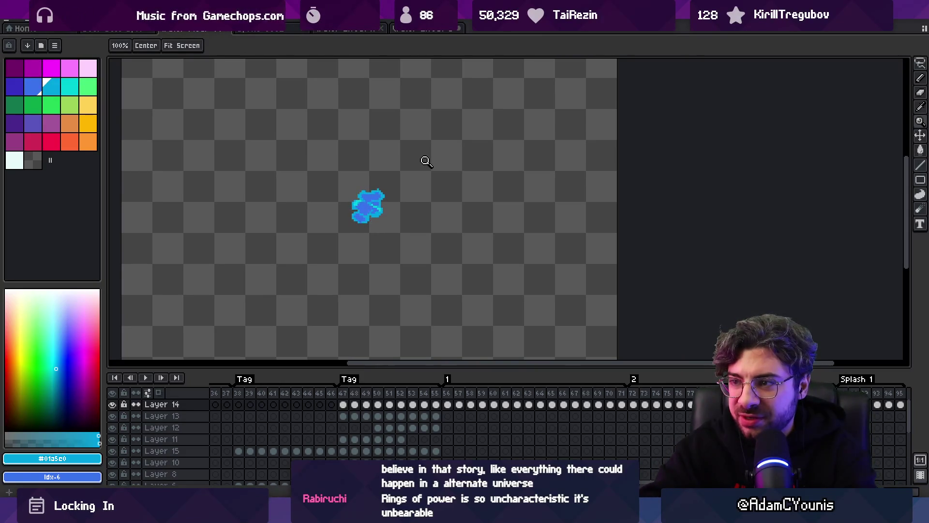
# - Touch up the blob, alternating between its dark blue body and cyan edge colours
pyautogui.scroll(4, 373, 206)
pyautogui.press('b')
pyautogui.keyDown('alt'); pyautogui.click(356, 204); pyautogui.keyUp('alt')
pyautogui.keyDown('alt'); pyautogui.click(358, 193); pyautogui.keyUp('alt')
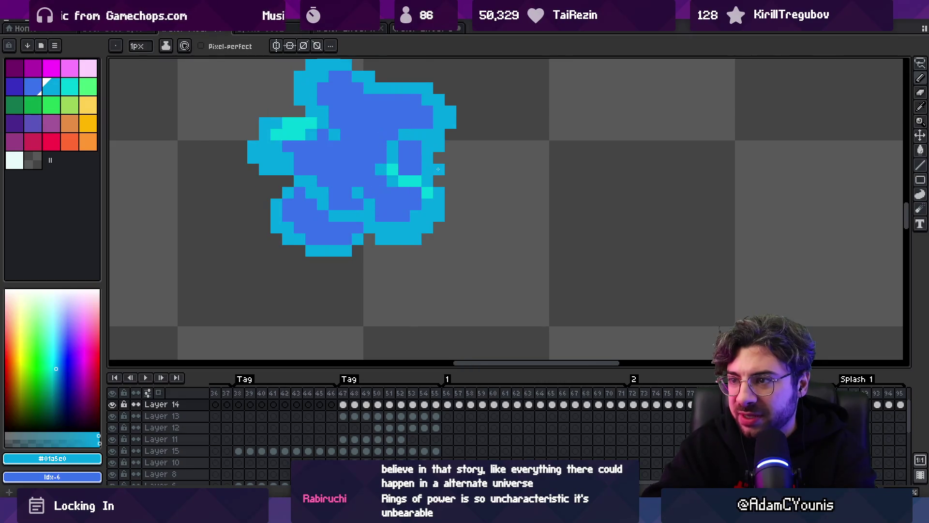
pyautogui.keyDown('alt'); pyautogui.click(357, 177); pyautogui.keyUp('alt')
pyautogui.keyDown('alt'); pyautogui.click(367, 213); pyautogui.keyUp('alt')
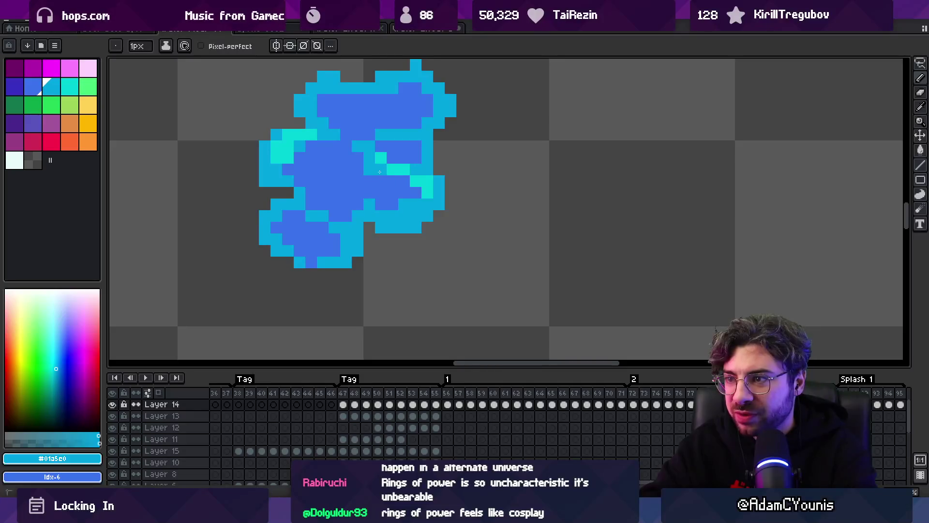
# - Readjust the zoom and keep retouching pixels with the dark blue and cyan colours
pyautogui.press('z')
pyautogui.scroll(-5, 388, 174)
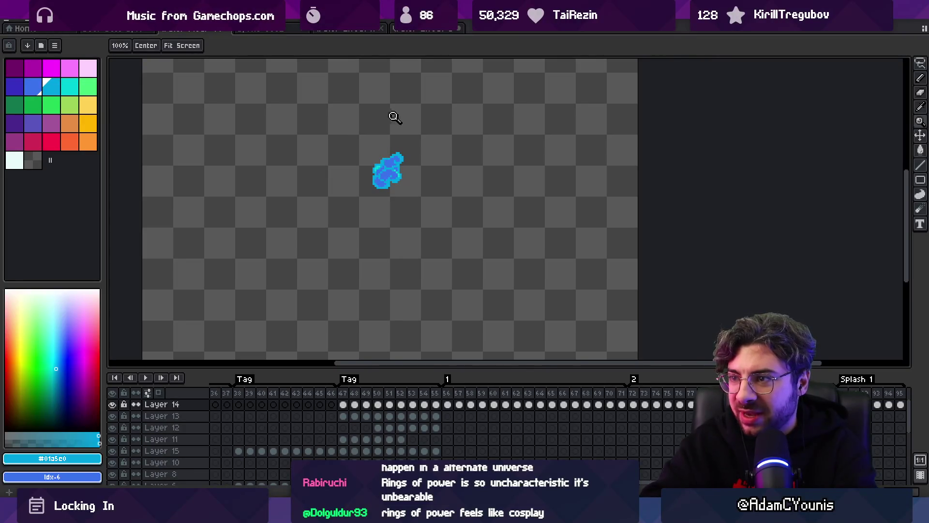
pyautogui.scroll(2, 412, 164)
pyautogui.scroll(2, 376, 176)
pyautogui.press('b')
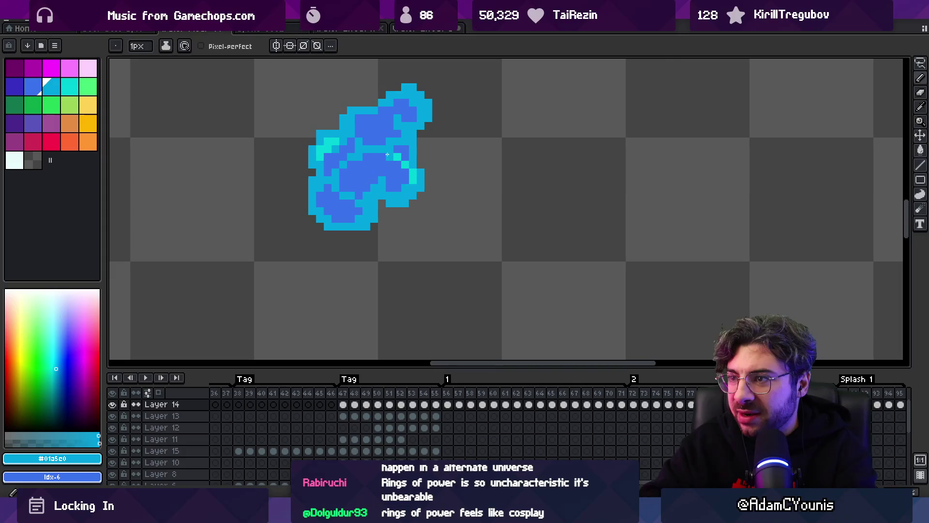
pyautogui.press('z')
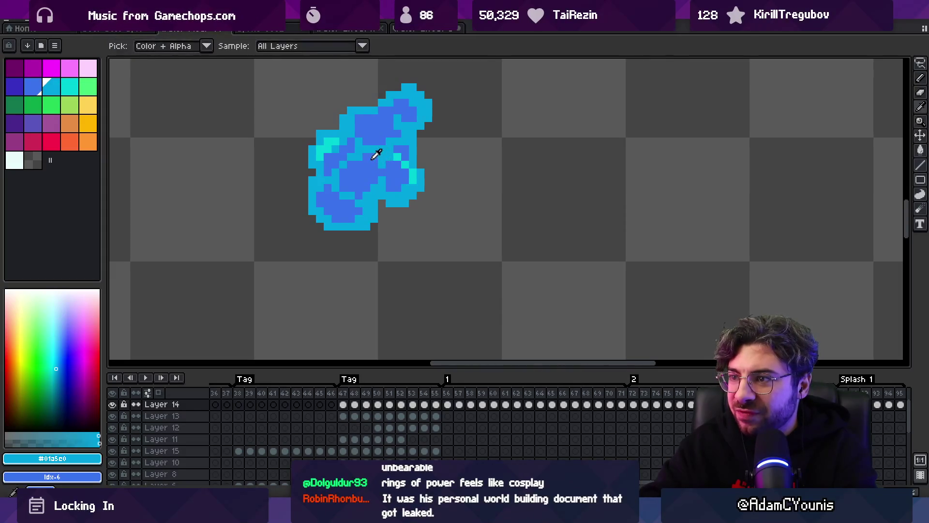
pyautogui.keyDown('alt'); pyautogui.click(377, 167); pyautogui.keyUp('alt')
pyautogui.keyDown('alt'); pyautogui.click(404, 155); pyautogui.keyUp('alt')
# - Play the splash animation to preview the refined blob, then stop playback
pyautogui.scroll(-2, 380, 93)
pyautogui.press('Return')
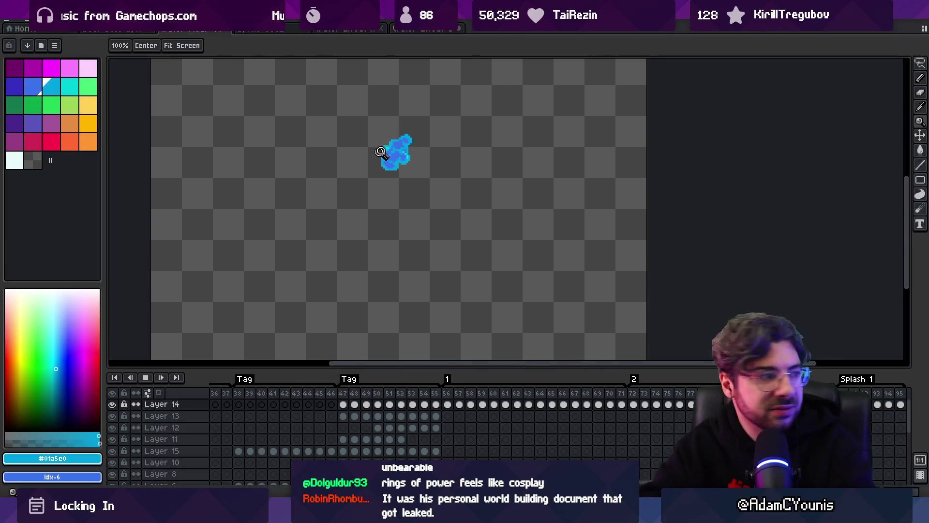
pyautogui.scroll(2, 405, 166)
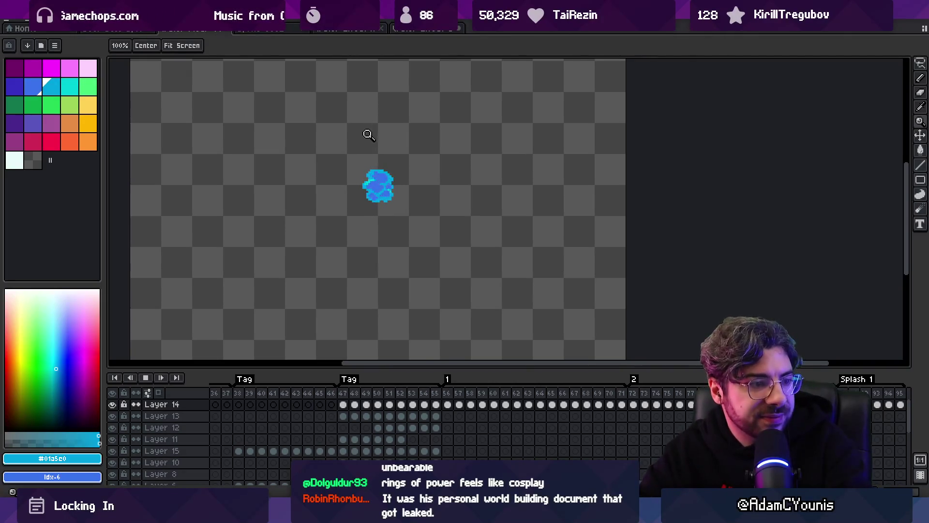
pyautogui.scroll(-2, 404, 160)
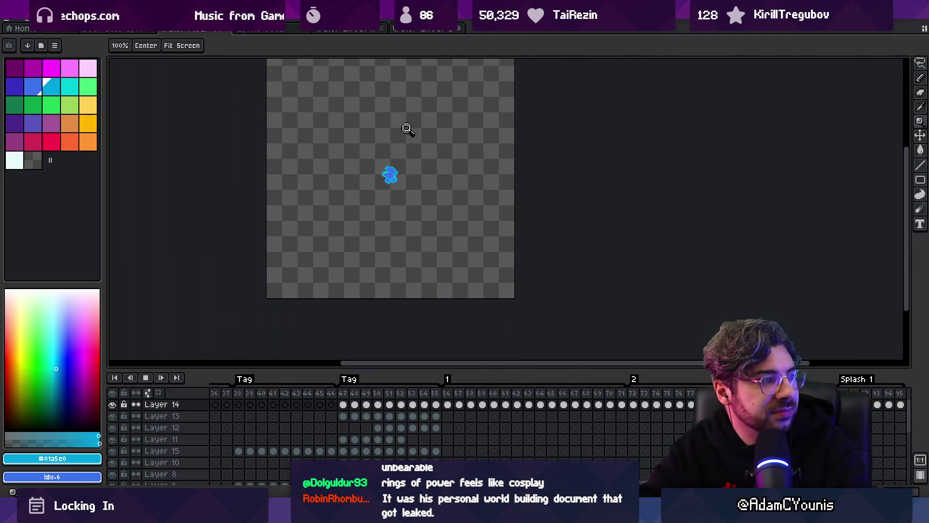
pyautogui.scroll(2, 406, 168)
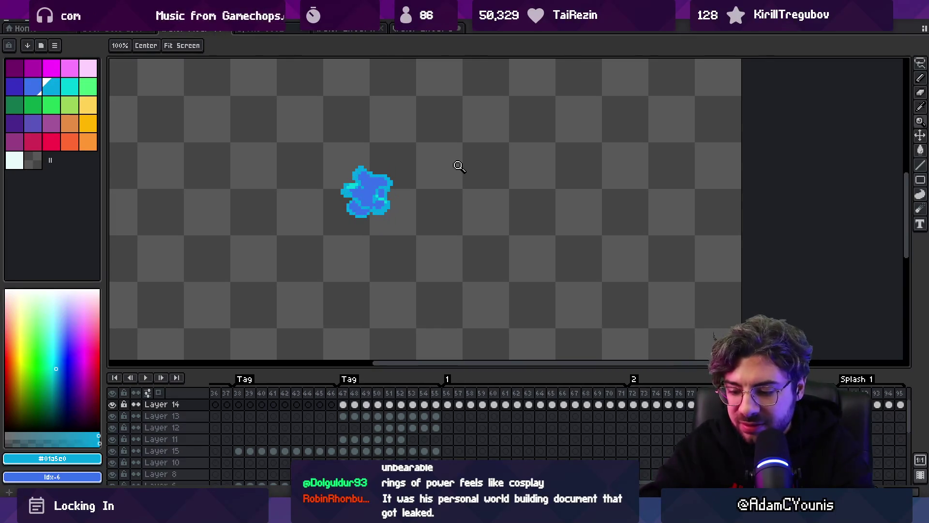
pyautogui.press('Return')
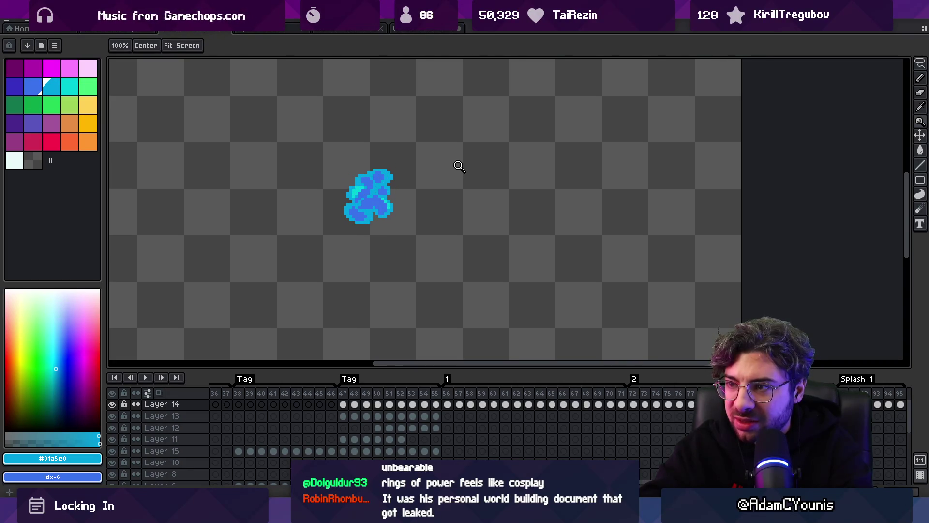
# - Select a small block of the splash blob with the Rectangular Marquee and move it
pyautogui.click(393, 205)
pyautogui.press('m')
pyautogui.moveTo(358, 218); pyautogui.dragTo(438, 278)
pyautogui.hotkey('ctrl', 'd')
pyautogui.keyDown('alt'); pyautogui.click(408, 252); pyautogui.keyUp('alt')
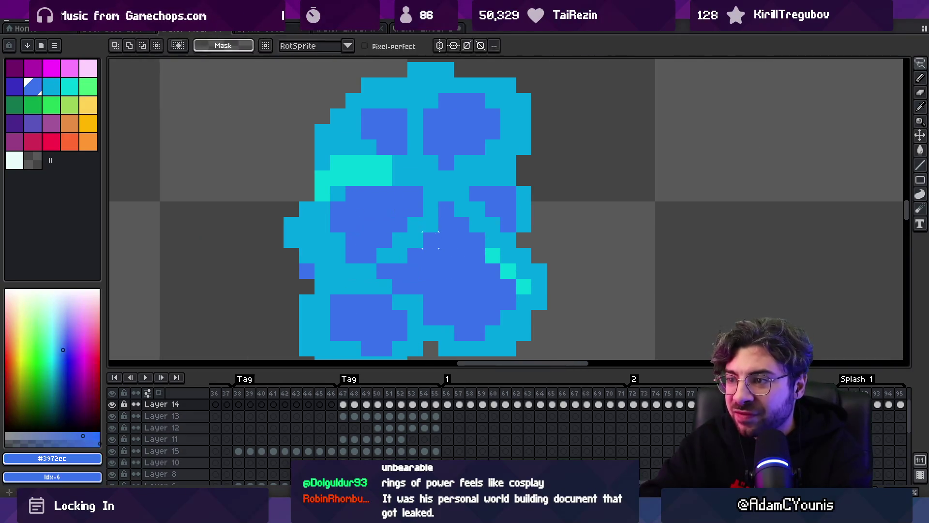
pyautogui.press('b')
# - Preview the animation while zooming and recentring, then stop it and select frames 56–95
pyautogui.press('Return')
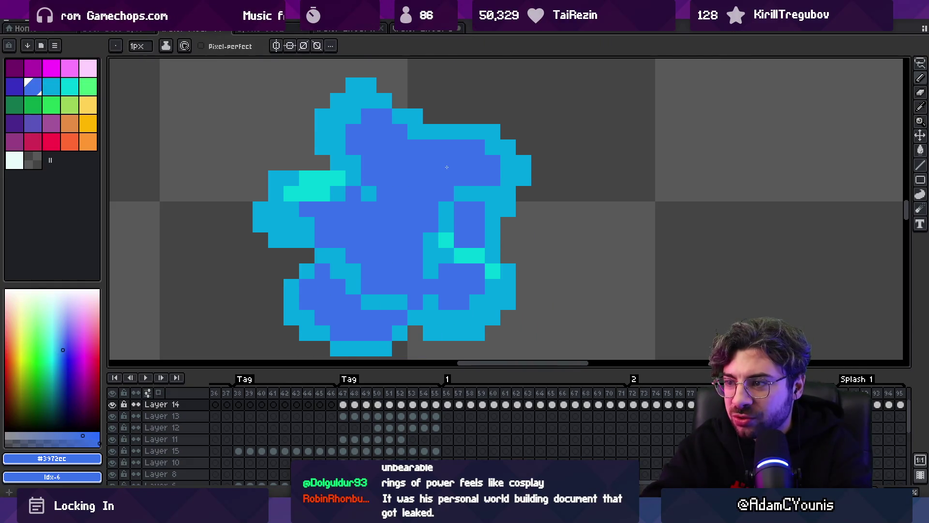
pyautogui.press('i')
pyautogui.press('z')
pyautogui.scroll(-5, 390, 173)
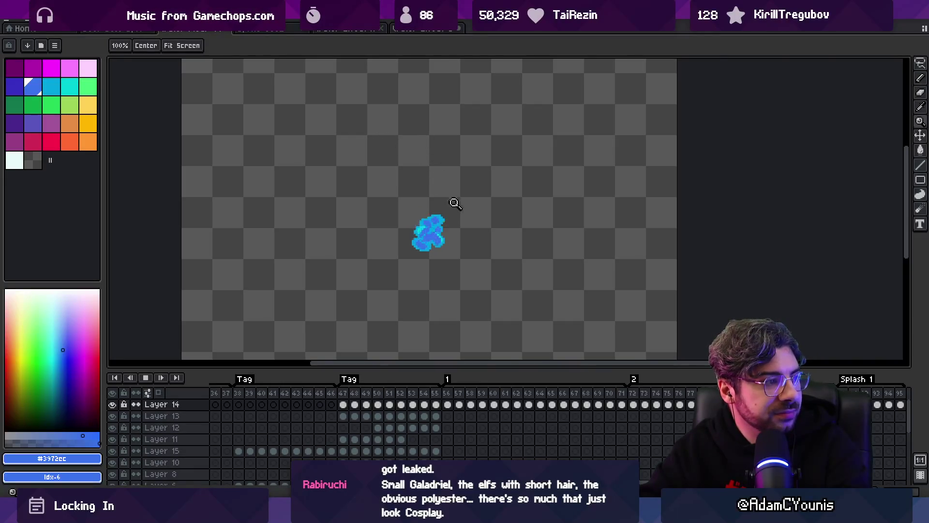
pyautogui.scroll(-1, 455, 219)
pyautogui.moveTo(459, 206); pyautogui.dragTo(441, 201)
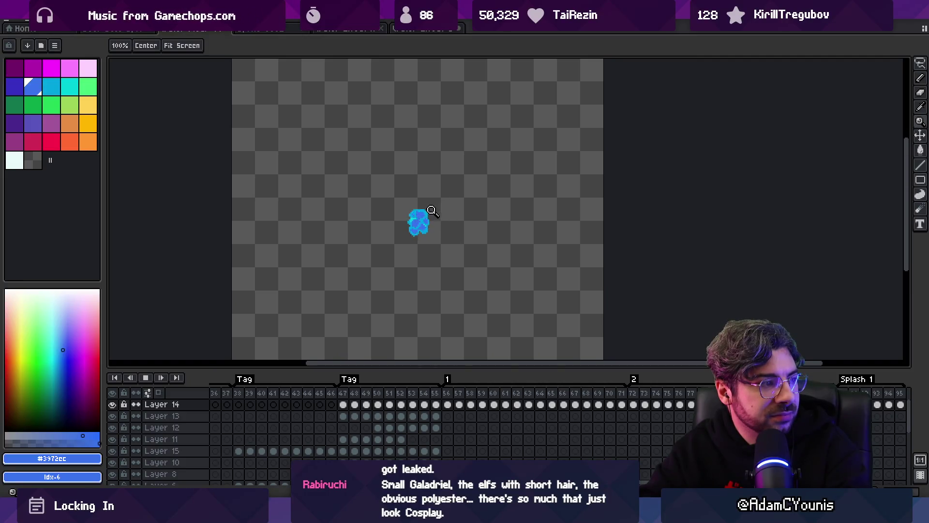
pyautogui.scroll(1, 432, 212)
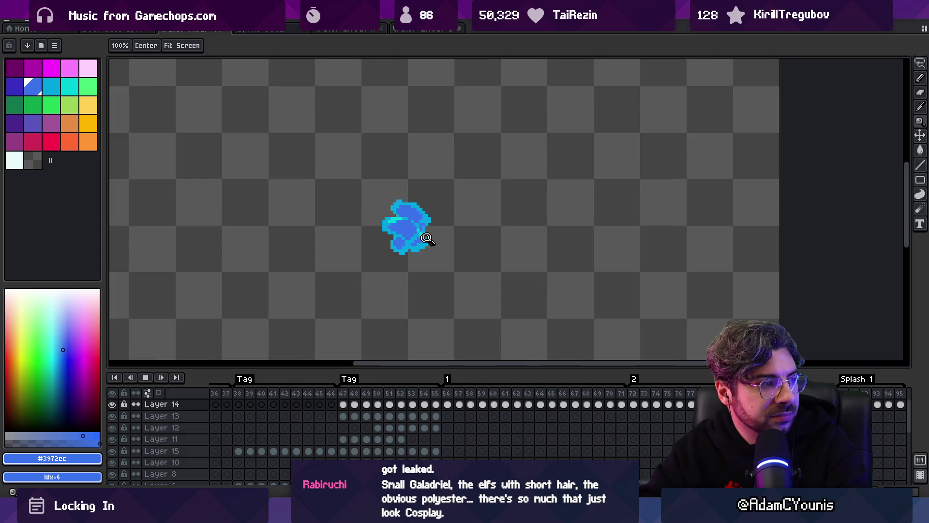
pyautogui.scroll(1, 426, 239)
pyautogui.press('Return')
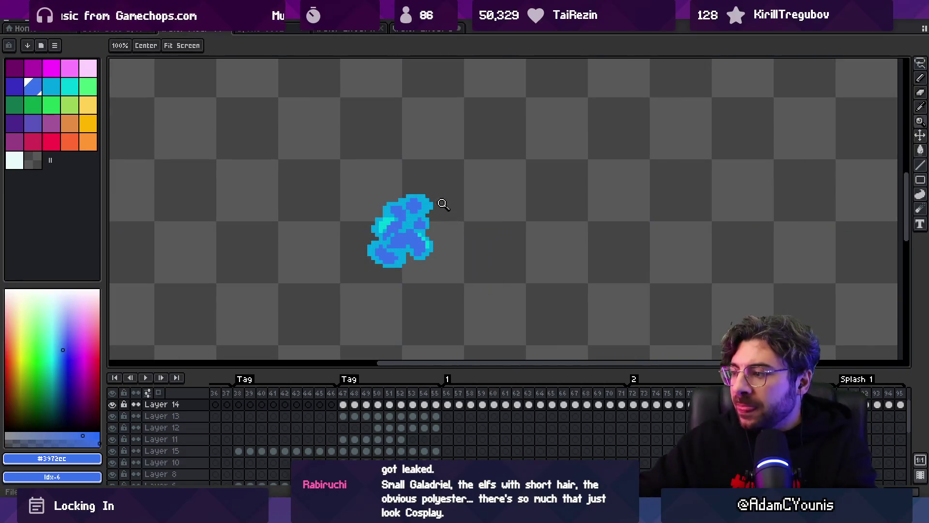
pyautogui.scroll(-1, 444, 300)
pyautogui.moveTo(457, 397)
pyautogui.mouseDown()
pyautogui.moveTo(900, 404)
pyautogui.moveTo(455, 404)
pyautogui.moveTo(866, 405)
pyautogui.moveTo(479, 404)
pyautogui.moveTo(702, 405)
pyautogui.mouseUp()
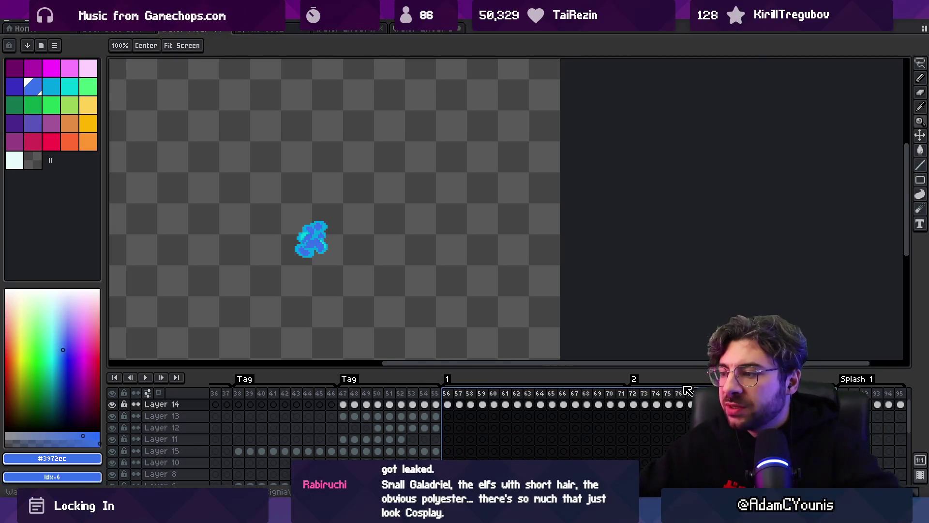
# - Jump to frame 56, view frame 72, enlarge the timeline, and select frames 56–70
pyautogui.moveTo(638, 392)
pyautogui.mouseDown()
pyautogui.moveTo(455, 397)
pyautogui.moveTo(664, 399)
pyautogui.moveTo(452, 395)
pyautogui.moveTo(895, 408)
pyautogui.moveTo(468, 411)
pyautogui.mouseUp()
pyautogui.click(503, 403)
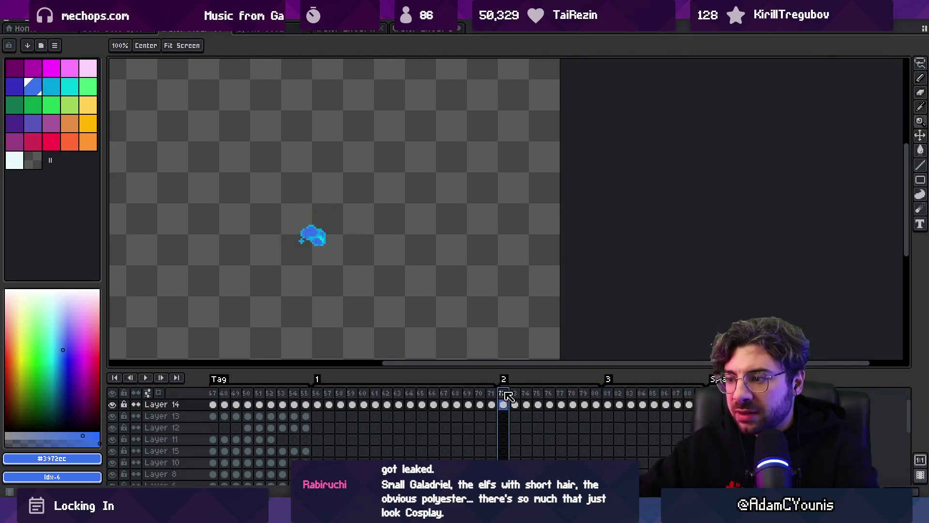
pyautogui.moveTo(486, 369); pyautogui.dragTo(484, 340)
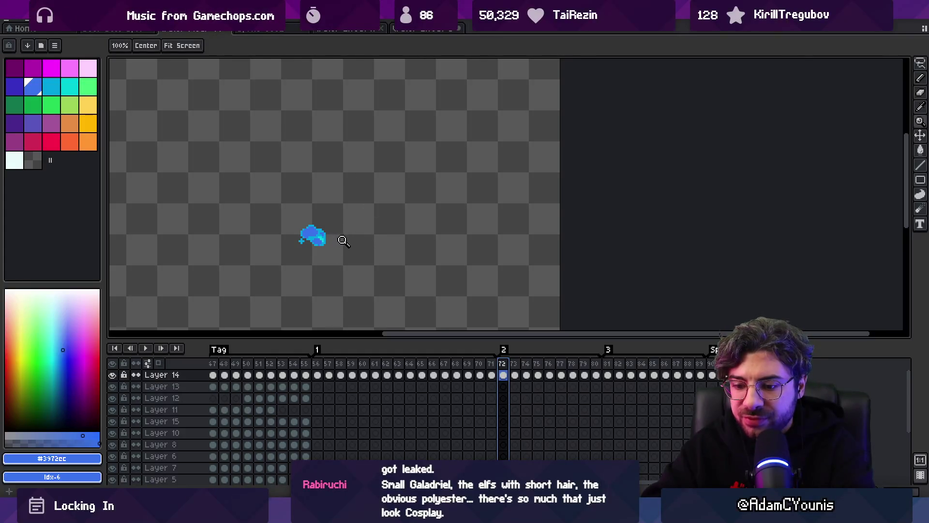
pyautogui.moveTo(317, 374); pyautogui.dragTo(491, 375)
pyautogui.rightClick(575, 290)
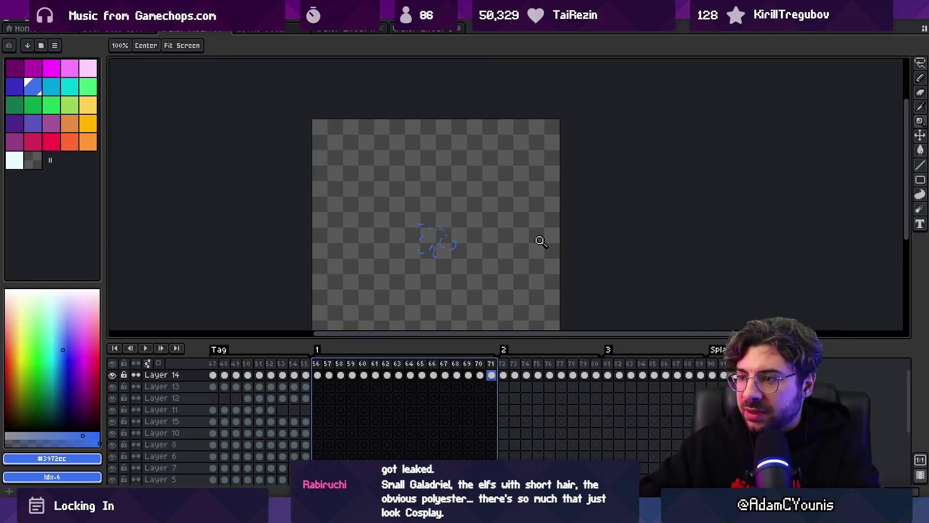
# - Play frames 48–50, then scroll the timeline and select frames 56 through 95
pyautogui.moveTo(231, 364); pyautogui.dragTo(247, 365)
pyautogui.press('Return')
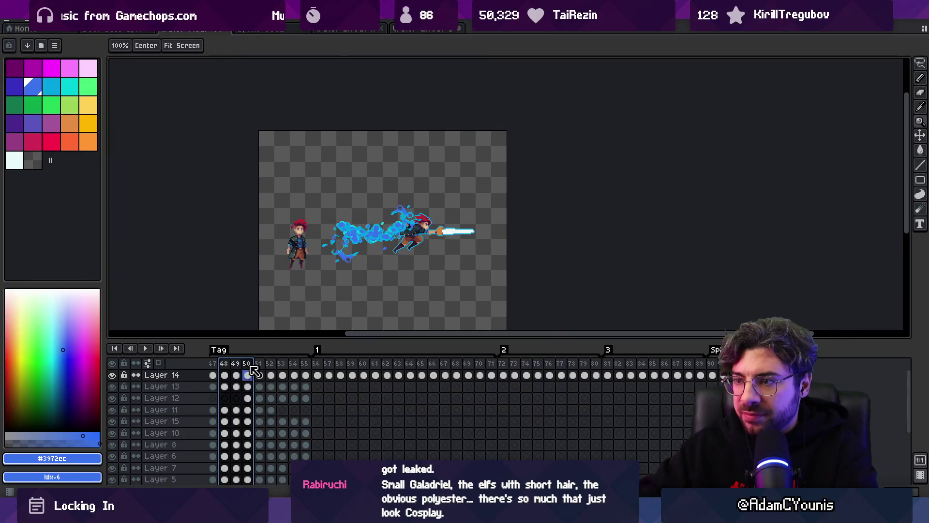
pyautogui.hscroll(-5, 257, 365)
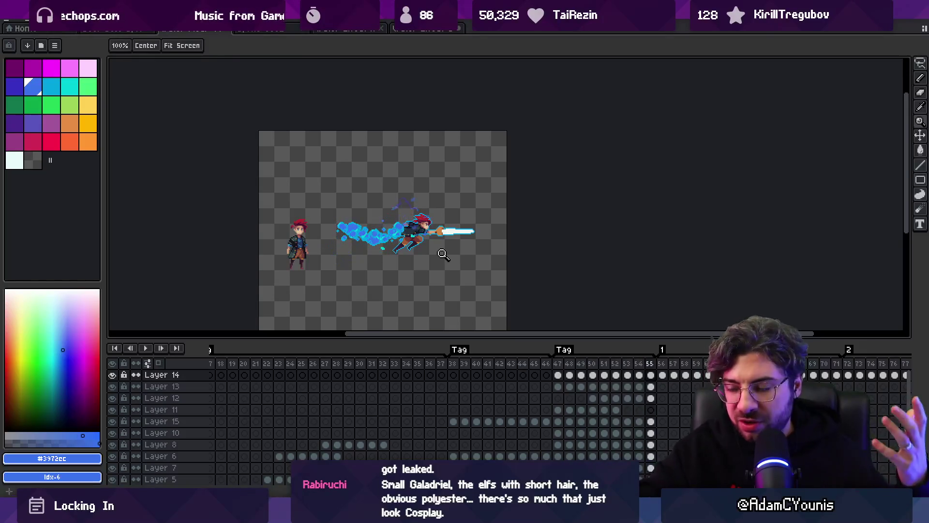
pyautogui.hscroll(5, 452, 370)
pyautogui.moveTo(436, 363); pyautogui.dragTo(704, 363)
pyautogui.moveTo(809, 368)
pyautogui.mouseDown()
pyautogui.moveTo(910, 370)
pyautogui.moveTo(852, 373)
pyautogui.moveTo(895, 380)
pyautogui.mouseUp()
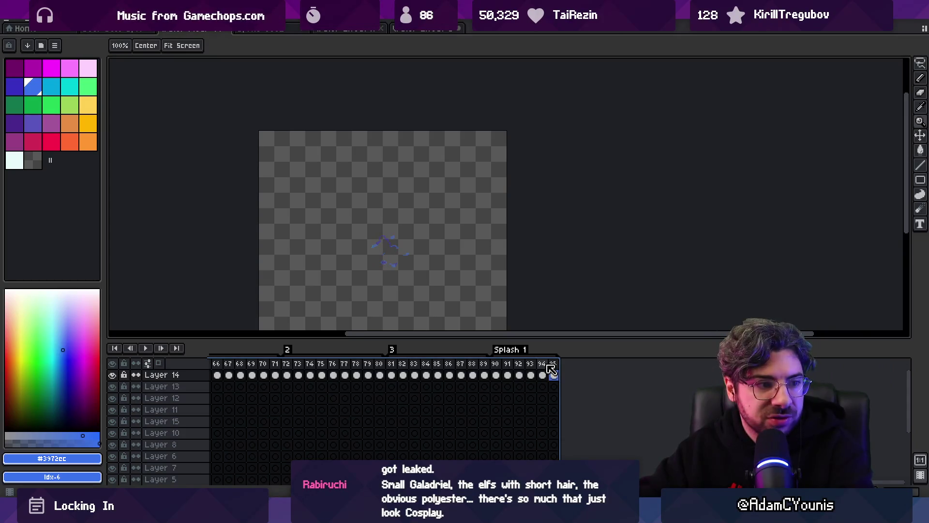
pyautogui.moveTo(552, 371); pyautogui.dragTo(552, 371)
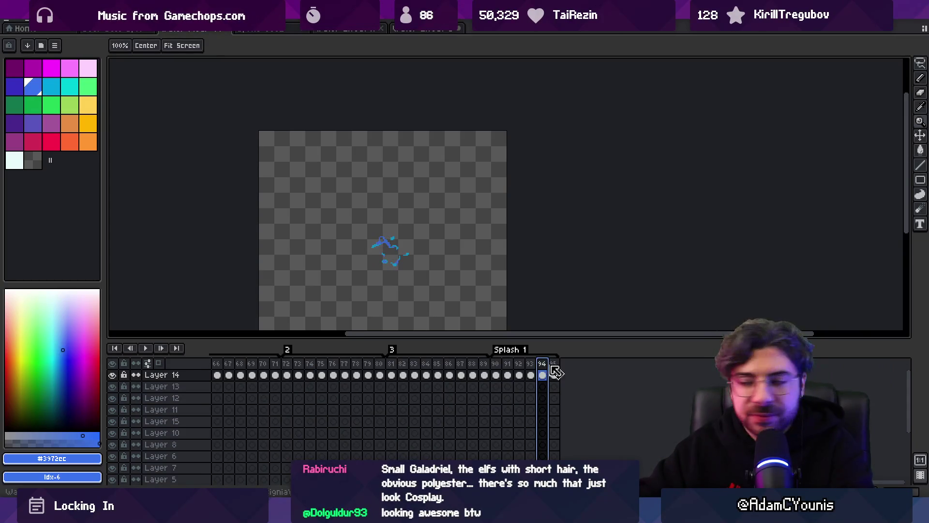
# - Add a new empty frame 96 and give it a new tag named "Splash 2"
pyautogui.hotkey('alt', 'n')
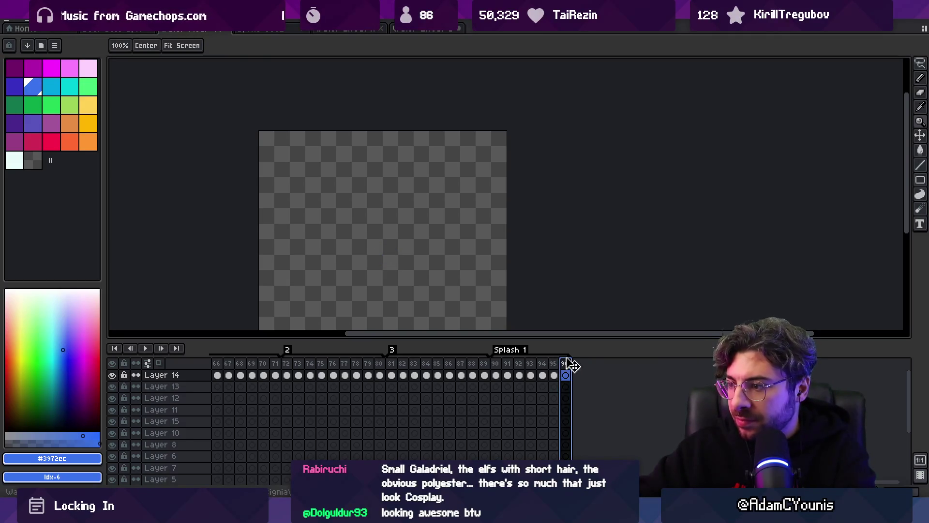
pyautogui.rightClick(571, 369)
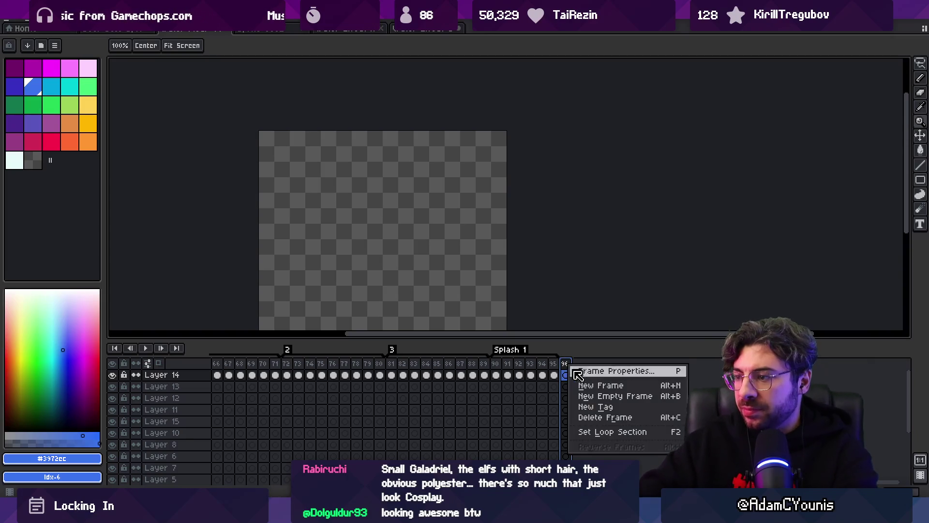
pyautogui.click(584, 407)
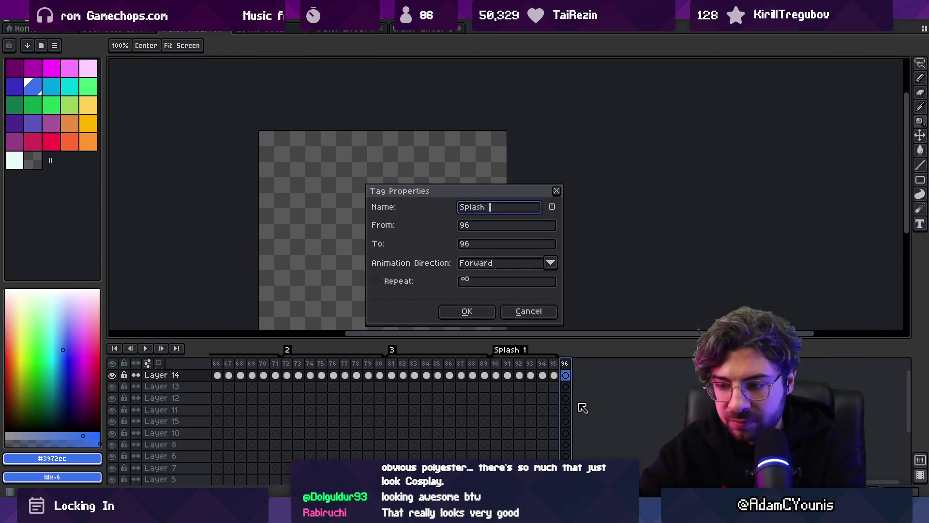
pyautogui.write('2')
pyautogui.press('Return')
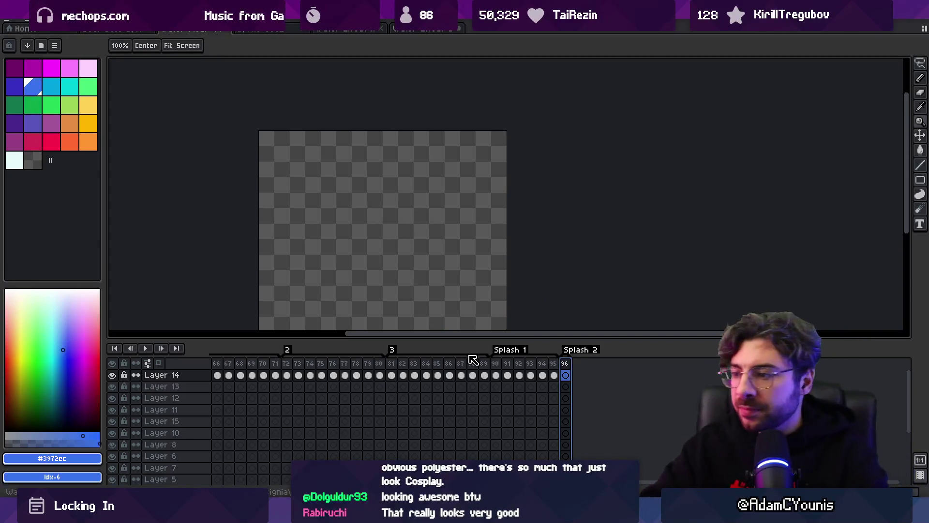
# - Go back to frame 90, zoom in and centre the splash, and select Layer 13's cel
pyautogui.click(496, 373)
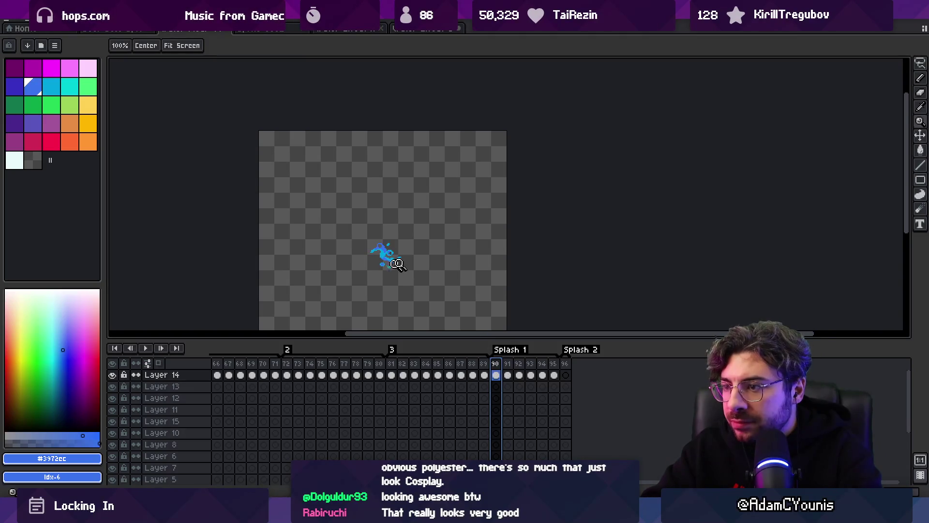
pyautogui.click(387, 265)
pyautogui.press('m')
pyautogui.moveTo(398, 308); pyautogui.dragTo(371, 323)
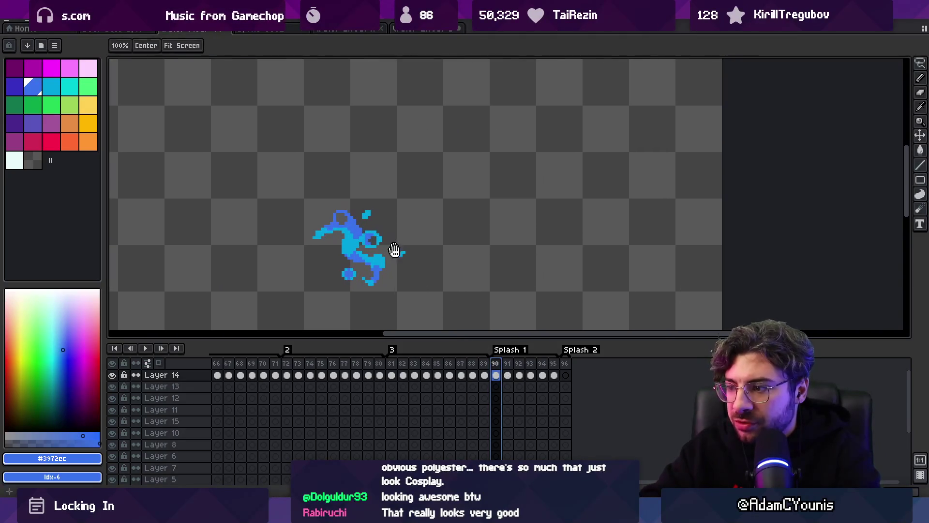
pyautogui.click(496, 387)
pyautogui.press('o')
pyautogui.press('b')
pyautogui.hscroll(-3, 353, 208)
pyautogui.scroll(-2, 353, 208)
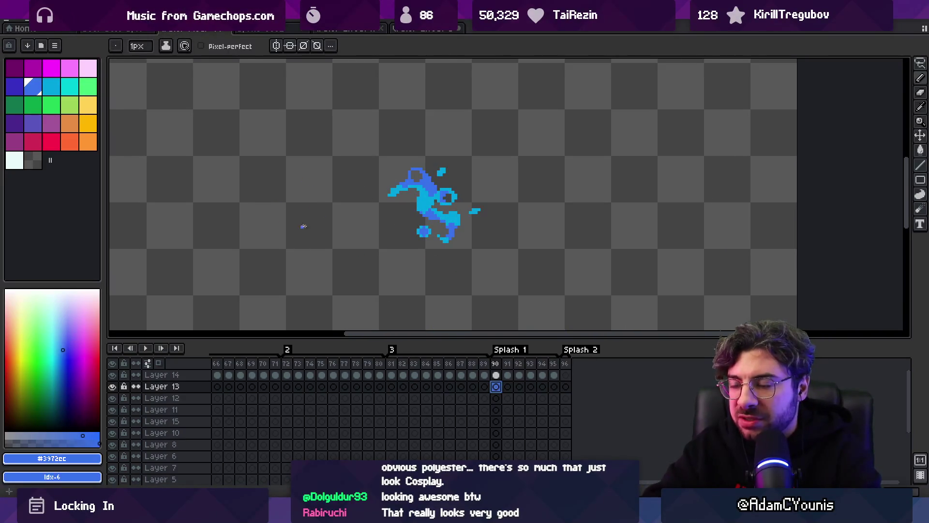
# - Try several blue curve strokes for the new splash, undoing each one
pyautogui.moveTo(333, 235); pyautogui.dragTo(370, 279)
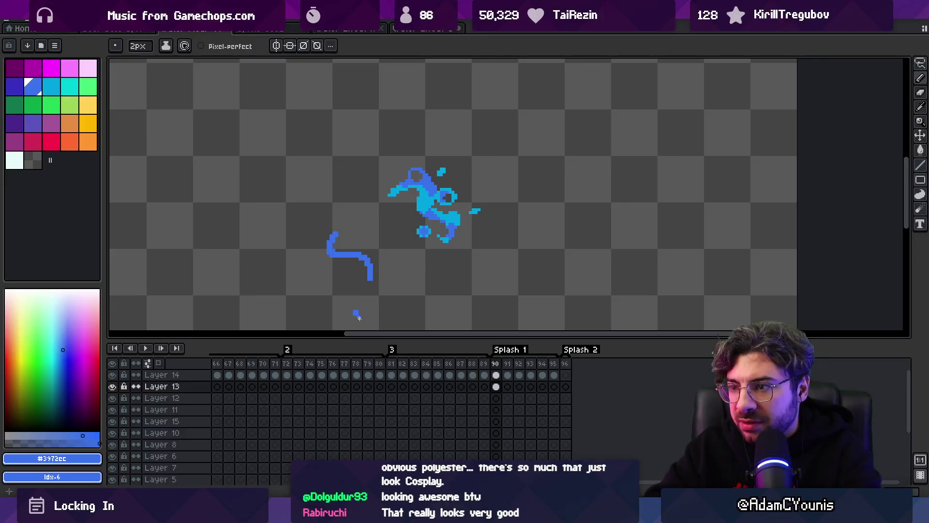
pyautogui.hotkey('ctrl', 'z')
pyautogui.moveTo(332, 236); pyautogui.dragTo(390, 286)
pyautogui.hotkey('ctrl', 'z')
pyautogui.moveTo(325, 242); pyautogui.dragTo(380, 286)
pyautogui.hotkey('ctrl', 'z')
pyautogui.moveTo(352, 246); pyautogui.dragTo(307, 260)
pyautogui.hotkey('ctrl', 'z')
# - Try a C-shaped curve and a hooked stroke with droplet dabs, then undo them
pyautogui.moveTo(355, 242)
pyautogui.mouseDown()
pyautogui.moveTo(333, 259)
pyautogui.moveTo(384, 276)
pyautogui.mouseUp()
pyautogui.moveTo(392, 263); pyautogui.dragTo(397, 263)
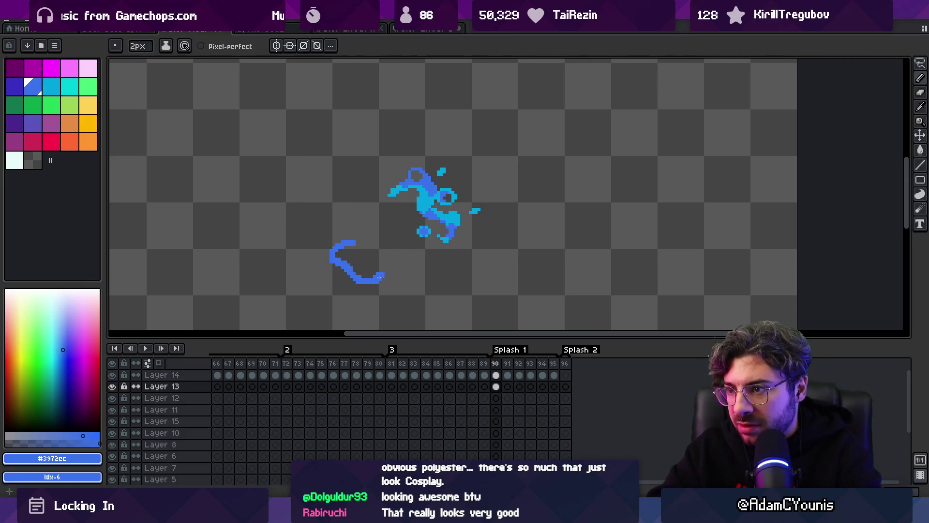
pyautogui.hotkey('ctrl', 'z')
pyautogui.moveTo(352, 241)
pyautogui.mouseDown()
pyautogui.moveTo(366, 281)
pyautogui.moveTo(387, 279)
pyautogui.mouseUp()
pyautogui.click(408, 287)
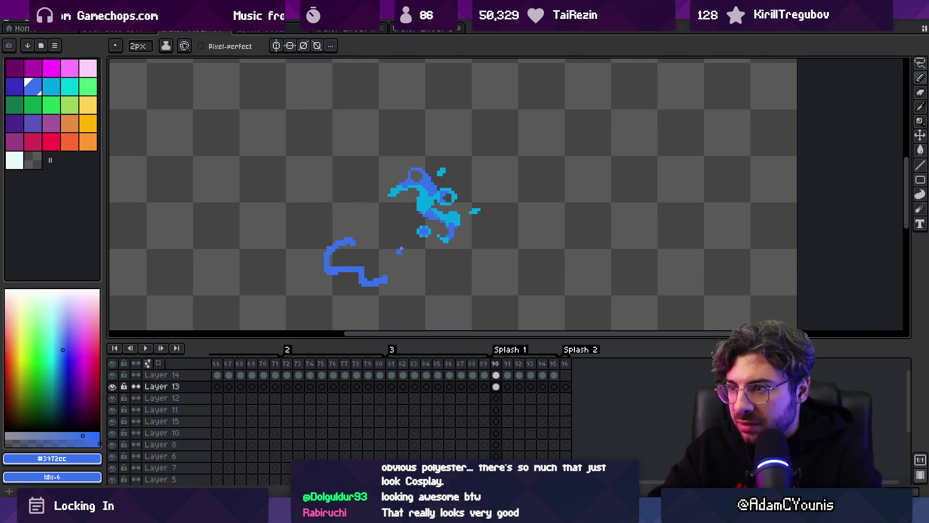
pyautogui.hotkey('ctrl', 'z')
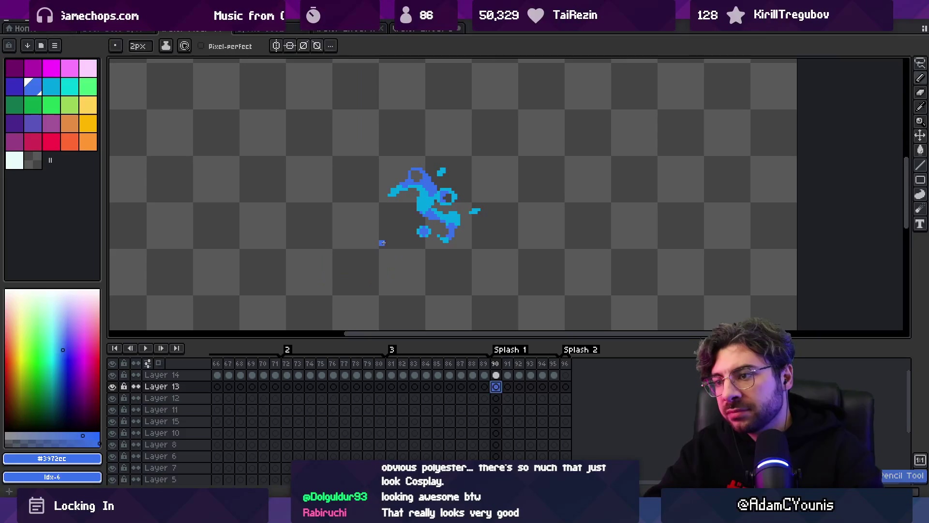
# - Sketch the second splash blob in blue and fill in more of its pixels
pyautogui.moveTo(345, 245); pyautogui.dragTo(382, 268)
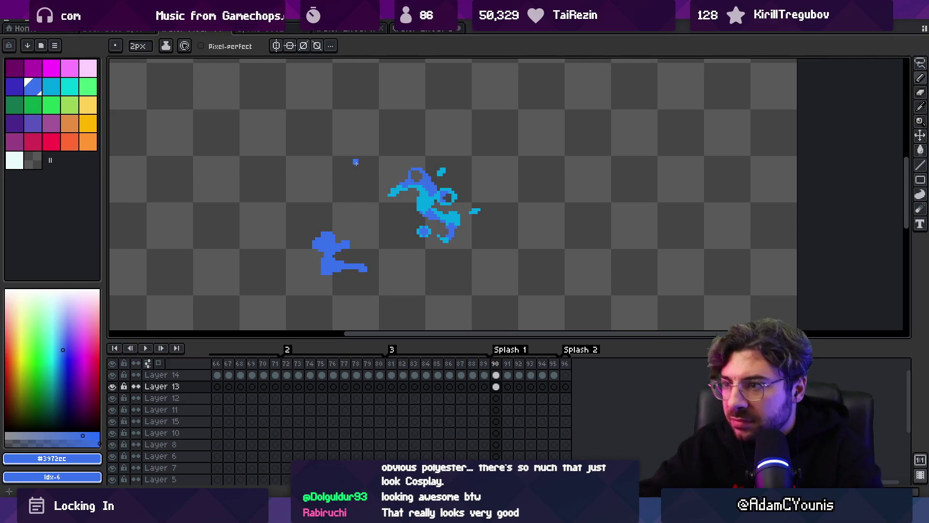
pyautogui.press('z')
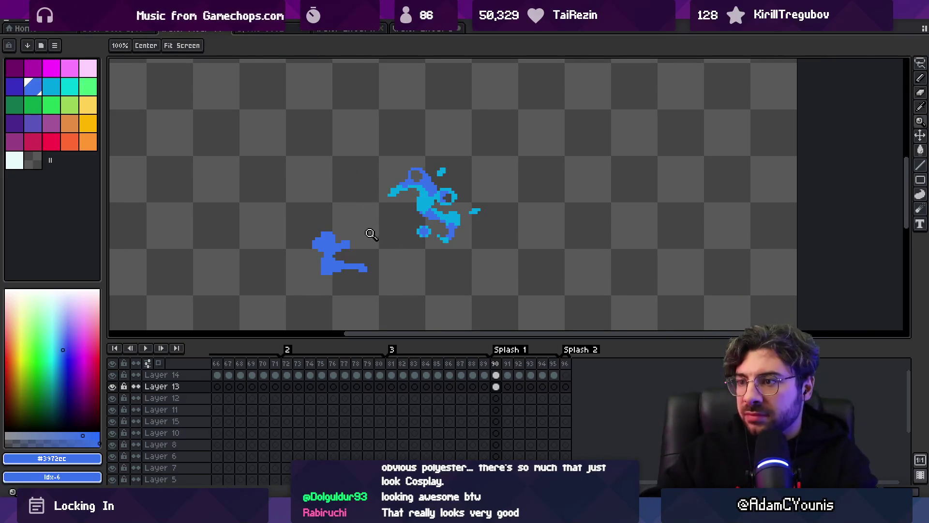
pyautogui.press('b')
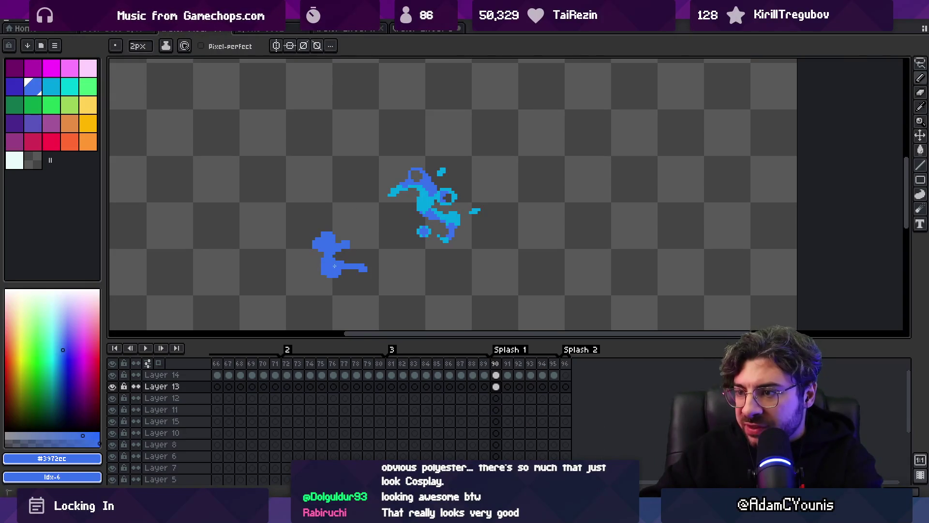
pyautogui.moveTo(339, 244); pyautogui.dragTo(343, 237)
pyautogui.press('e')
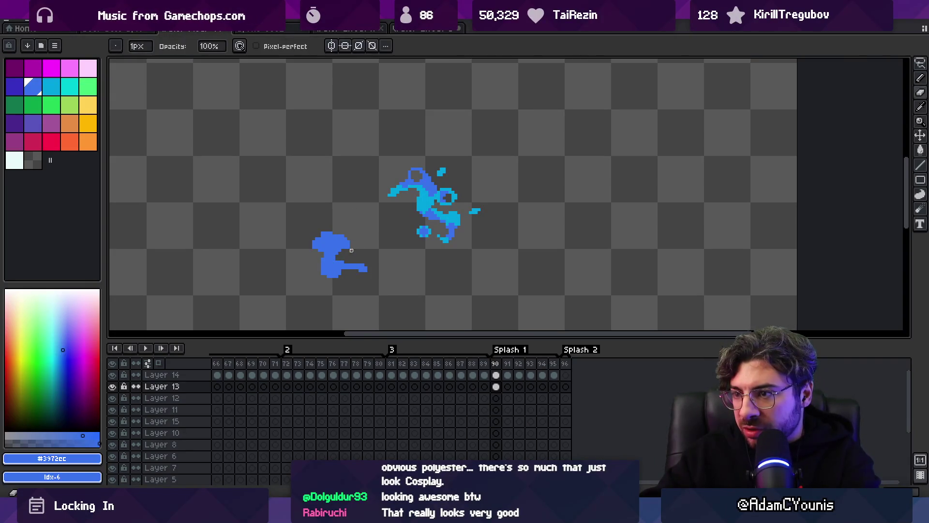
pyautogui.press('b')
pyautogui.click(364, 256)
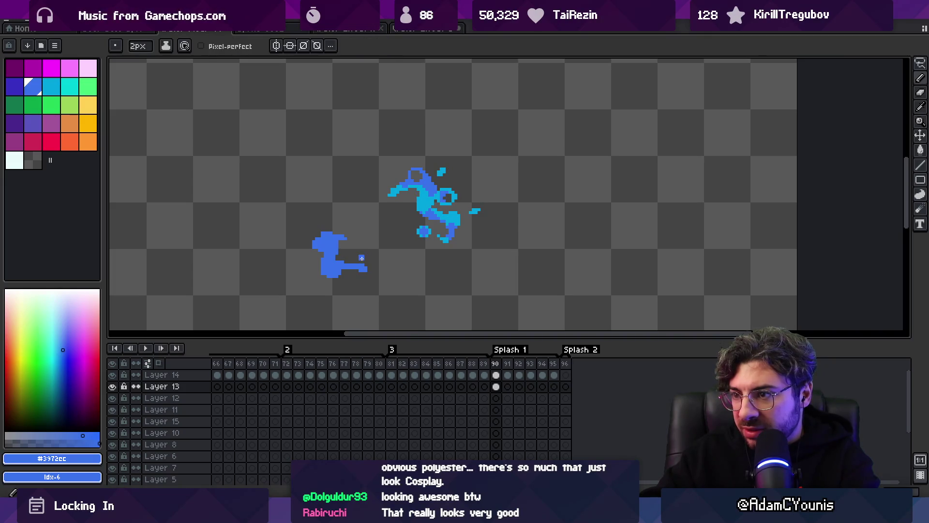
# - Paint blue pixels at the blob's top and trim the right end of its top arm
pyautogui.press('z')
pyautogui.scroll(-5, 373, 243)
pyautogui.scroll(6, 388, 207)
pyautogui.press('e')
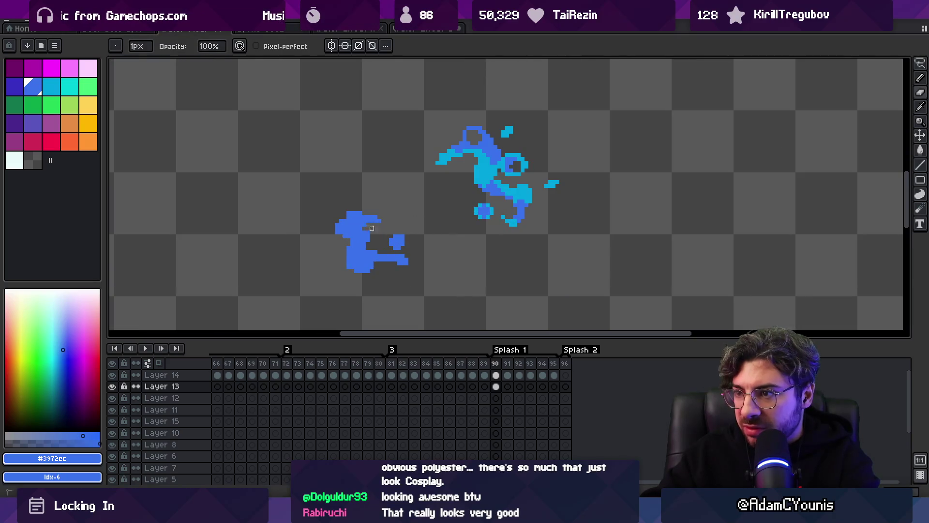
pyautogui.press('b')
pyautogui.click(373, 215)
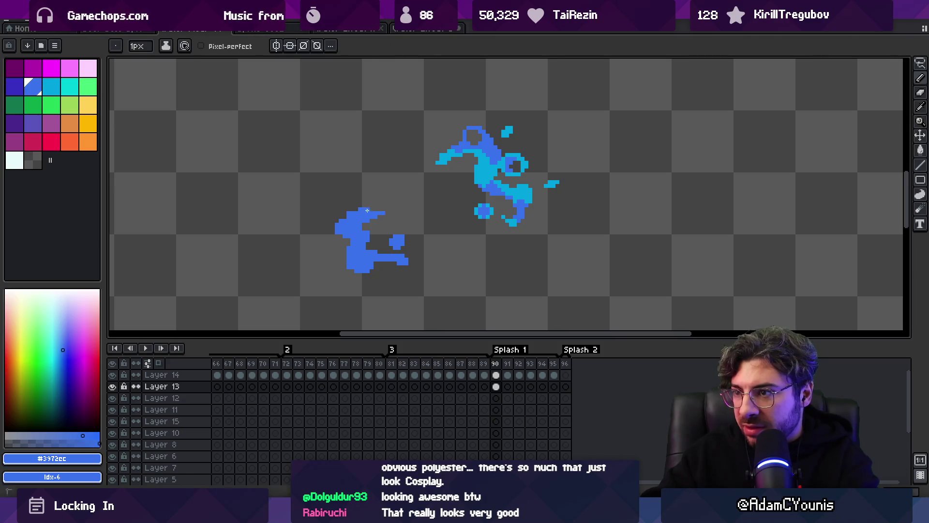
pyautogui.press('e')
pyautogui.moveTo(371, 209); pyautogui.dragTo(383, 213)
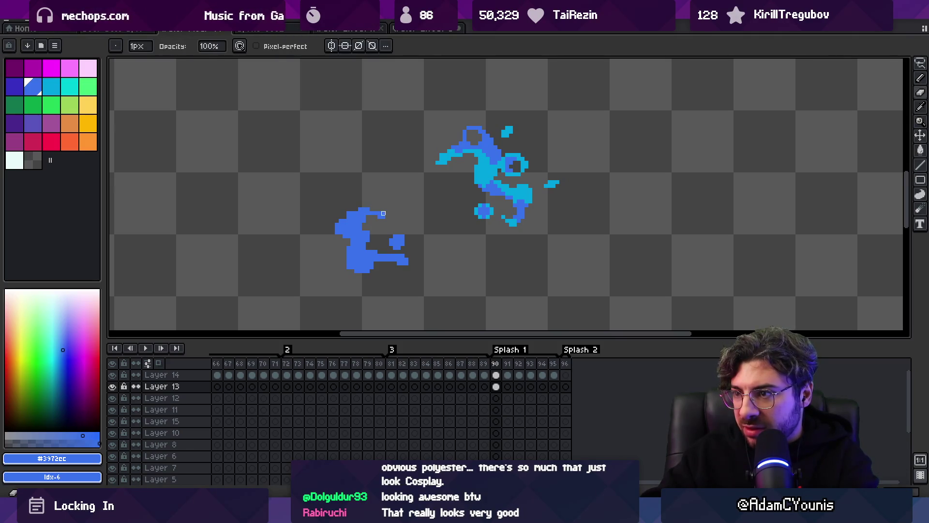
# - Add blue pixels along the blob's lower-right edge
pyautogui.press('z')
pyautogui.scroll(-4, 367, 242)
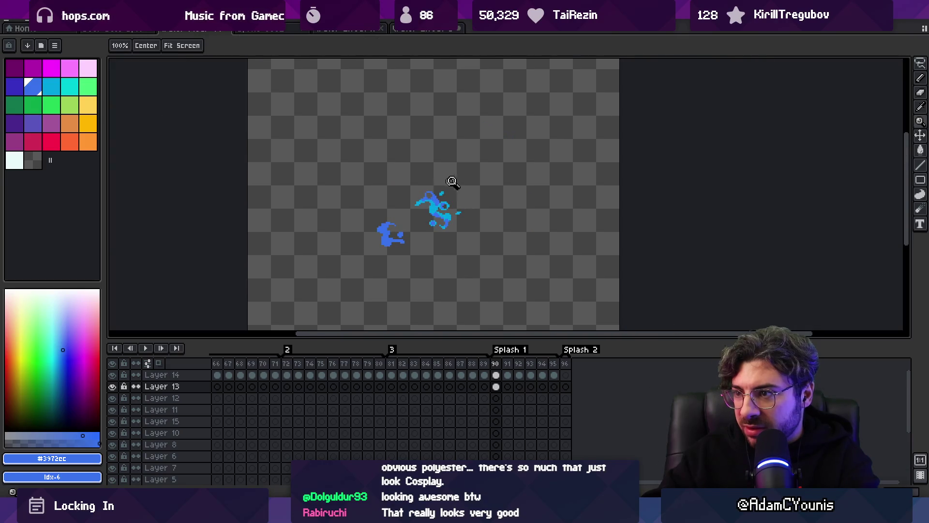
pyautogui.scroll(5, 429, 228)
pyautogui.press('e')
pyautogui.press('b')
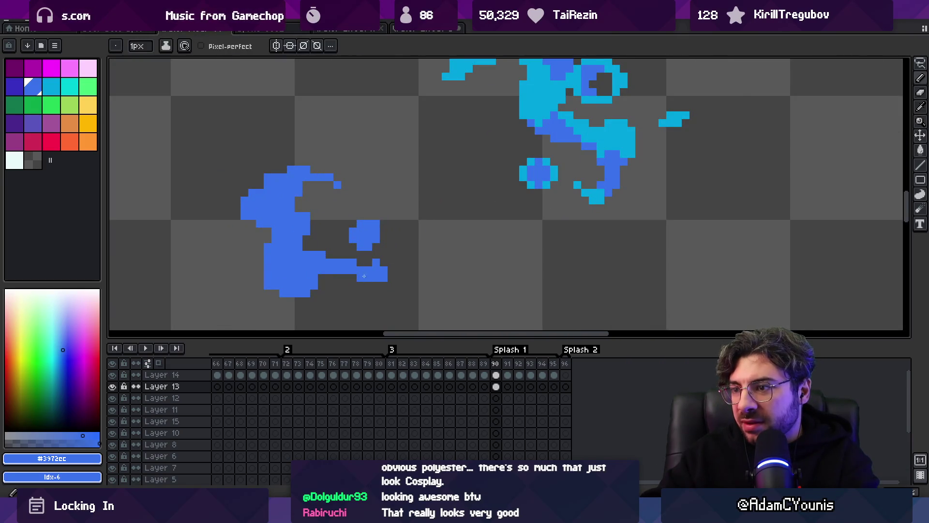
pyautogui.moveTo(358, 277); pyautogui.dragTo(391, 266)
# - Zoom in closer on the splash and choose the palette blue as the drawing colour
pyautogui.press('z')
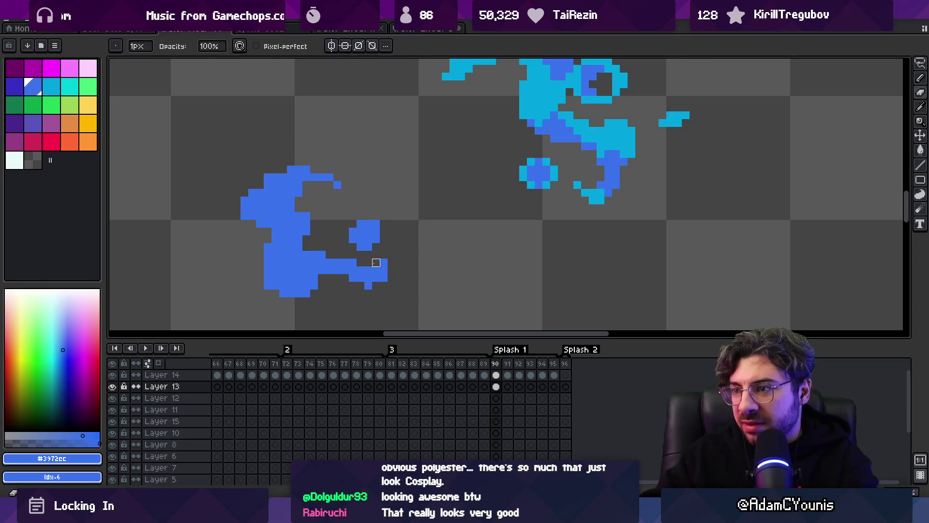
pyautogui.scroll(-5, 395, 247)
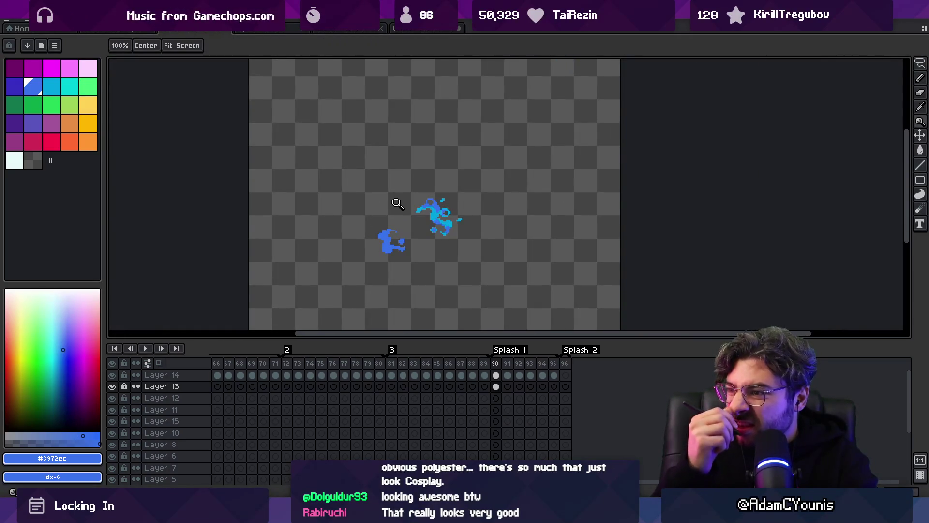
pyautogui.click(418, 242)
pyautogui.click(379, 242)
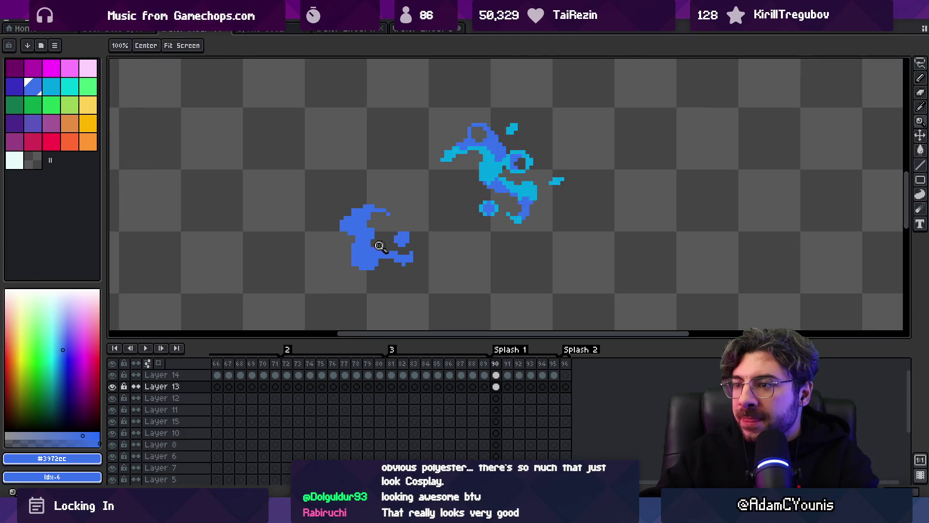
pyautogui.press('b')
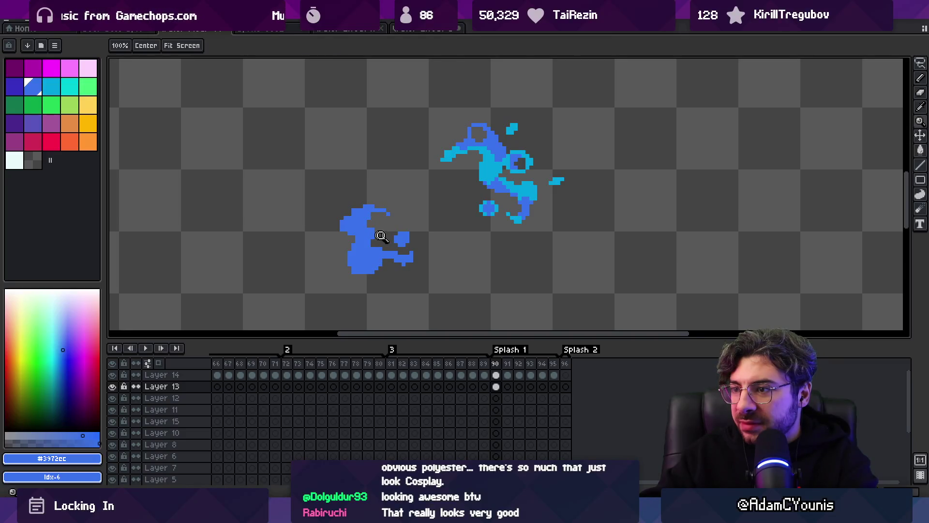
pyautogui.scroll(-5, 380, 264)
pyautogui.scroll(5, 306, 190)
pyautogui.click(33, 87)
# - Widen the brush to 2 pixels and paint two short cyan highlight strokes on the lower blob
pyautogui.press('+')
pyautogui.moveTo(373, 242); pyautogui.dragTo(370, 241)
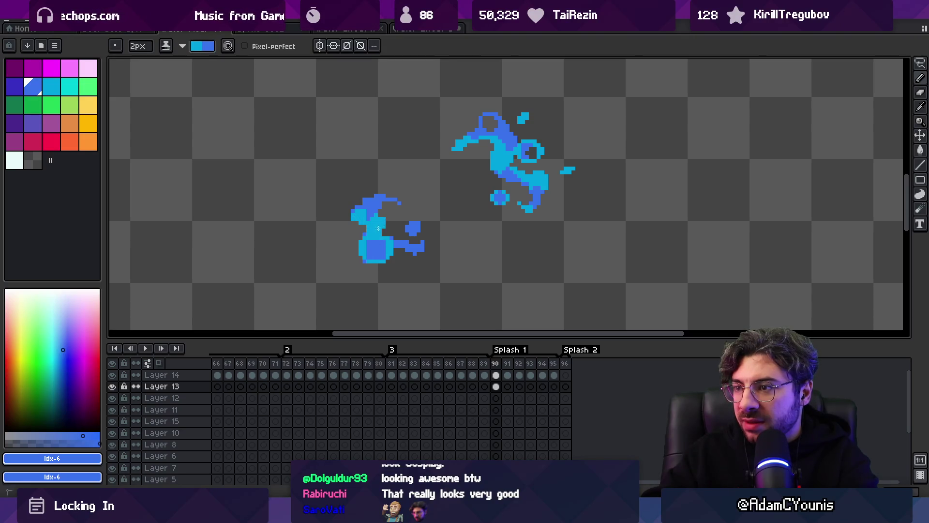
pyautogui.moveTo(370, 215); pyautogui.dragTo(367, 214)
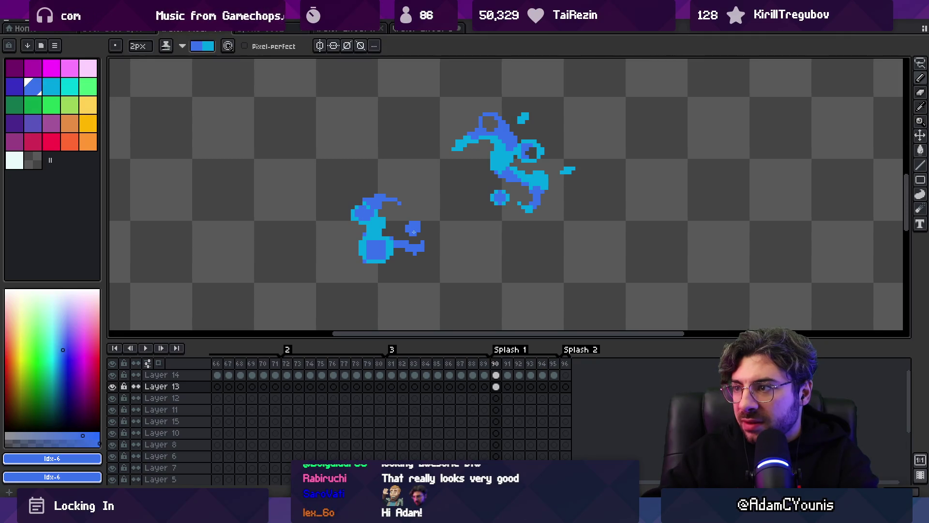
pyautogui.press('z')
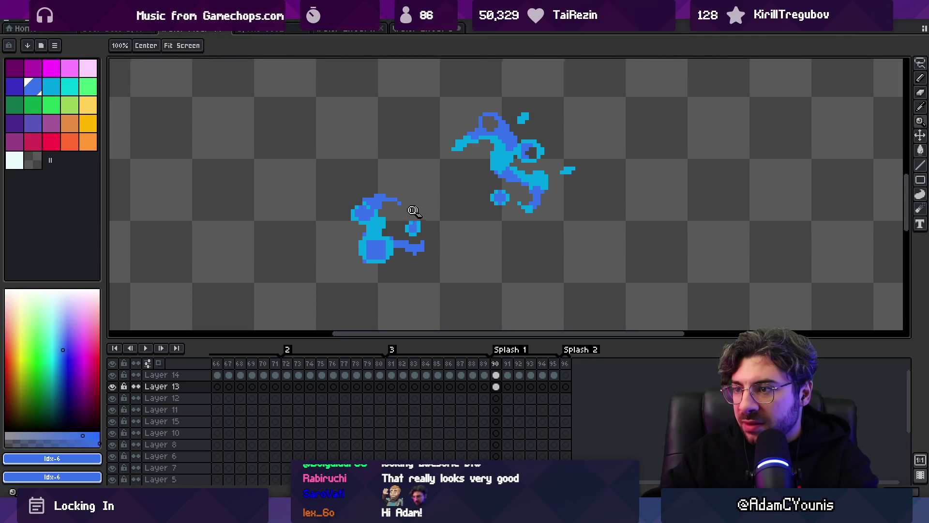
pyautogui.scroll(-3, 388, 198)
pyautogui.scroll(3, 370, 215)
# - Sample the cyan and blue colours from the canvas and zoom in on the lower blob
pyautogui.press('b')
pyautogui.keyDown('alt'); pyautogui.click(357, 239); pyautogui.keyUp('alt')
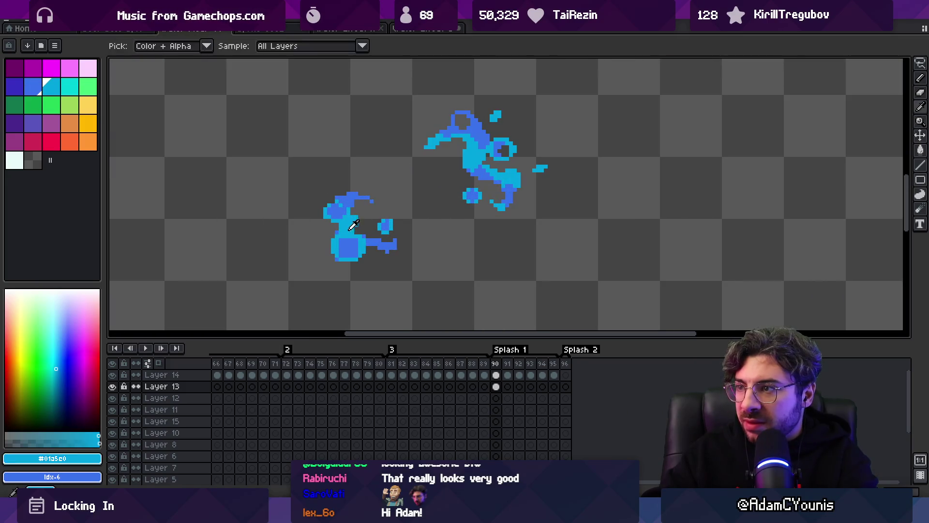
pyautogui.press('e')
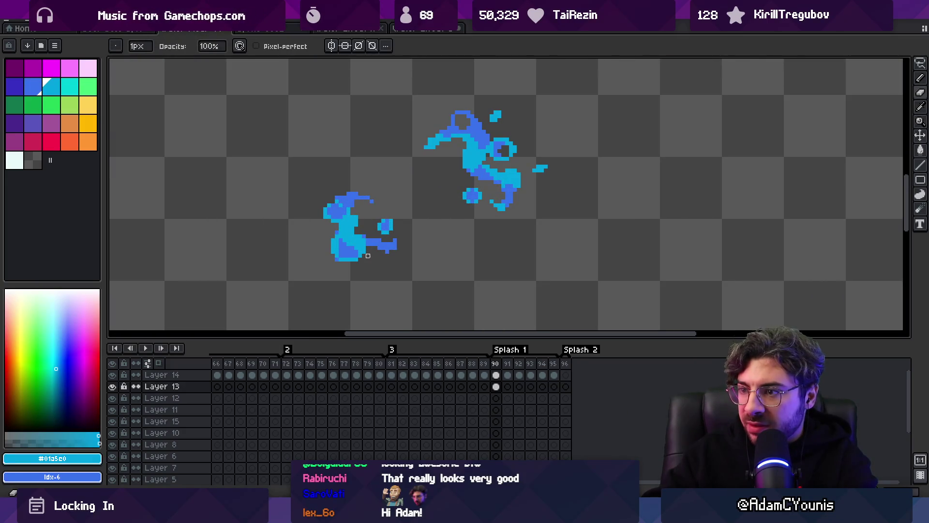
pyautogui.press('b')
pyautogui.keyDown('alt'); pyautogui.click(345, 254); pyautogui.keyUp('alt')
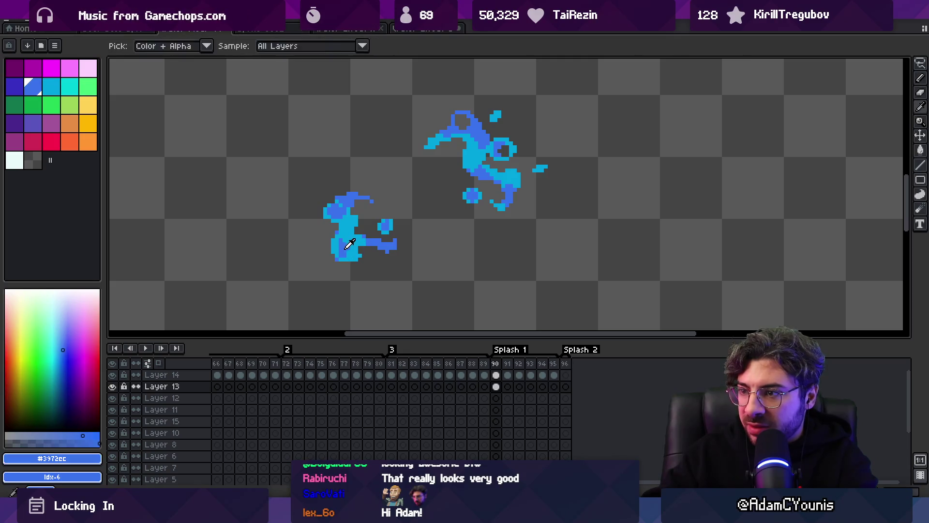
pyautogui.press('e')
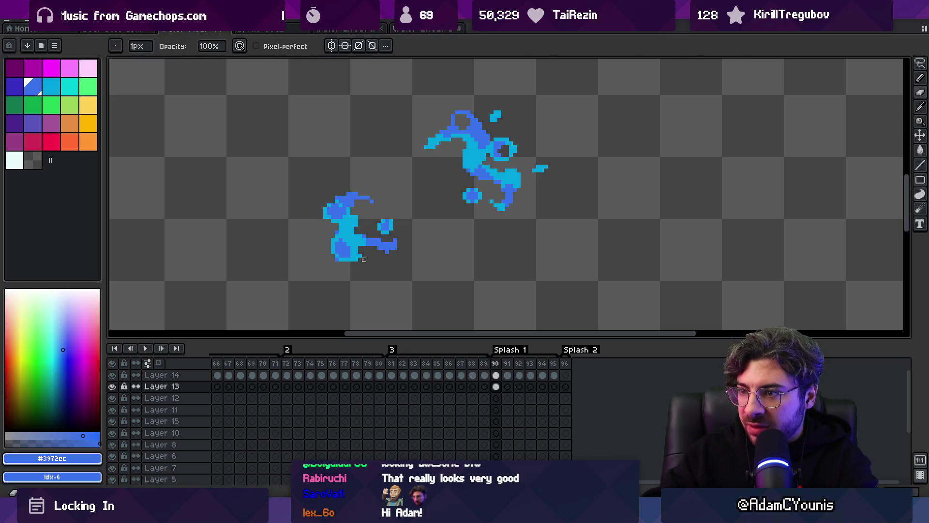
pyautogui.keyDown('alt'); pyautogui.click(360, 255); pyautogui.keyUp('alt')
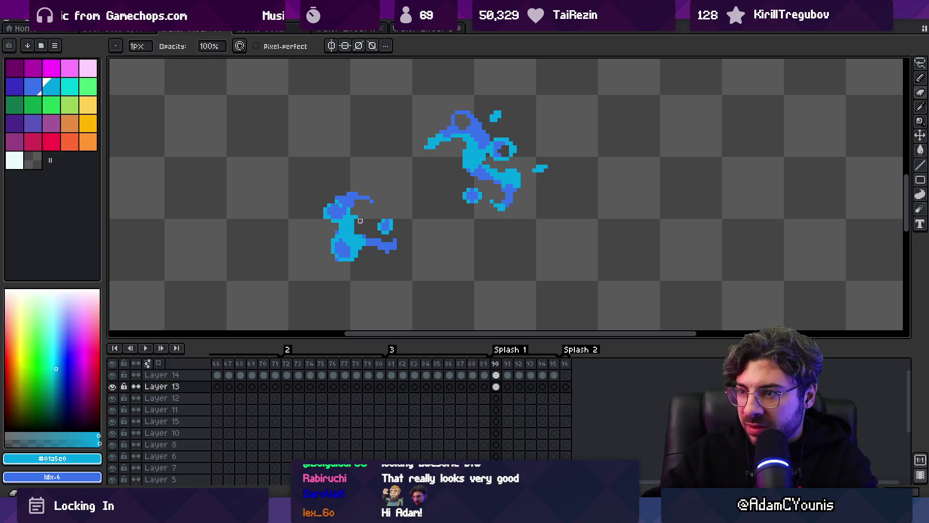
pyautogui.press('z')
pyautogui.scroll(-4, 358, 227)
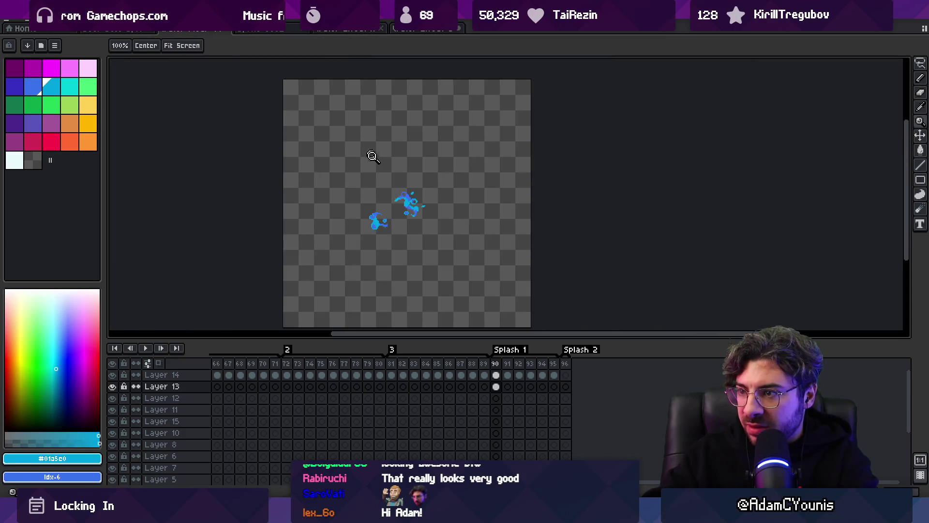
pyautogui.scroll(3, 387, 215)
pyautogui.scroll(3, 389, 216)
pyautogui.keyDown('alt'); pyautogui.click(365, 210); pyautogui.keyUp('alt')
# - Pick the blue back from the splash and place a blue pixel on the smaller splash
pyautogui.press('b')
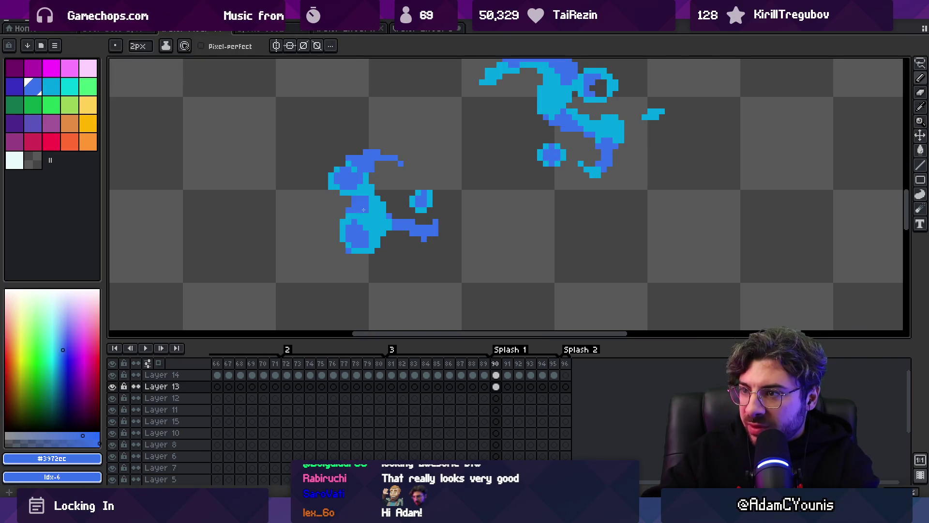
pyautogui.press('b')
pyautogui.keyDown('alt'); pyautogui.click(358, 225); pyautogui.keyUp('alt')
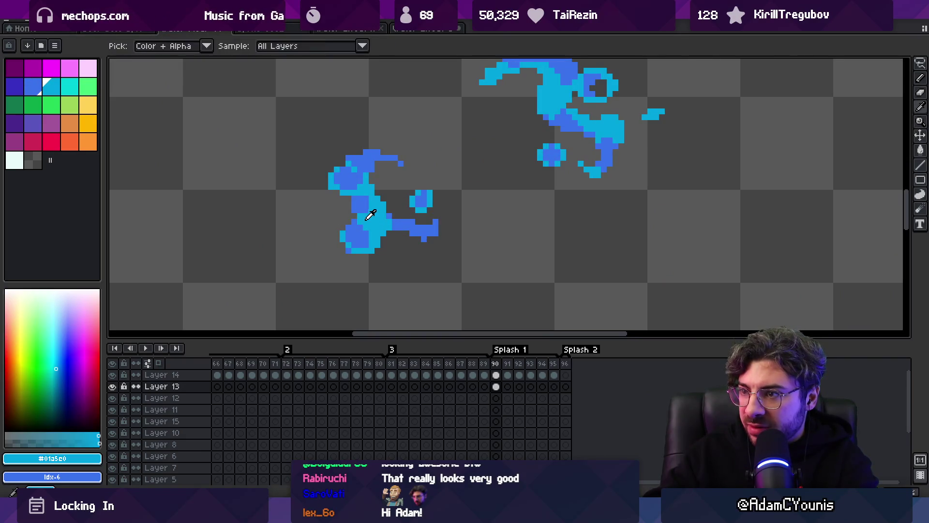
pyautogui.keyDown('alt'); pyautogui.click(355, 223); pyautogui.keyUp('alt')
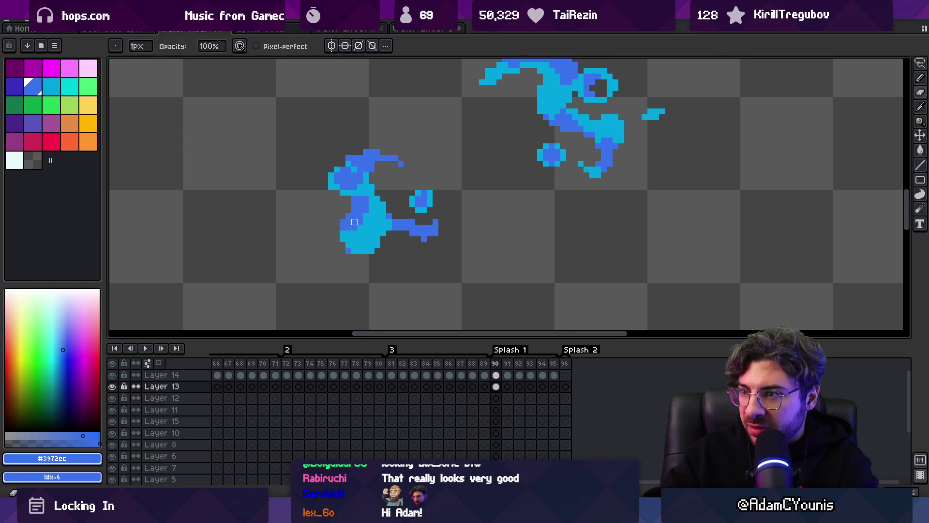
pyautogui.press('b')
pyautogui.click(343, 203)
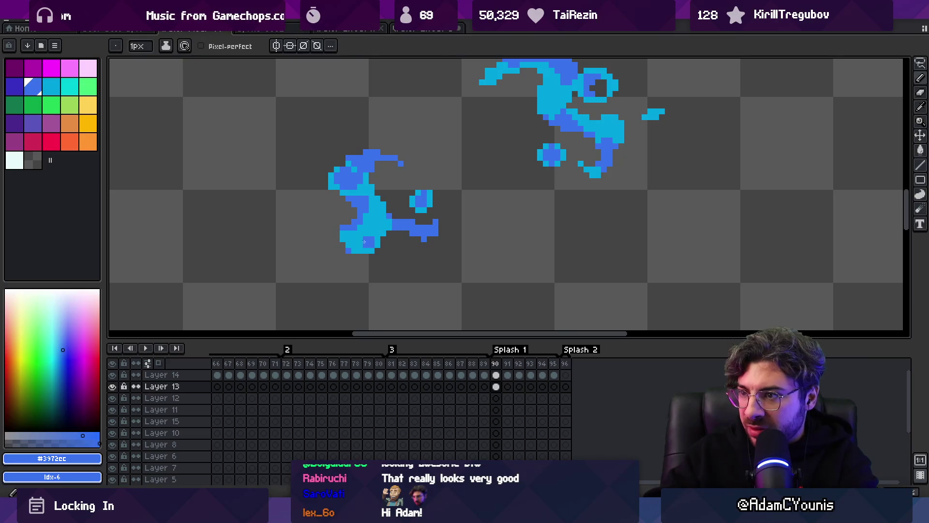
# - Zoom out to the whole sprite and preview frames 88 to 90 of the splash
pyautogui.hotkey('ctrl', '0')
pyautogui.scroll(3, 380, 218)
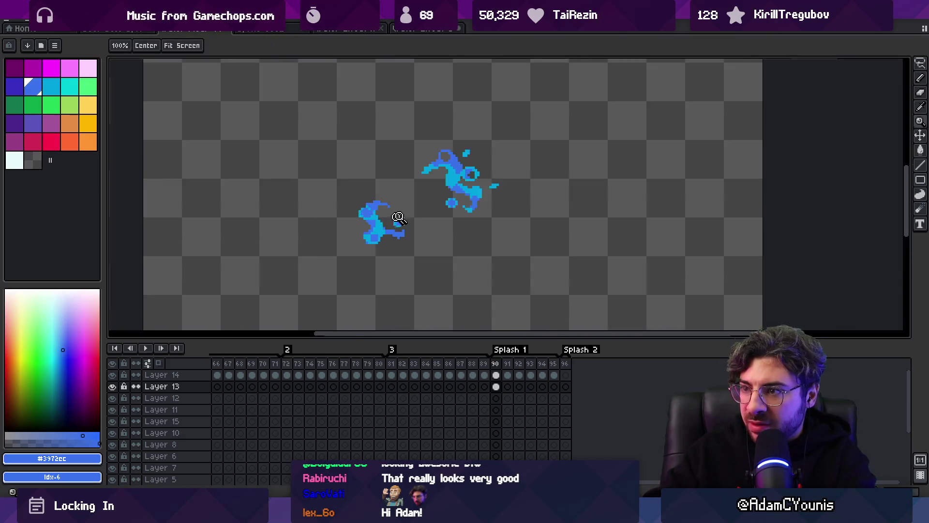
pyautogui.press('b')
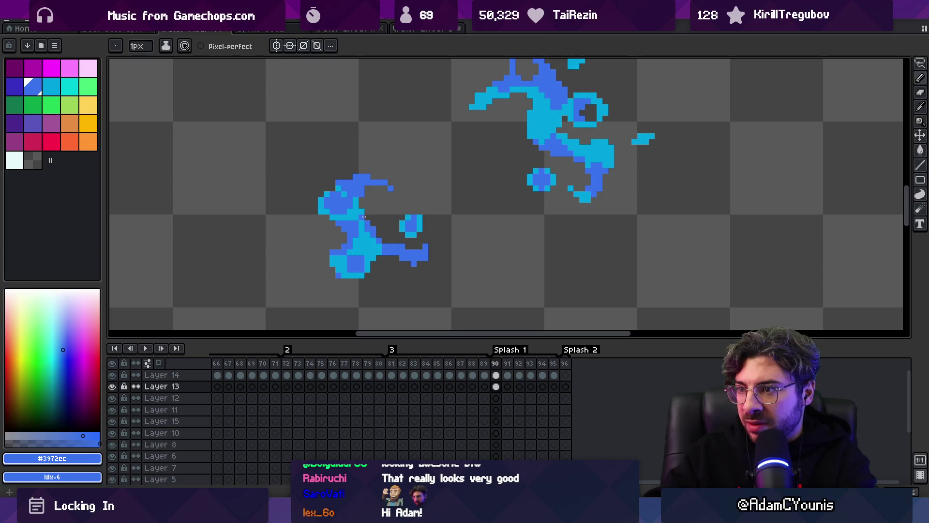
pyautogui.press('z')
pyautogui.hotkey('ctrl', '0')
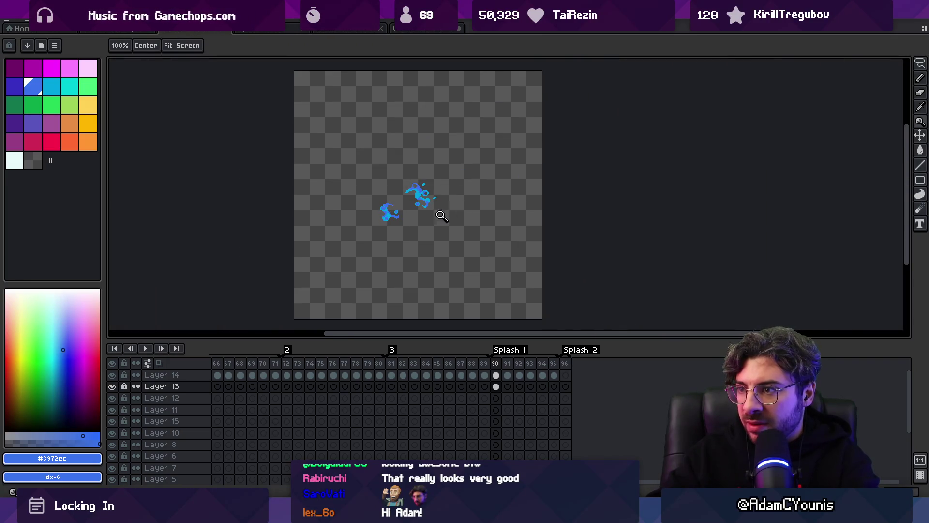
pyautogui.scroll(4, 408, 205)
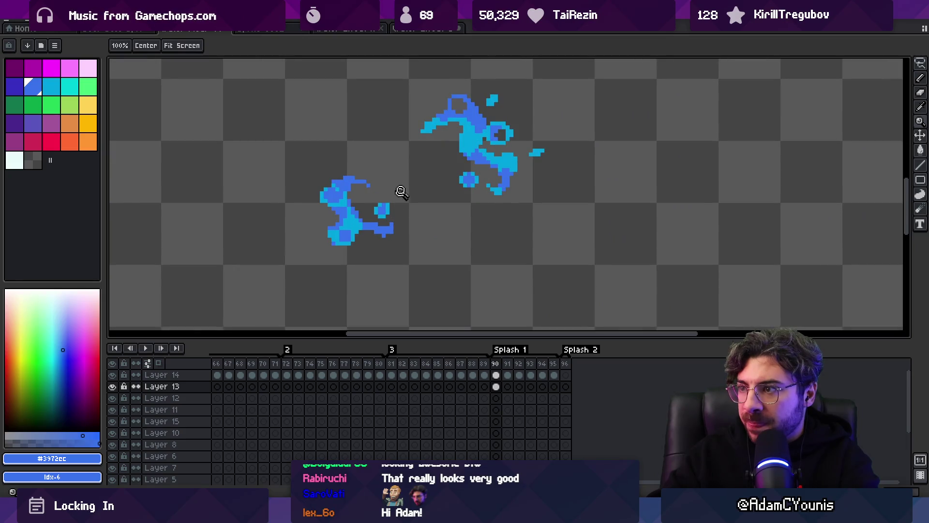
pyautogui.press('i')
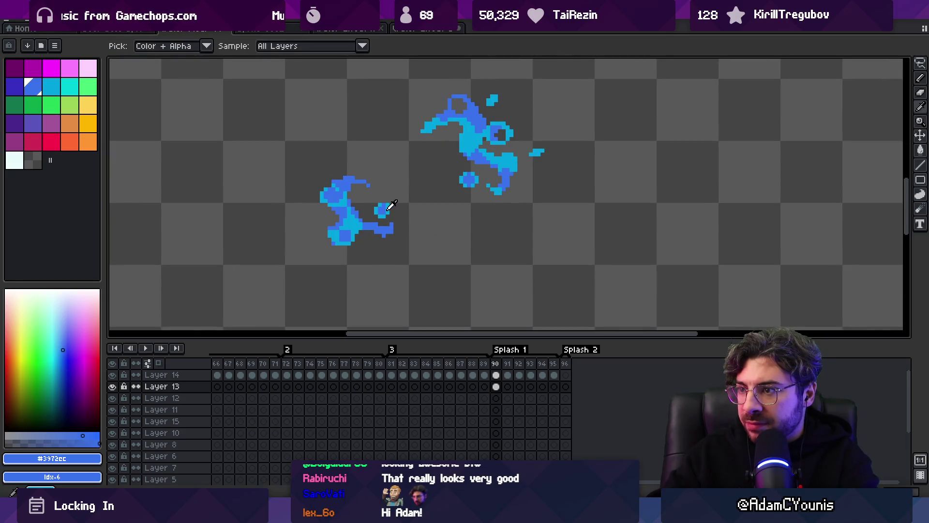
pyautogui.moveTo(495, 374)
pyautogui.mouseDown()
pyautogui.moveTo(544, 369)
pyautogui.moveTo(484, 371)
pyautogui.mouseUp()
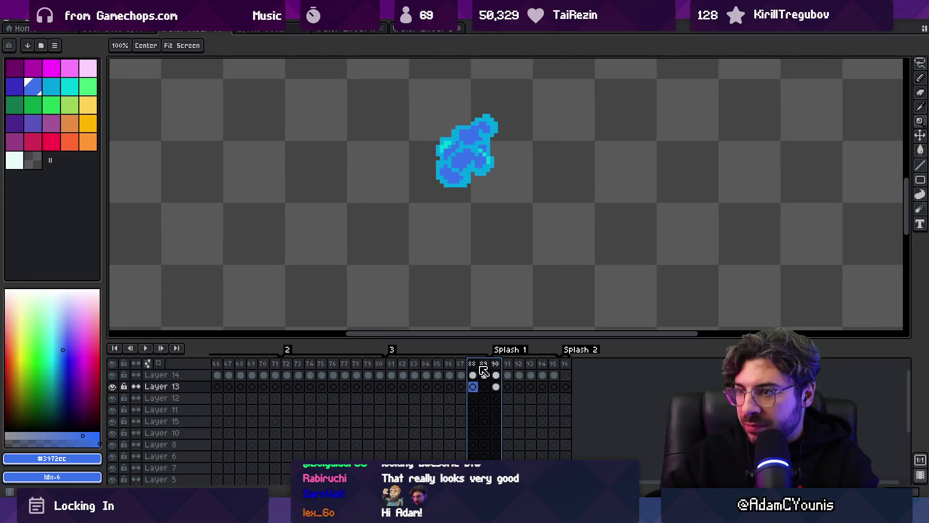
# - Return to frame 90 and pick the light cyan from the splash
pyautogui.click(496, 387)
pyautogui.press('i')
pyautogui.click(385, 205)
pyautogui.press('b')
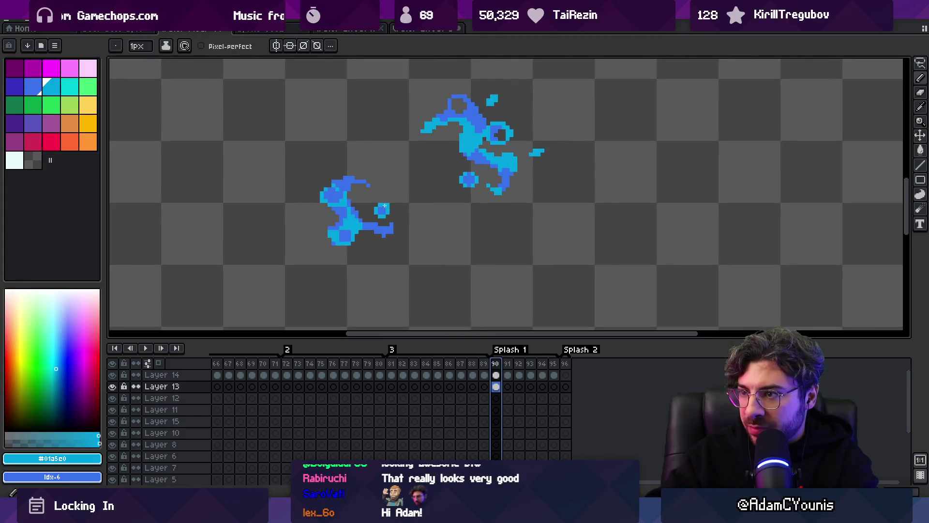
pyautogui.click(385, 206)
pyautogui.press('i')
pyautogui.press('b')
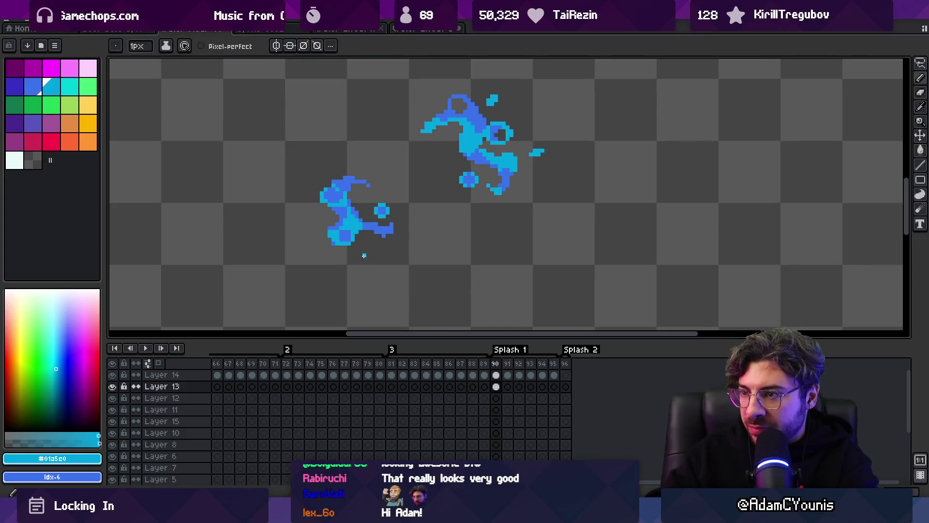
pyautogui.hotkey('ctrl', 'z')
# - Draw a short cyan droplet up-left of the smaller splash, undoing a stray slanting stroke
pyautogui.moveTo(360, 266); pyautogui.dragTo(368, 252)
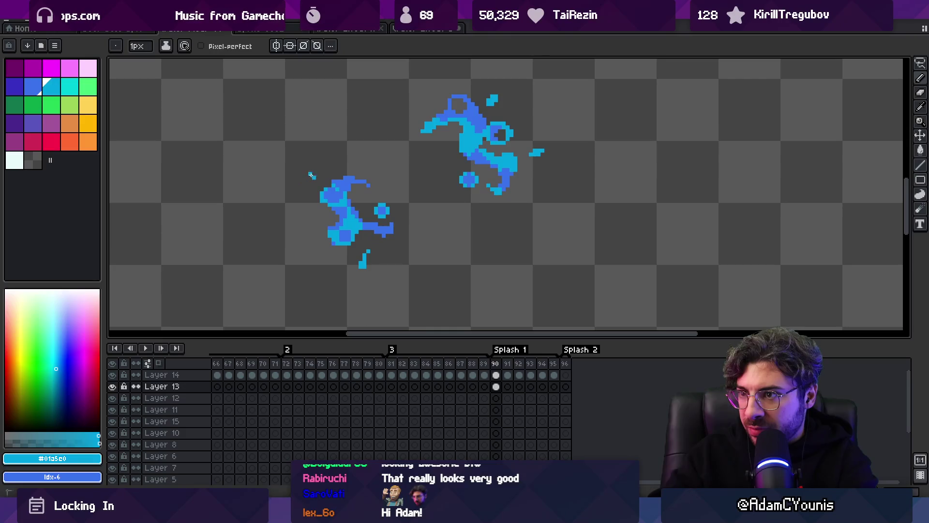
pyautogui.hotkey('ctrl', 'z')
pyautogui.moveTo(301, 173); pyautogui.dragTo(312, 175)
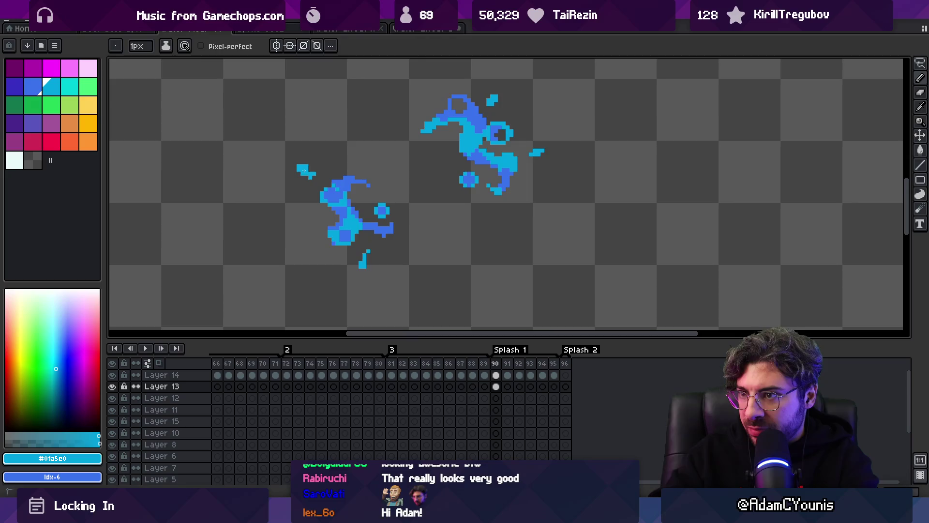
pyautogui.press('e')
pyautogui.press('b')
pyautogui.click(314, 175)
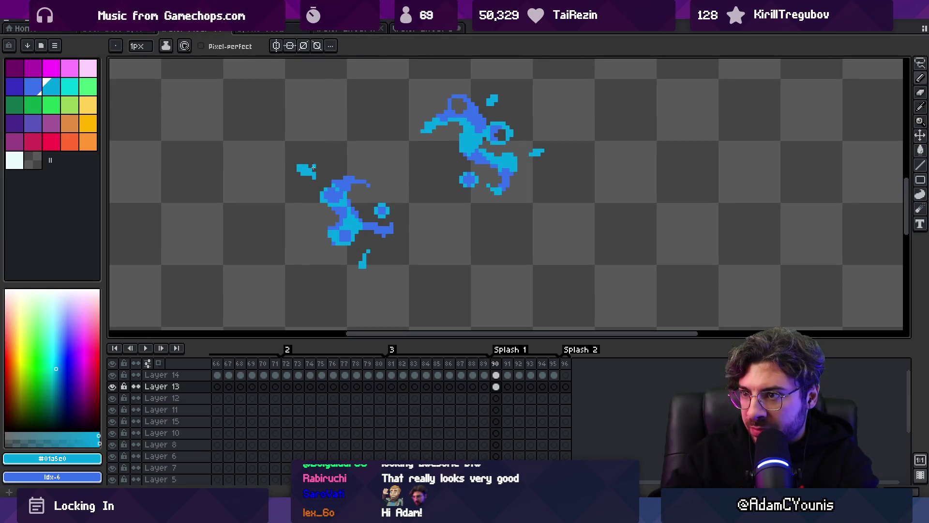
# - Zoom in on the smaller splash and sample its blue and cyan colours
pyautogui.press('z')
pyautogui.scroll(-3, 338, 170)
pyautogui.scroll(5, 358, 170)
pyautogui.press('e')
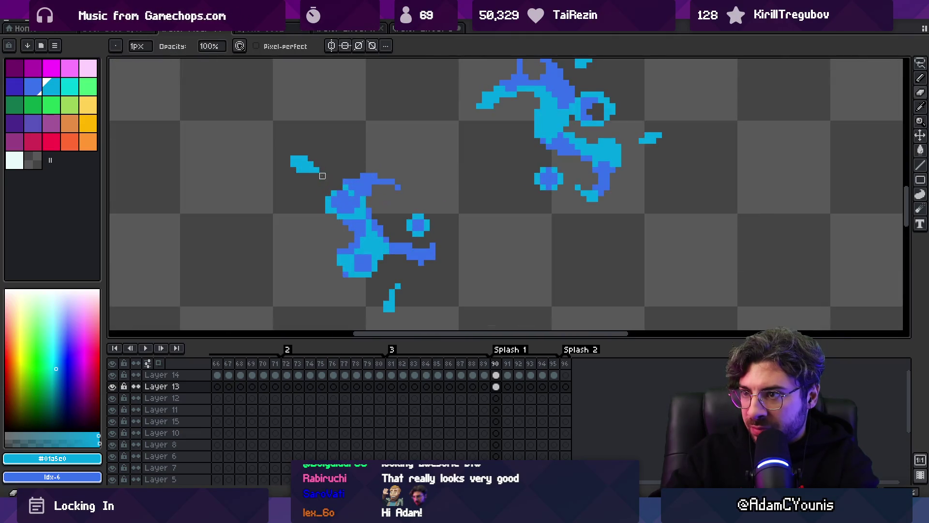
pyautogui.press('z')
pyautogui.scroll(-3, 375, 266)
pyautogui.scroll(5, 380, 252)
pyautogui.press('b')
pyautogui.keyDown('alt'); pyautogui.click(327, 265); pyautogui.keyUp('alt')
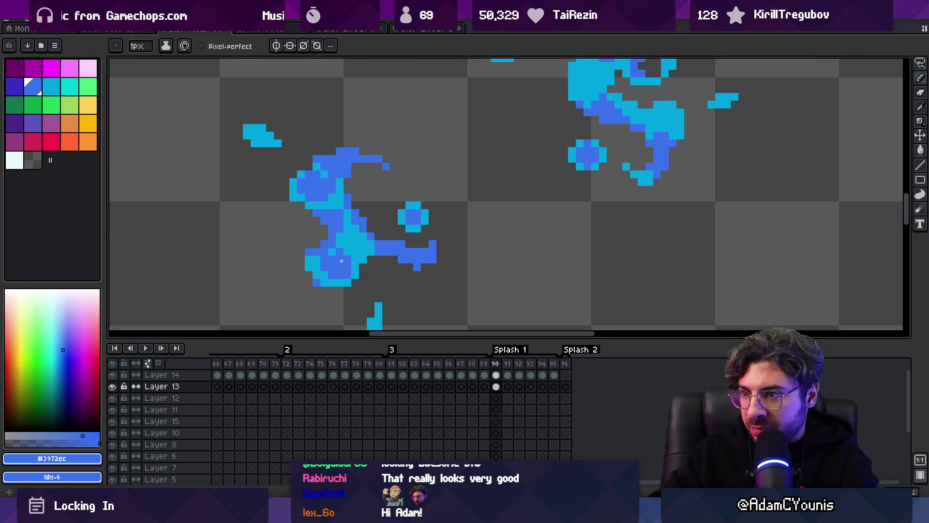
pyautogui.keyDown('alt'); pyautogui.click(311, 258); pyautogui.keyUp('alt')
# - Repaint the smaller splash's upper body in light cyan
pyautogui.press('z')
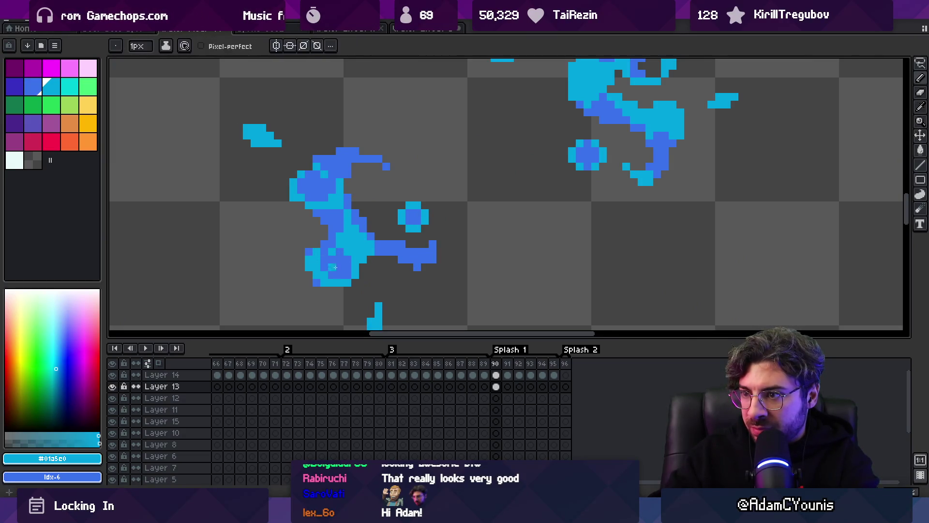
pyautogui.scroll(-3, 325, 249)
pyautogui.scroll(3, 334, 245)
pyautogui.press('b')
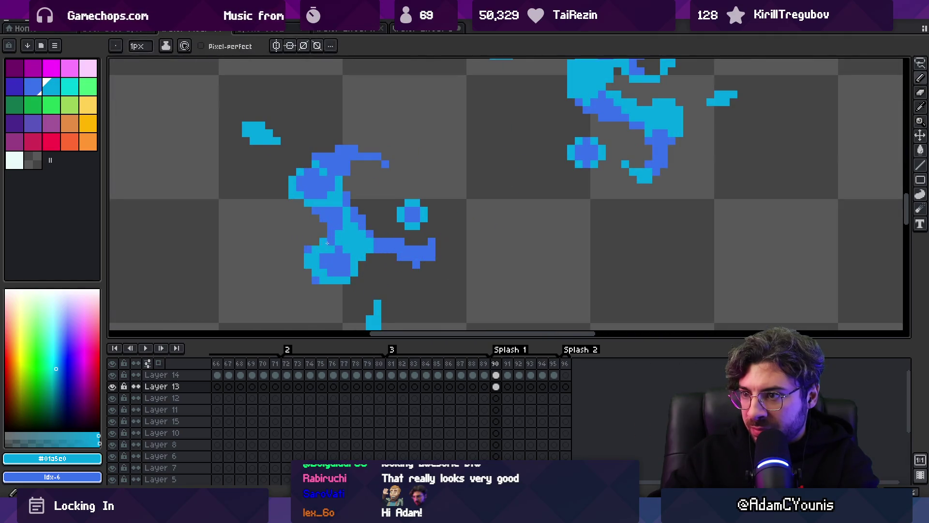
pyautogui.keyDown('alt'); pyautogui.click(329, 249); pyautogui.keyUp('alt')
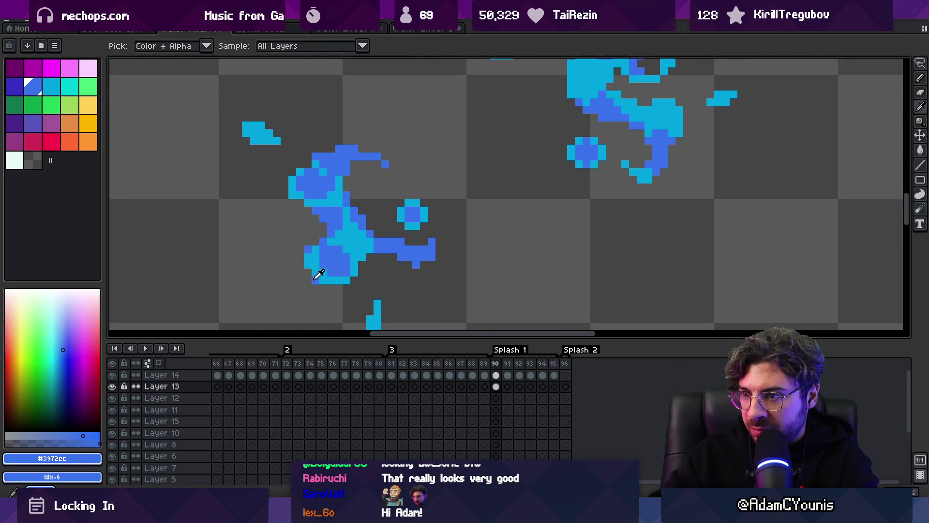
pyautogui.scroll(-3, 352, 279)
pyautogui.scroll(3, 368, 266)
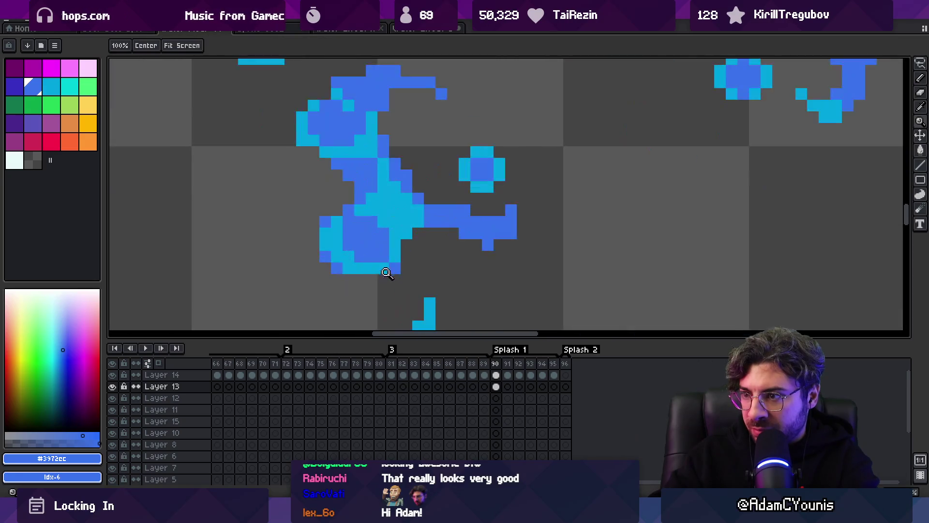
pyautogui.scroll(-2, 392, 237)
pyautogui.scroll(2, 373, 249)
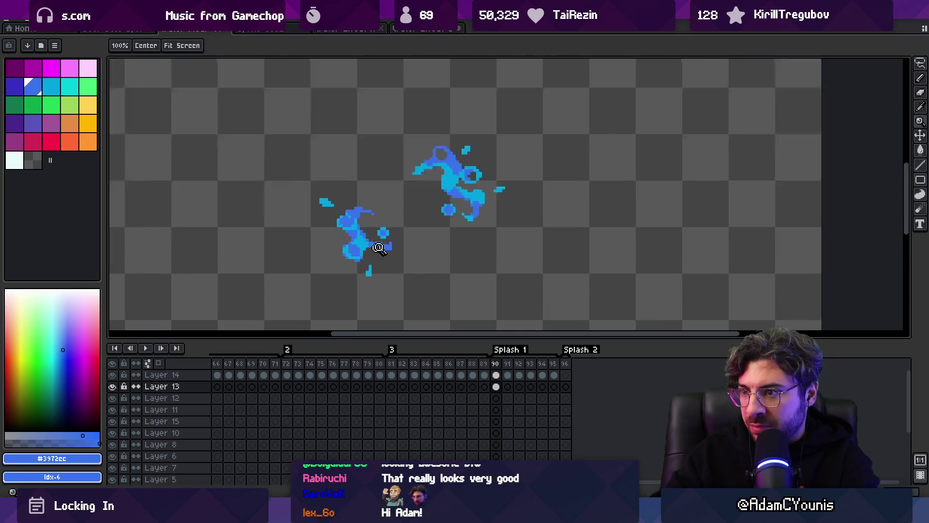
pyautogui.scroll(-3, 378, 230)
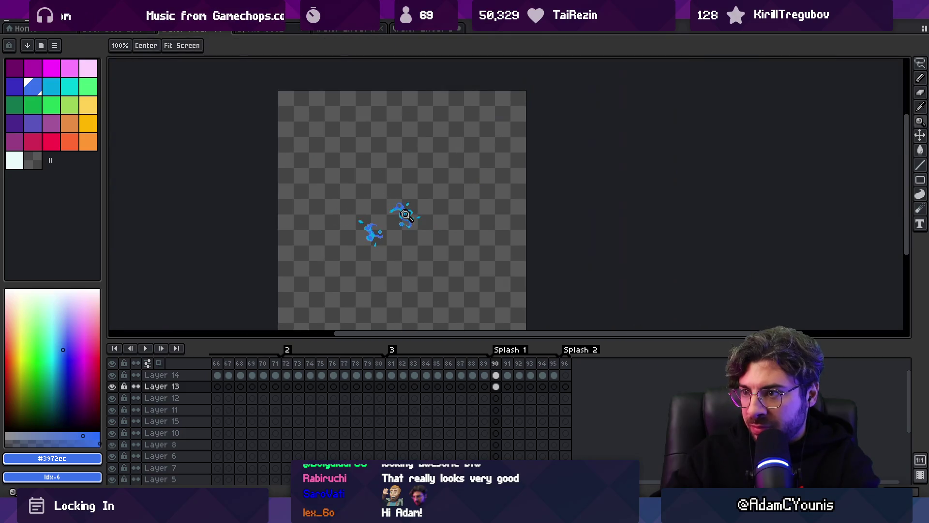
pyautogui.scroll(4, 384, 235)
pyautogui.scroll(-3, 393, 235)
pyautogui.scroll(2, 382, 224)
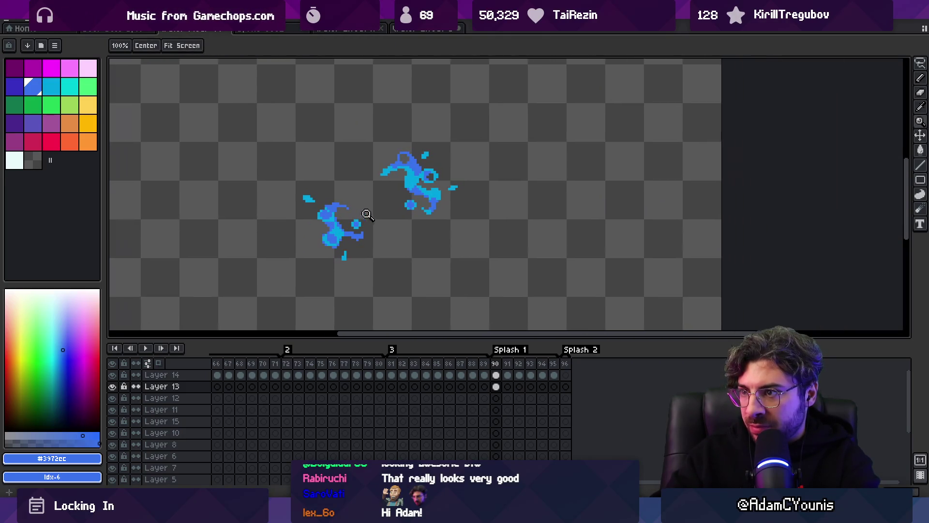
pyautogui.scroll(3, 346, 216)
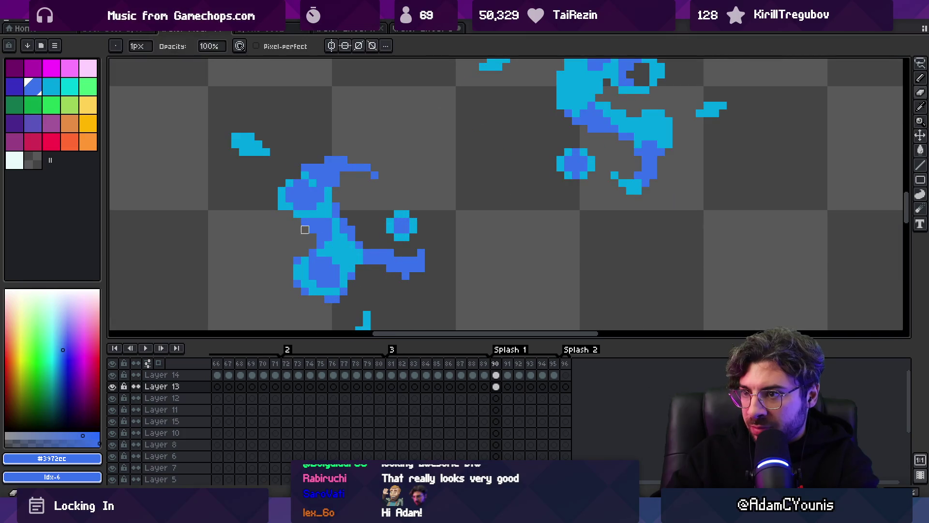
pyautogui.keyDown('alt'); pyautogui.click(320, 221); pyautogui.keyUp('alt')
pyautogui.moveTo(301, 213); pyautogui.dragTo(317, 199)
# - Erase stray pixels along the splash's left edge and lasso-select the smaller splash
pyautogui.press('e')
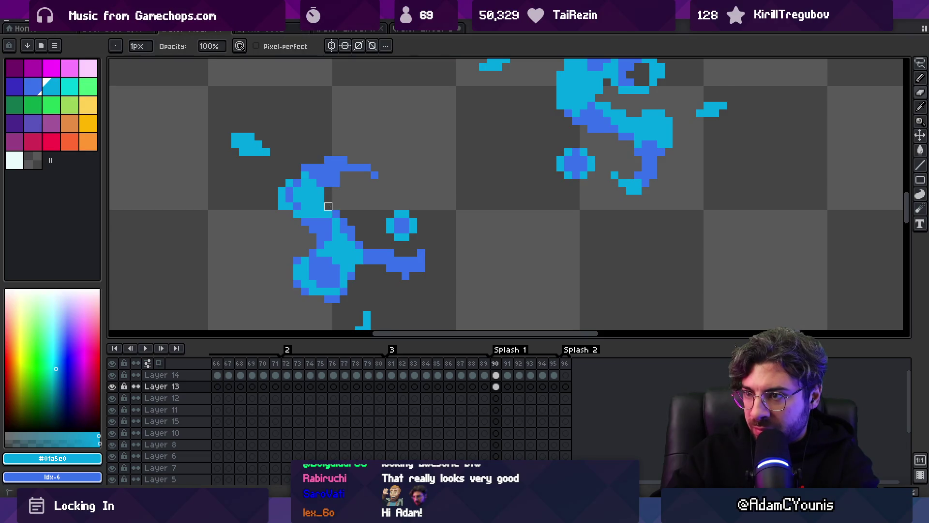
pyautogui.moveTo(281, 183); pyautogui.dragTo(289, 214)
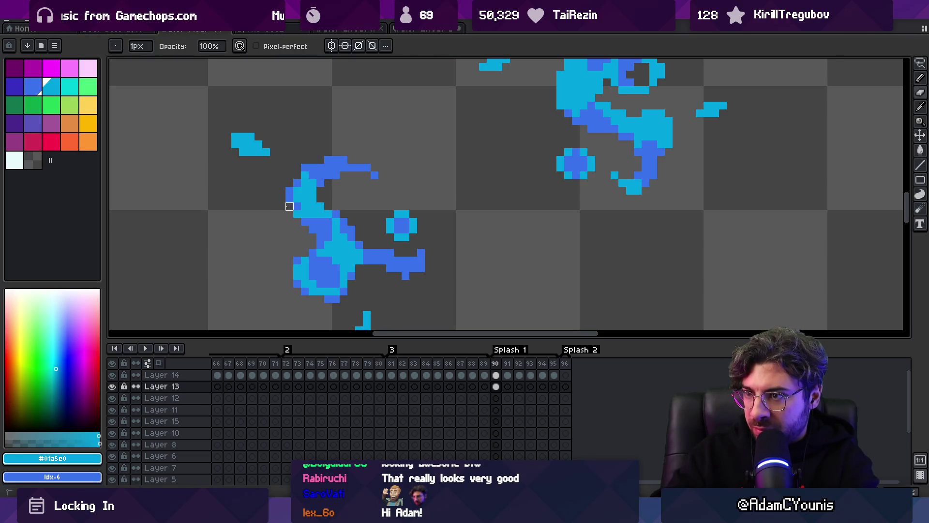
pyautogui.keyDown('alt'); pyautogui.click(305, 208); pyautogui.keyUp('alt')
pyautogui.press('z')
pyautogui.scroll(-5, 360, 188)
pyautogui.scroll(3, 365, 189)
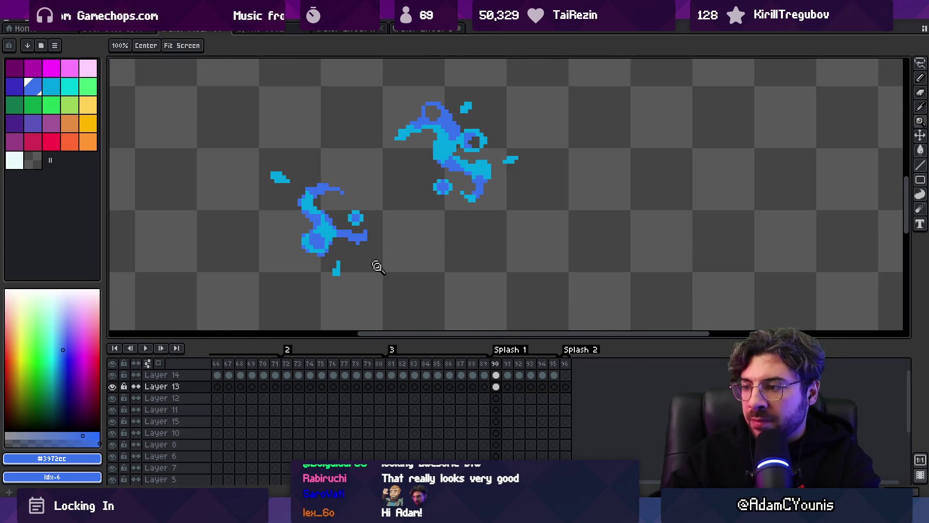
pyautogui.press('q')
pyautogui.moveTo(269, 142)
pyautogui.mouseDown()
pyautogui.moveTo(321, 292)
pyautogui.moveTo(333, 141)
pyautogui.mouseUp()
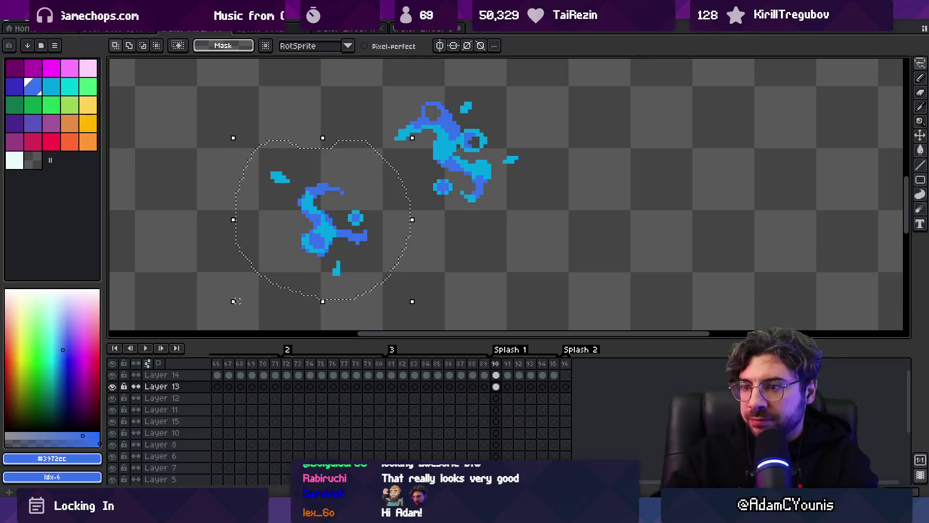
# - Stretch the smaller splash downward on frame 91
pyautogui.click(508, 387)
pyautogui.moveTo(233, 302); pyautogui.dragTo(225, 306)
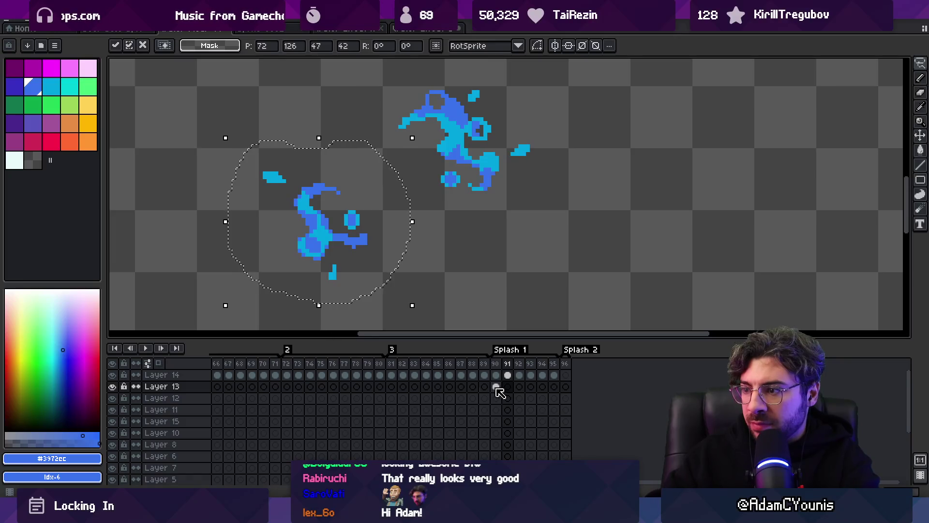
pyautogui.click(519, 386)
pyautogui.click(508, 387)
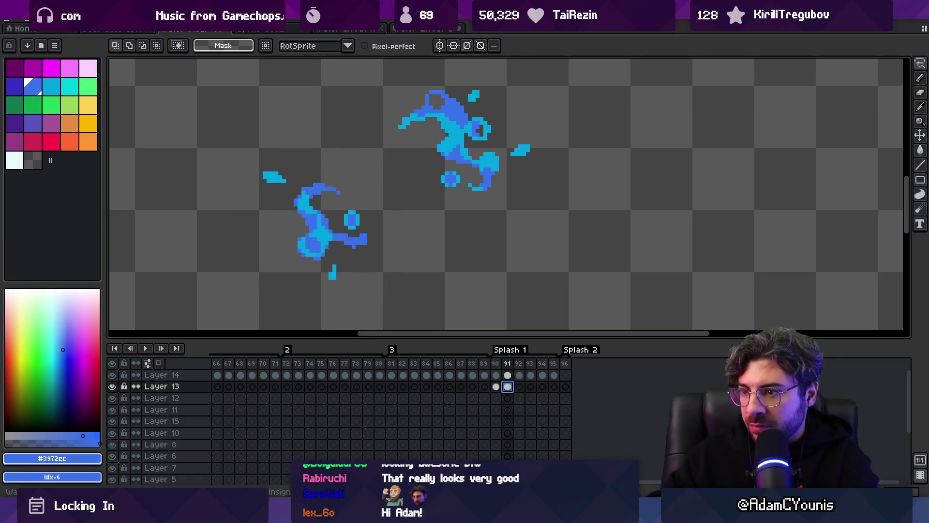
# - Box-select the smaller splash on frame 92 and enlarge it slightly
pyautogui.click(519, 386)
pyautogui.moveTo(297, 207); pyautogui.dragTo(350, 253)
pyautogui.hotkey('ctrl', 'z')
pyautogui.moveTo(238, 142); pyautogui.dragTo(381, 297)
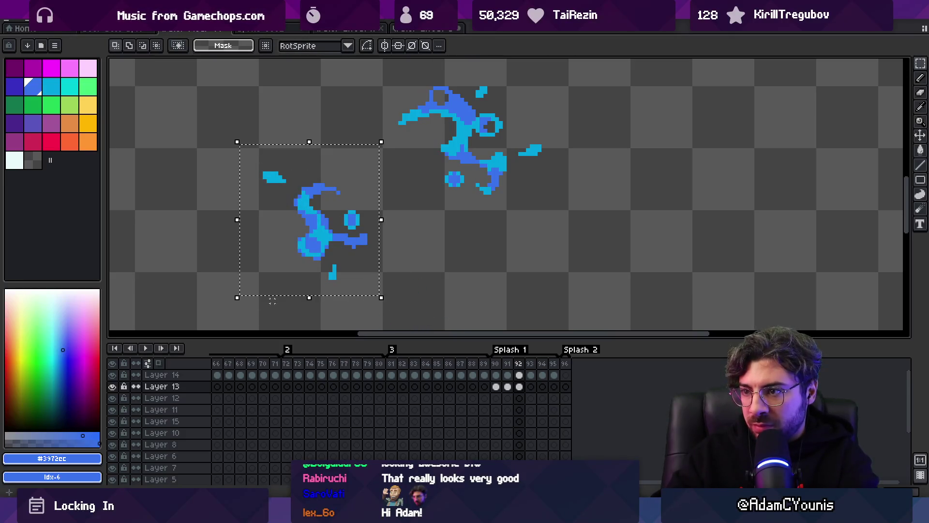
pyautogui.moveTo(237, 297); pyautogui.dragTo(229, 301)
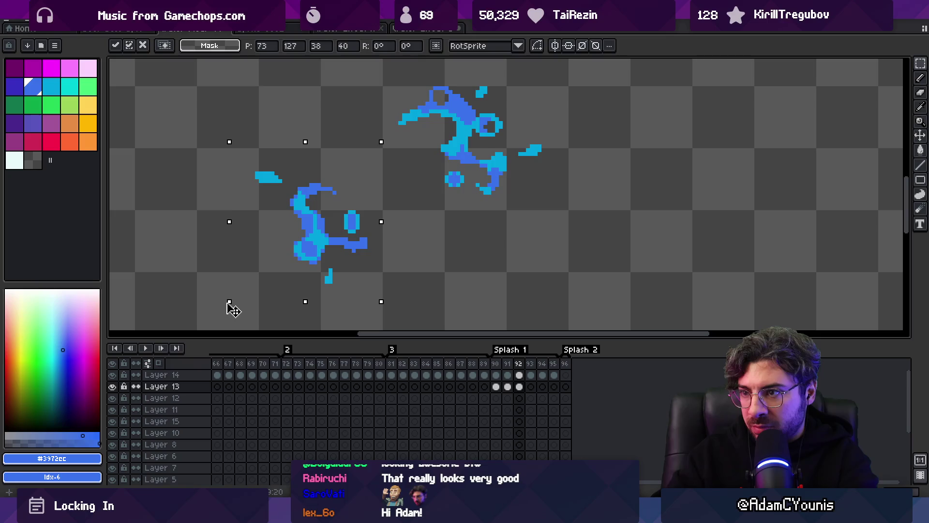
pyautogui.click(531, 386)
# - Copy the left blob's cel into frame 93 and enlarge it from its lower-left corner
pyautogui.click(519, 386)
pyautogui.moveTo(519, 386); pyautogui.dragTo(532, 389)
pyautogui.moveTo(230, 301); pyautogui.dragTo(221, 315)
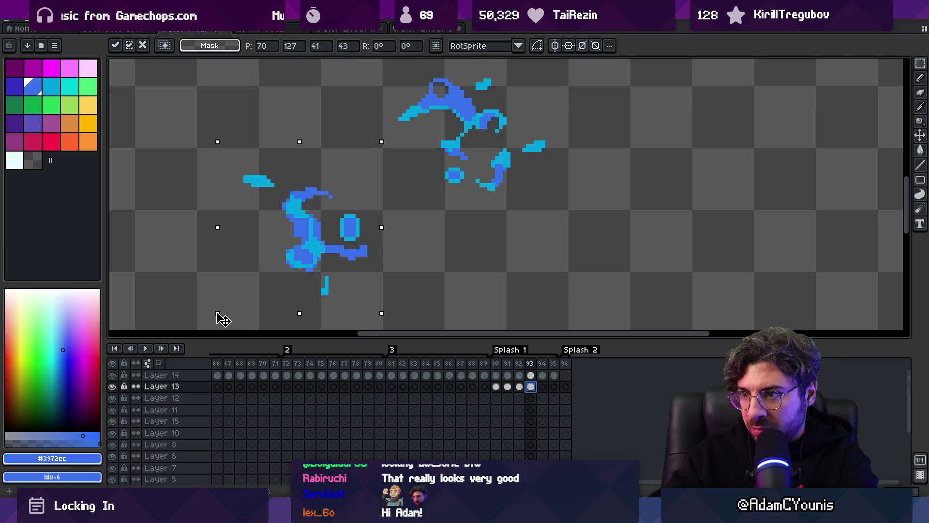
pyautogui.click(535, 389)
# - Copy the blob into frames 94 and 95, enlarging it further in each, and play the animation
pyautogui.moveTo(532, 387); pyautogui.dragTo(543, 386)
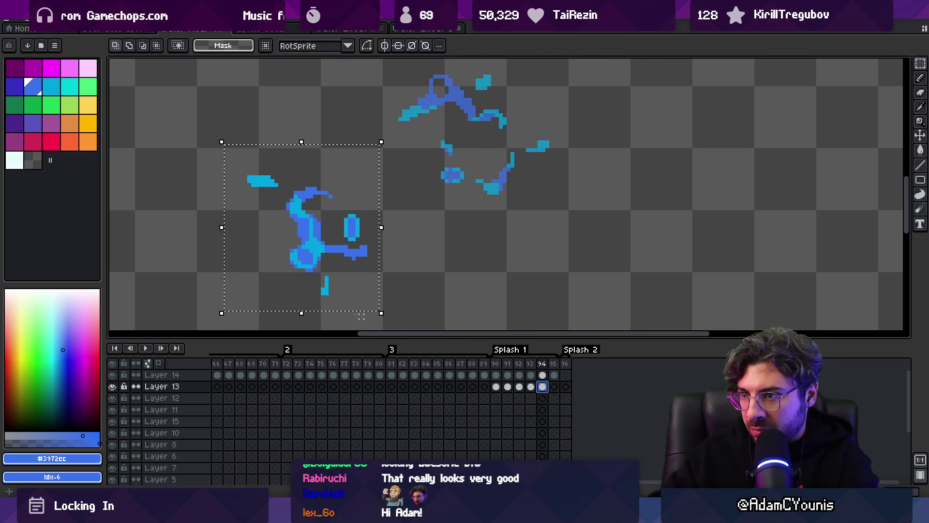
pyautogui.moveTo(220, 314); pyautogui.dragTo(214, 318)
pyautogui.moveTo(543, 386); pyautogui.dragTo(554, 386)
pyautogui.moveTo(214, 318); pyautogui.dragTo(209, 326)
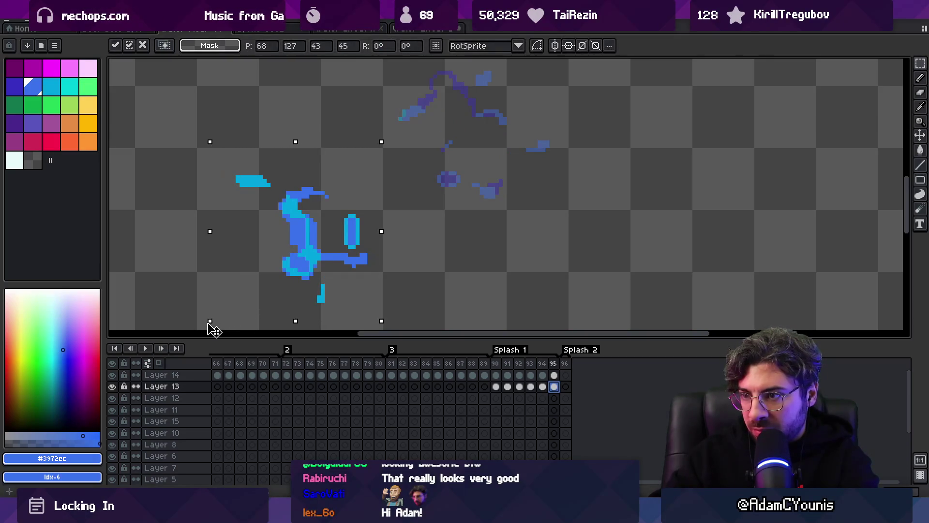
pyautogui.click(442, 282)
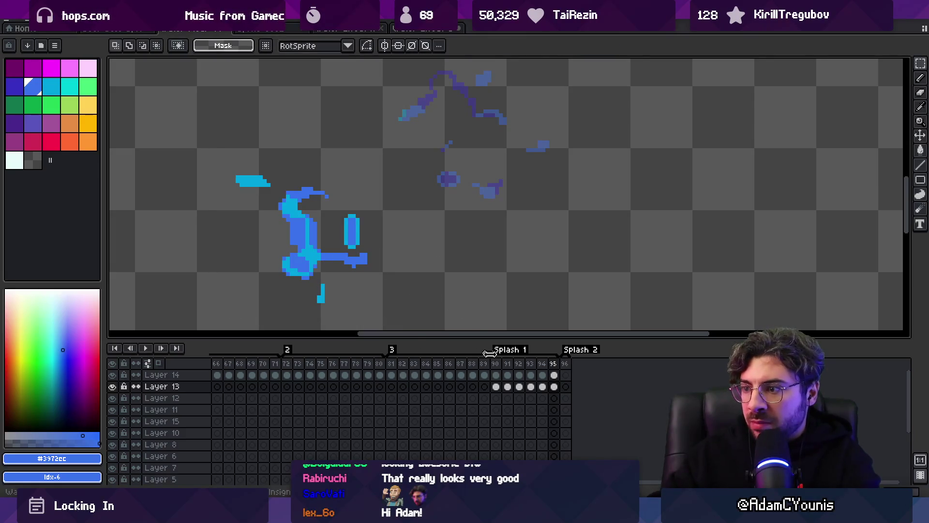
pyautogui.press('Return')
pyautogui.press('z')
pyautogui.scroll(-5, 327, 202)
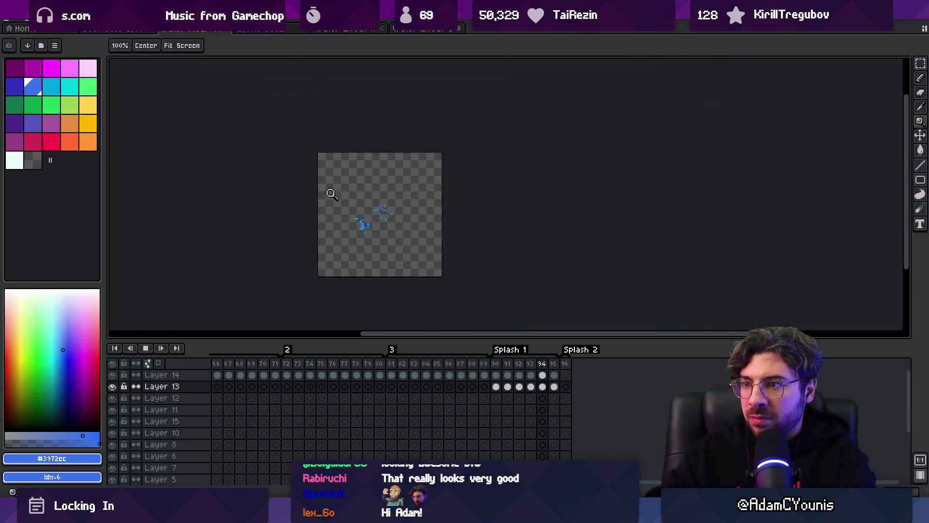
pyautogui.scroll(3, 407, 207)
pyautogui.press('Return')
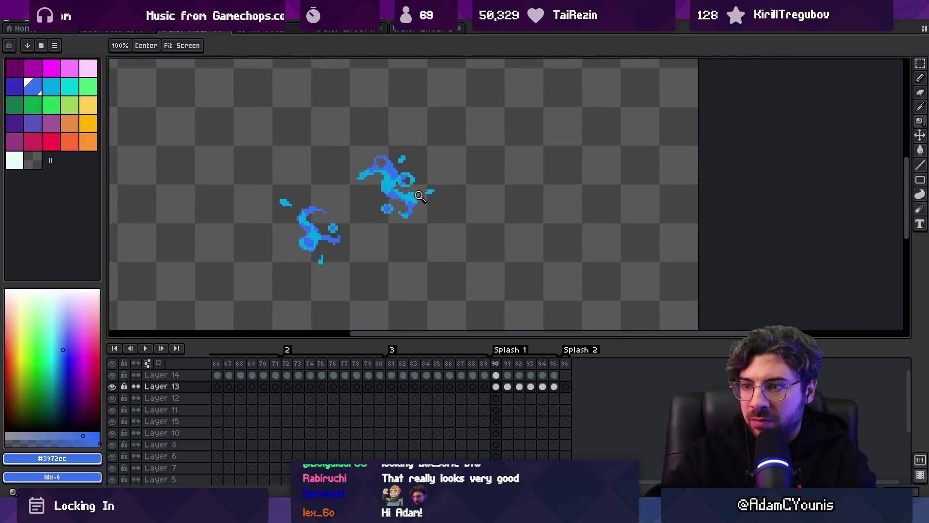
pyautogui.press('v')
pyautogui.press('Right')
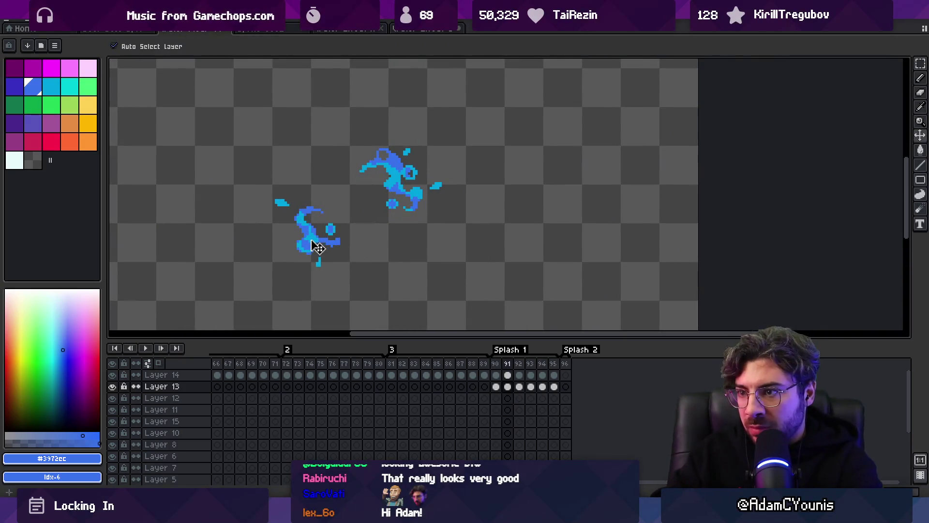
pyautogui.press('Right')
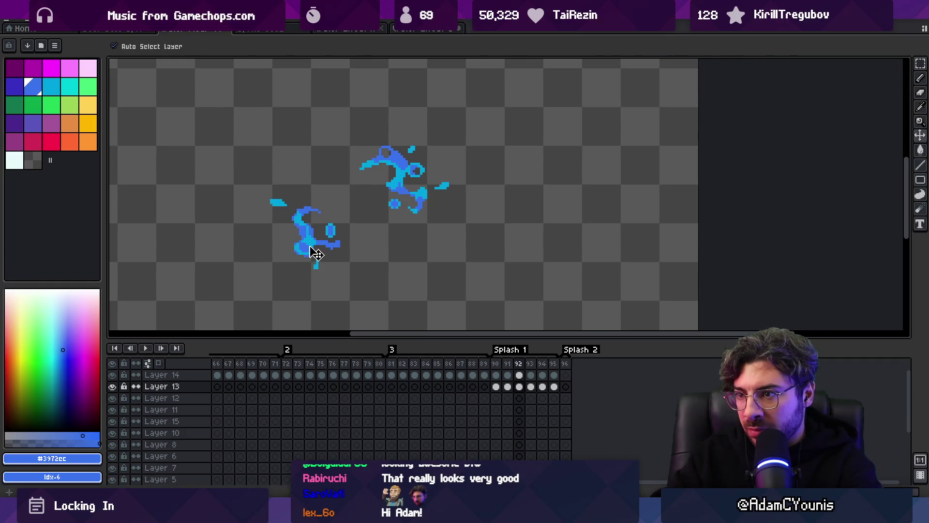
pyautogui.press('Right')
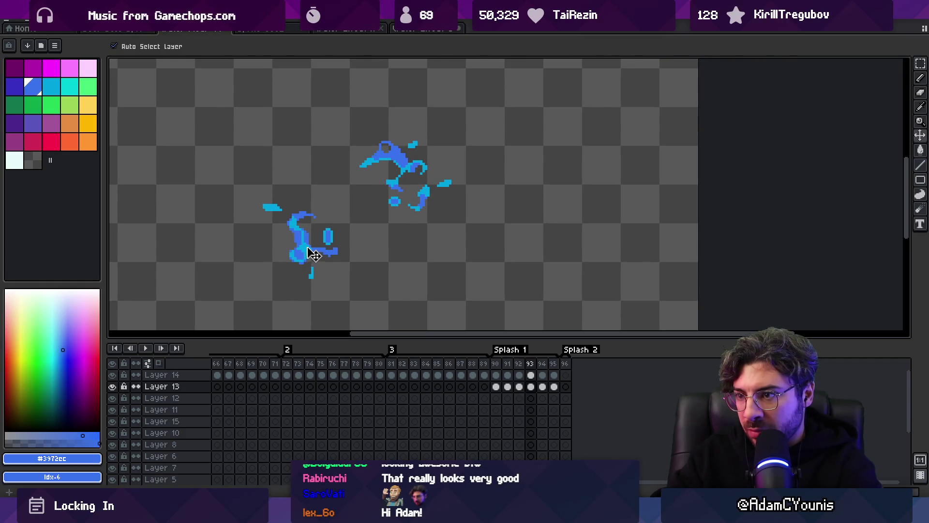
pyautogui.press('Right')
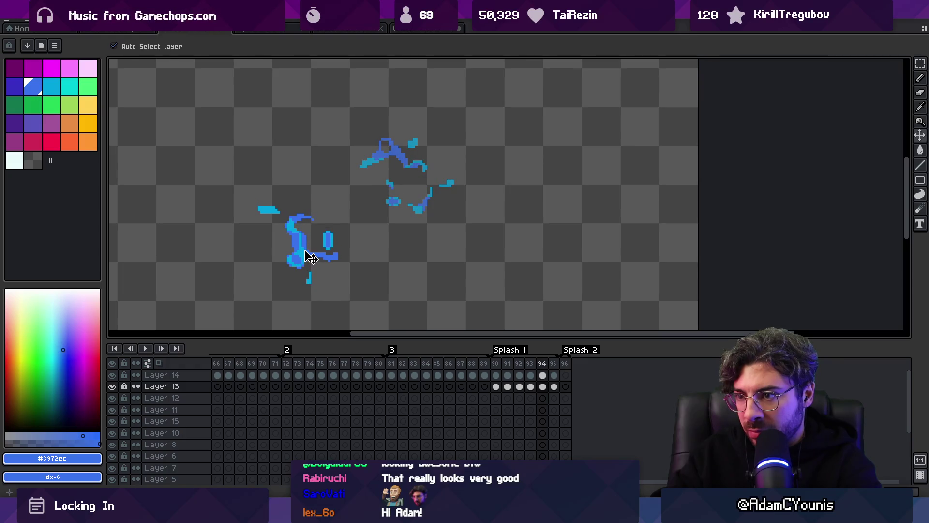
pyautogui.press('Right')
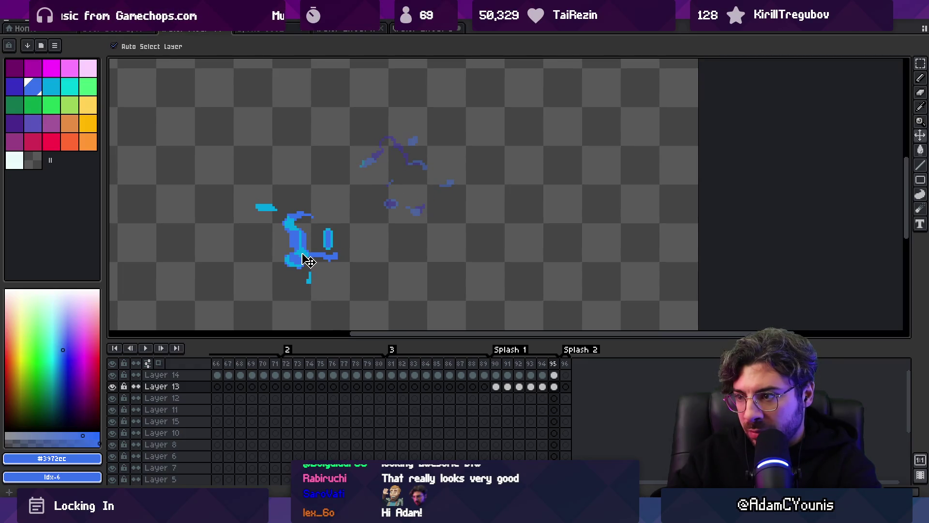
pyautogui.press('Return')
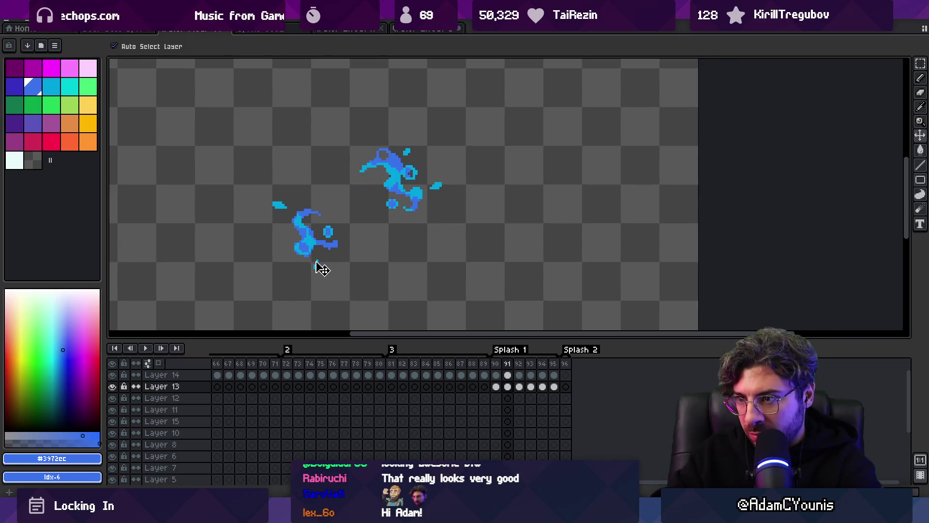
pyautogui.press('z')
pyautogui.scroll(-5, 357, 192)
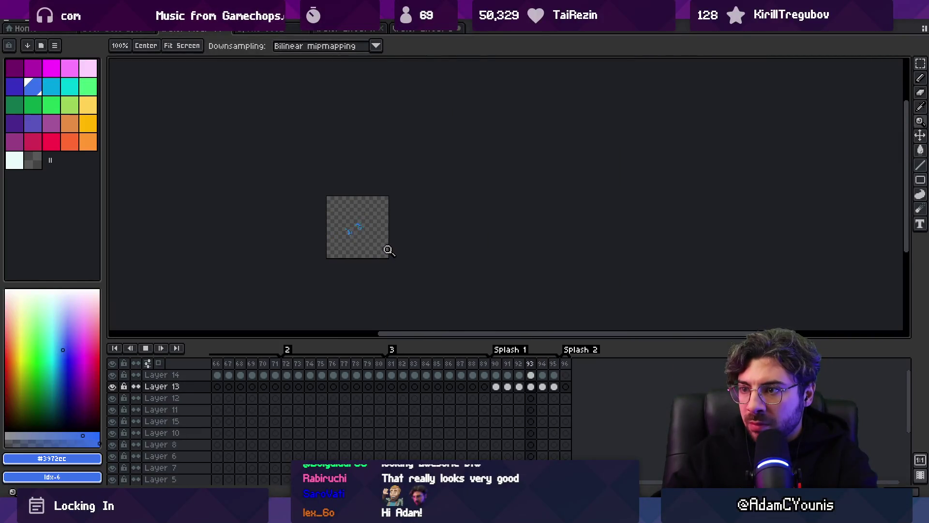
pyautogui.scroll(5, 385, 240)
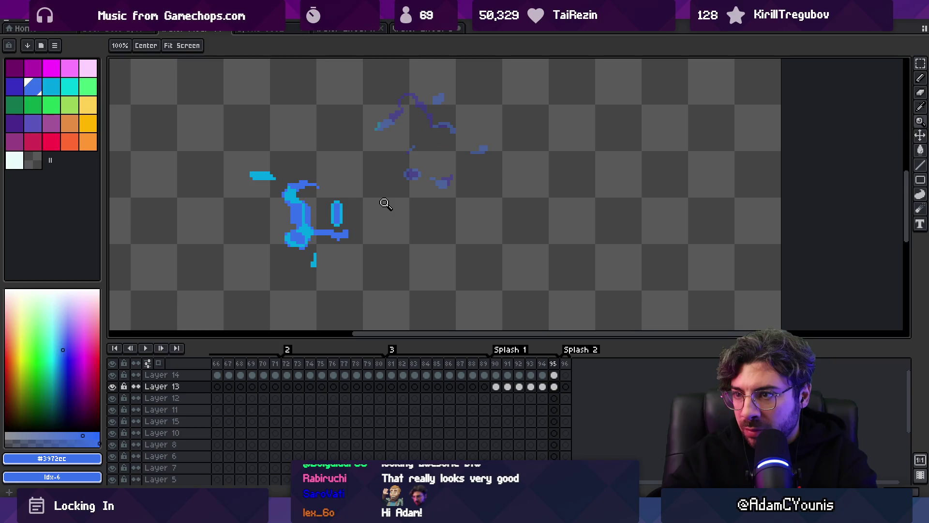
pyautogui.press('q')
# - Zoom in on the left splash and erase stray blue pixels right of the curl
pyautogui.moveTo(324, 191); pyautogui.dragTo(356, 225)
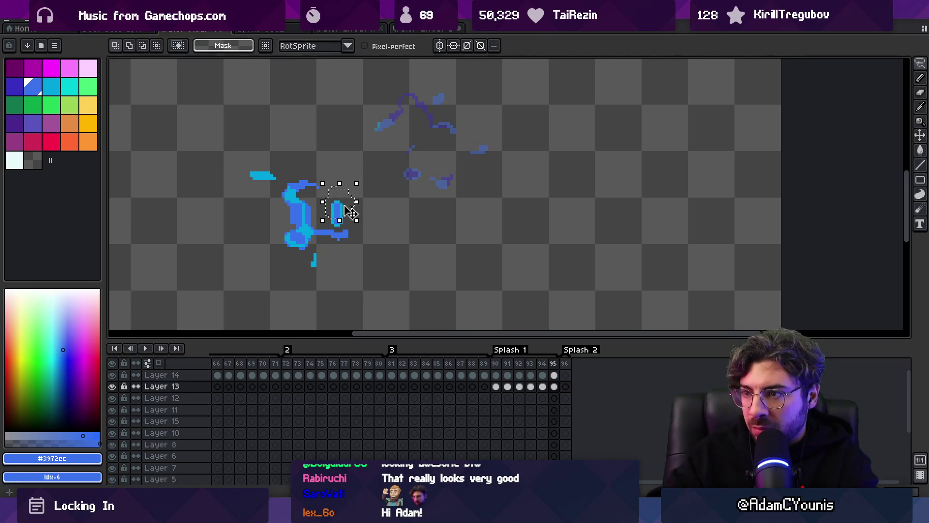
pyautogui.press('b')
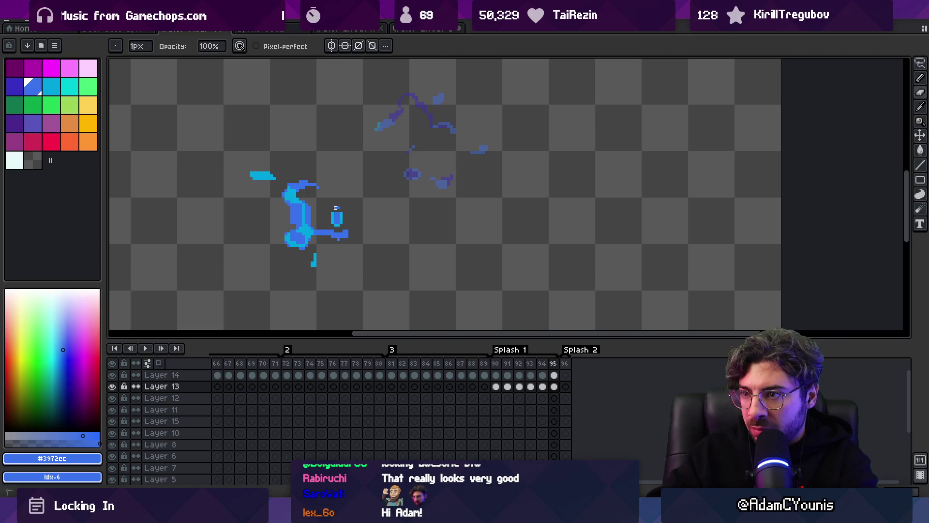
pyautogui.press('q')
pyautogui.press('z')
pyautogui.click(284, 182)
pyautogui.press('b')
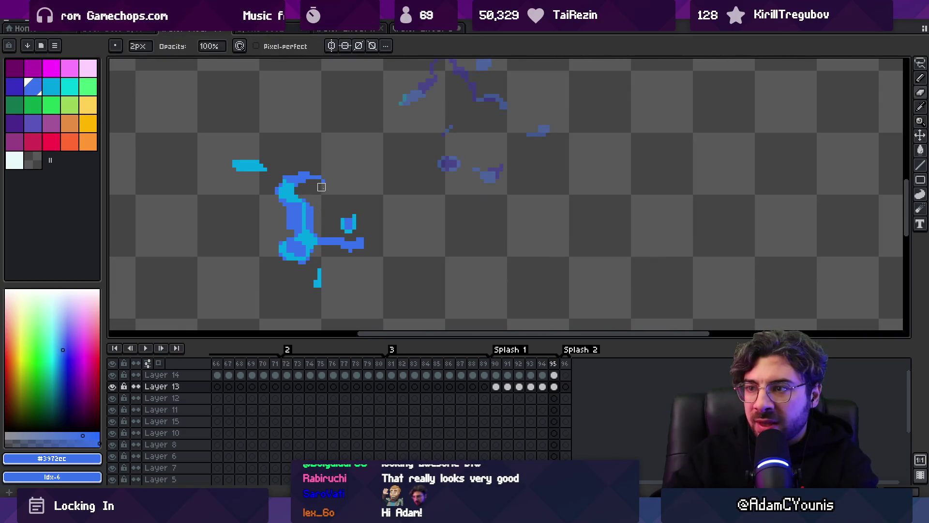
pyautogui.moveTo(315, 189); pyautogui.dragTo(309, 191)
# - Lasso the small droplet beside the curl, then clear the selection
pyautogui.press('b')
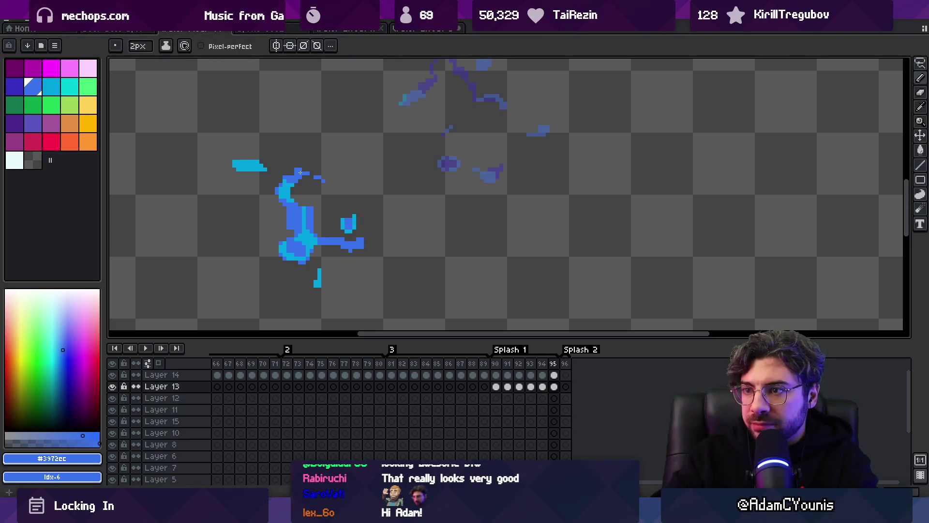
pyautogui.press('e')
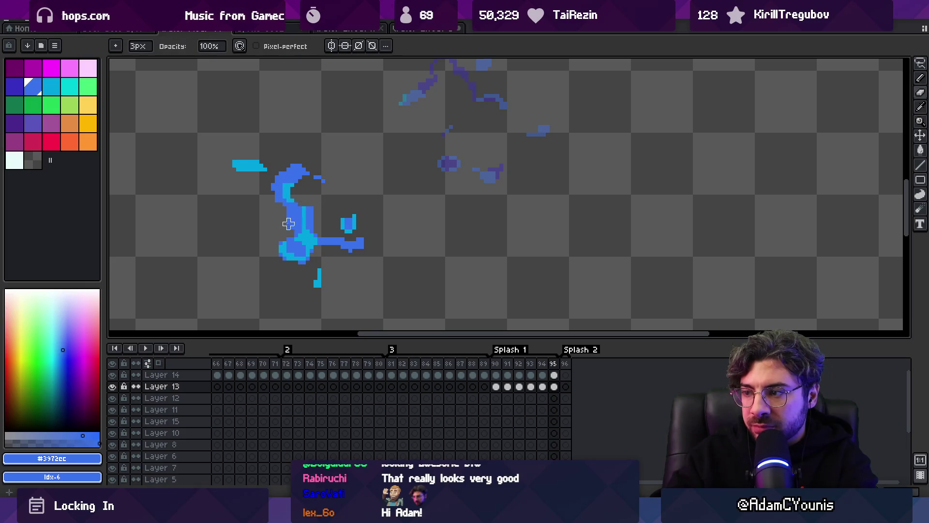
pyautogui.press('q')
pyautogui.moveTo(339, 221); pyautogui.dragTo(365, 220)
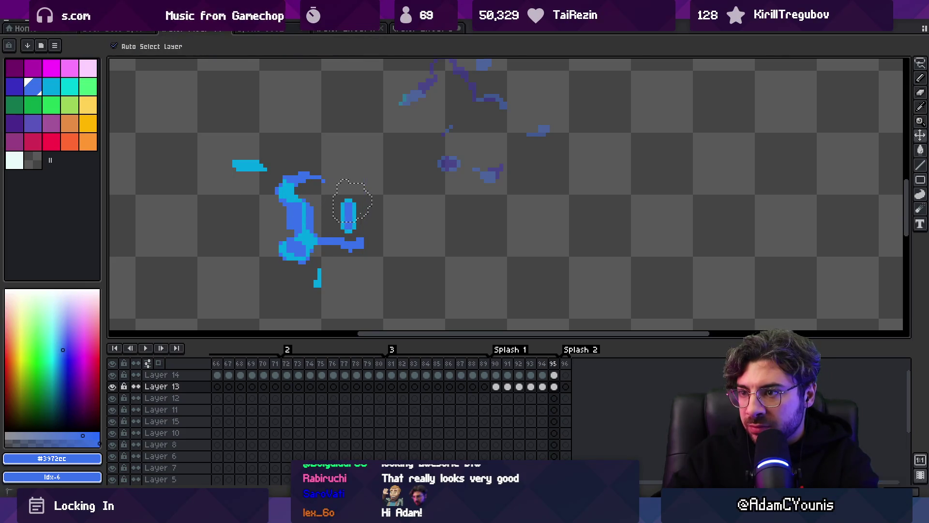
pyautogui.hotkey('ctrl', 'd')
# - Step through frames 90 to 93, comparing frames and touching up the splash with pencil and eraser
pyautogui.click(496, 364)
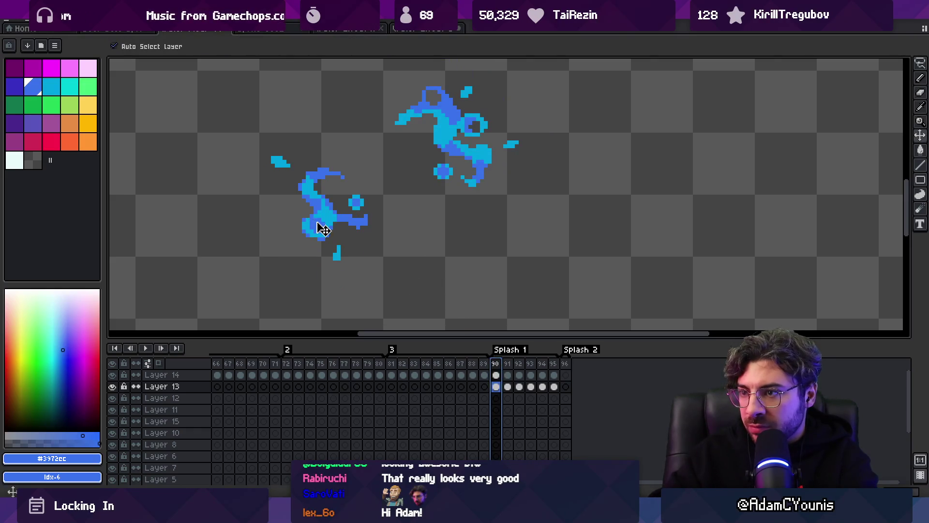
pyautogui.hotkey('ctrl', 'Right')
pyautogui.press('e')
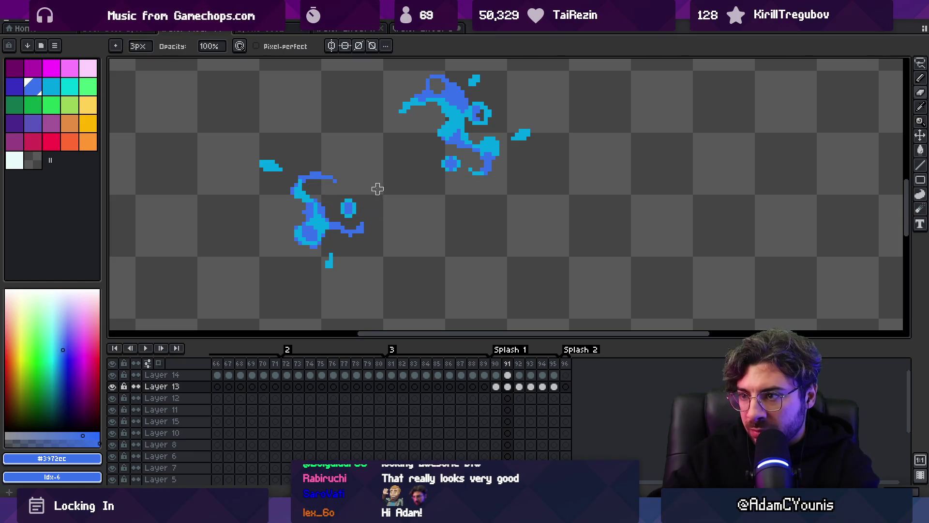
pyautogui.press('Right')
pyautogui.press('Right')
pyautogui.press('Left')
pyautogui.press('Right')
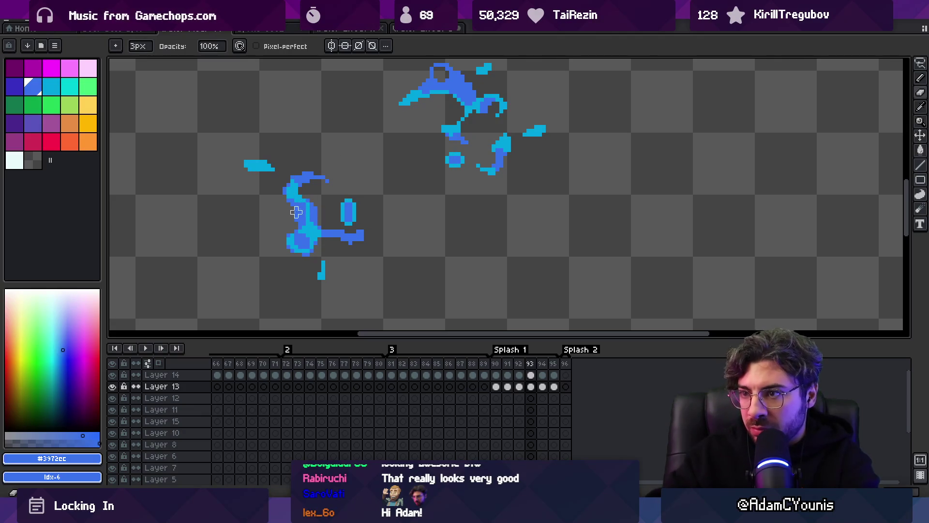
pyautogui.press('b')
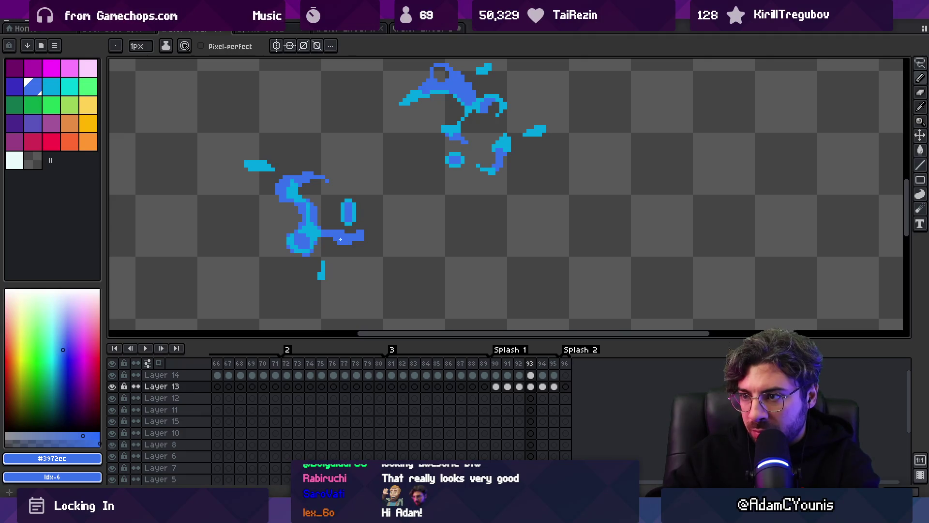
pyautogui.press('e')
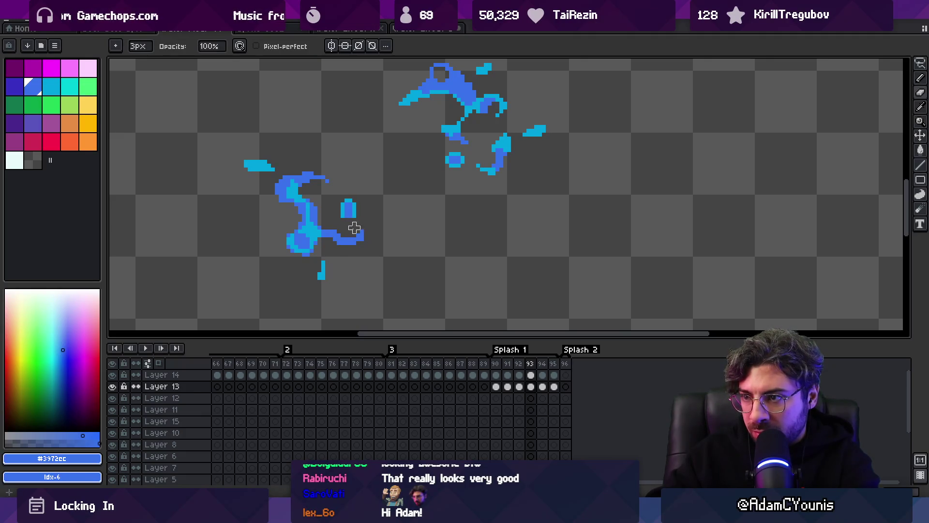
pyautogui.press('Left')
pyautogui.press('Right')
pyautogui.press('b')
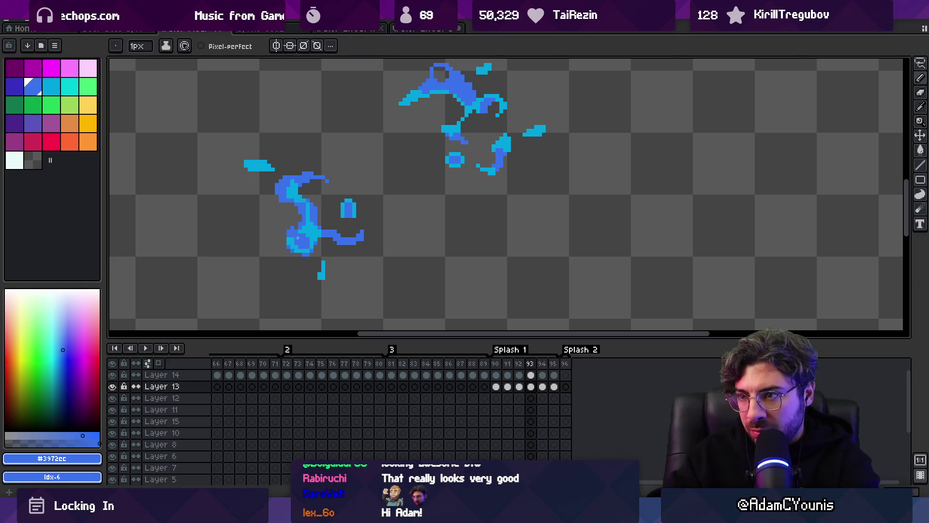
pyautogui.press('e')
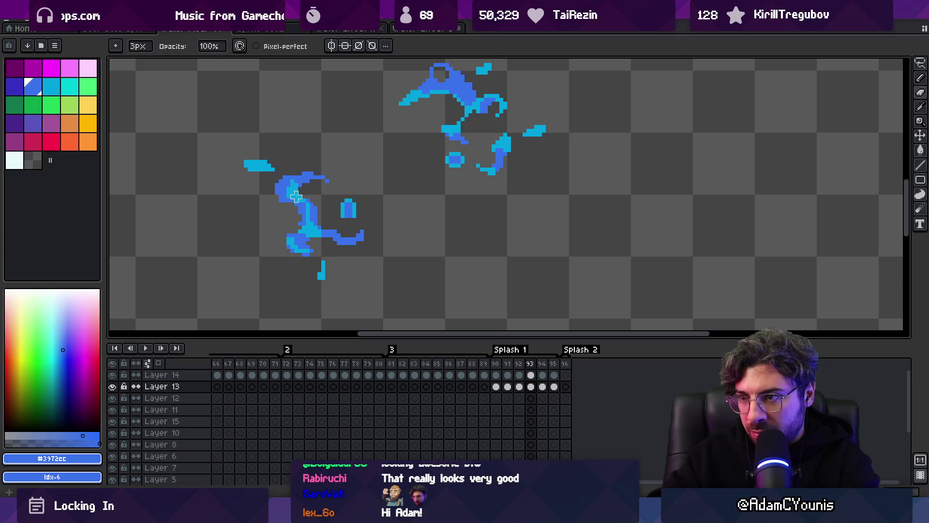
# - On frame 94, nudge the left splash down, trim its cyan pixels, and scrub frames 90–94
pyautogui.click(532, 387)
pyautogui.click(542, 387)
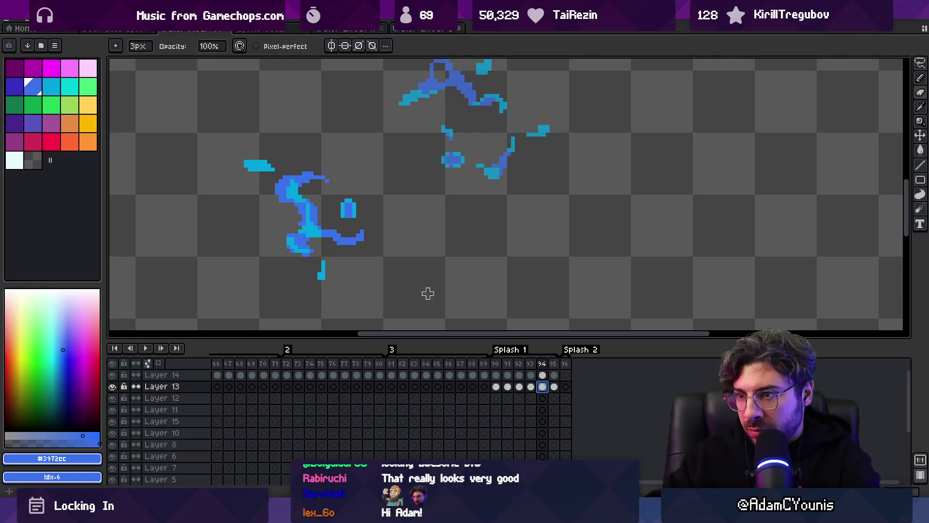
pyautogui.press('v')
pyautogui.moveTo(312, 234); pyautogui.dragTo(311, 240)
pyautogui.press('b')
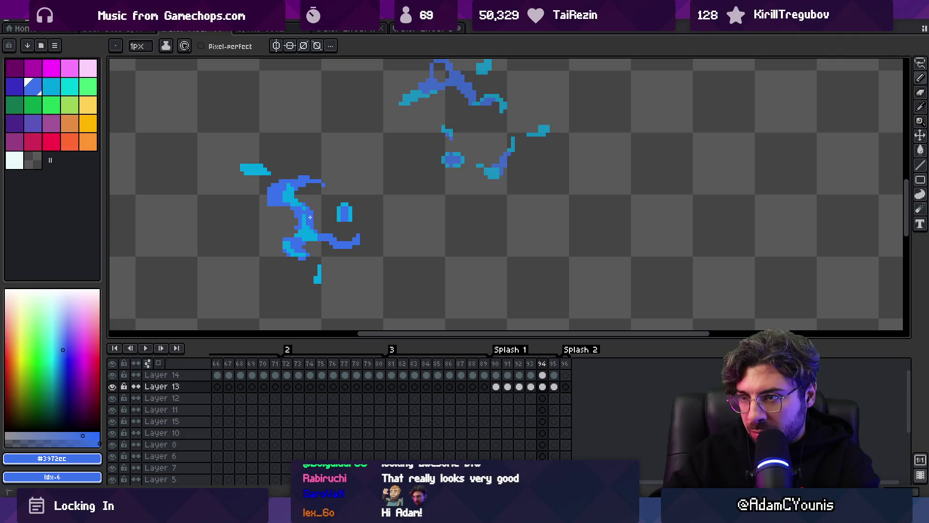
pyautogui.press('e')
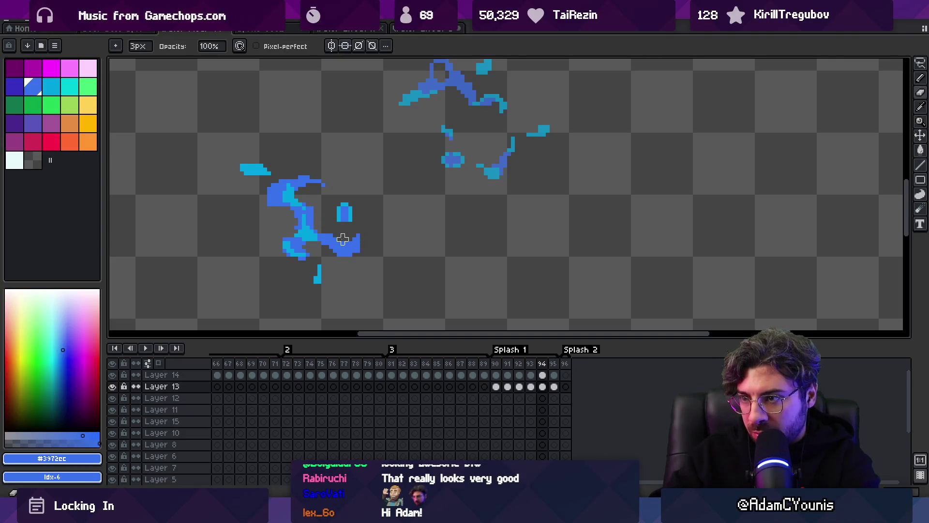
pyautogui.press('b')
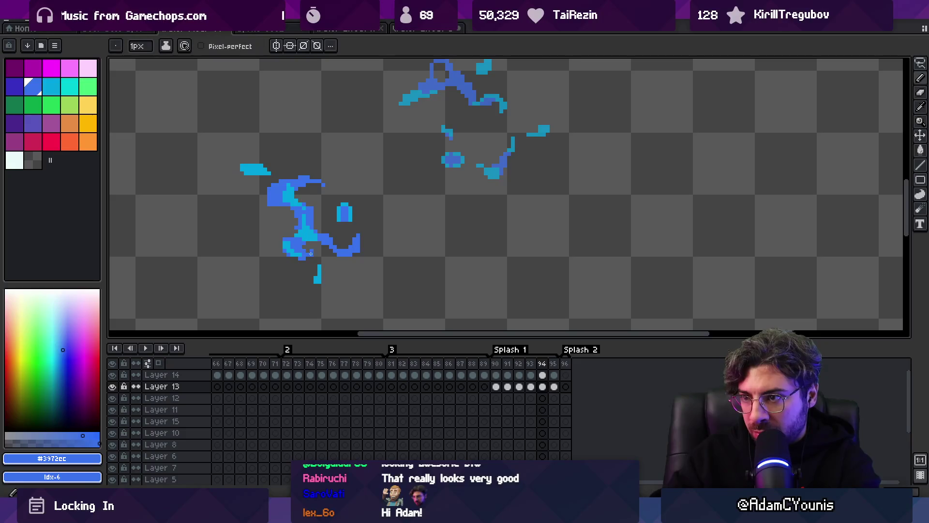
pyautogui.press('e')
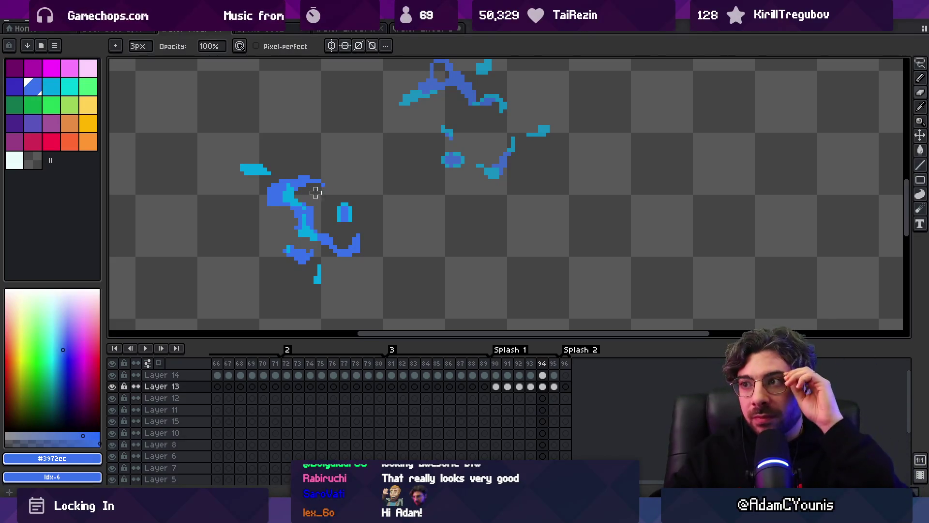
pyautogui.moveTo(495, 364)
pyautogui.mouseDown()
pyautogui.moveTo(555, 368)
pyautogui.moveTo(542, 388)
pyautogui.moveTo(553, 391)
pyautogui.moveTo(544, 390)
pyautogui.mouseUp()
# - On frame 95, lasso the lower splash and scale it up slightly
pyautogui.click(554, 386)
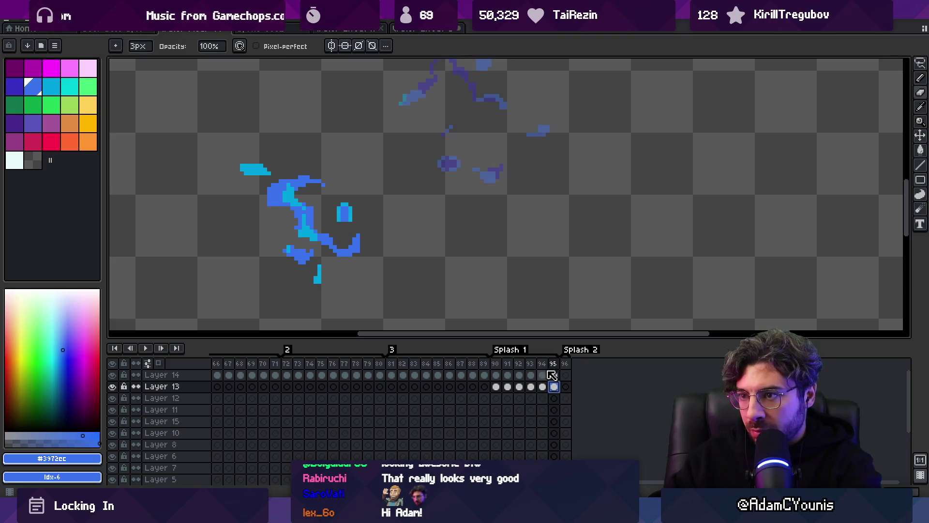
pyautogui.press('q')
pyautogui.moveTo(261, 126)
pyautogui.mouseDown()
pyautogui.moveTo(269, 302)
pyautogui.moveTo(254, 126)
pyautogui.mouseUp()
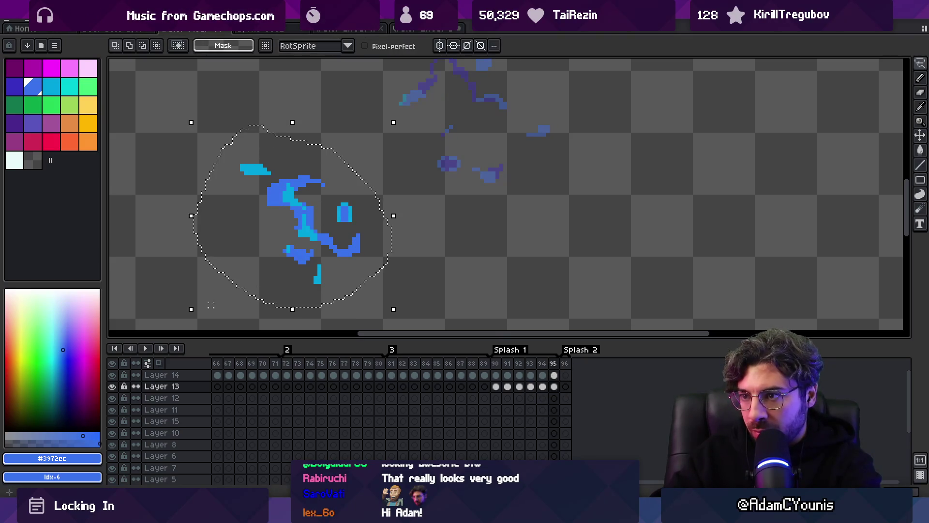
pyautogui.moveTo(191, 312); pyautogui.dragTo(186, 317)
pyautogui.hotkey('ctrl', 'd')
pyautogui.press('b')
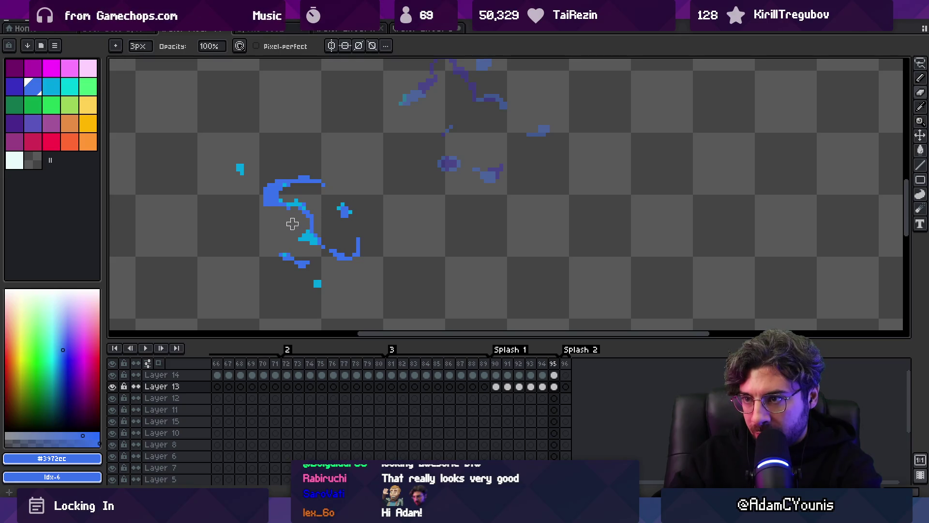
# - Zoom out to the whole sprite and play the animation to preview it
pyautogui.press('z')
pyautogui.click(304, 232)
pyautogui.press('1')
pyautogui.press('Return')
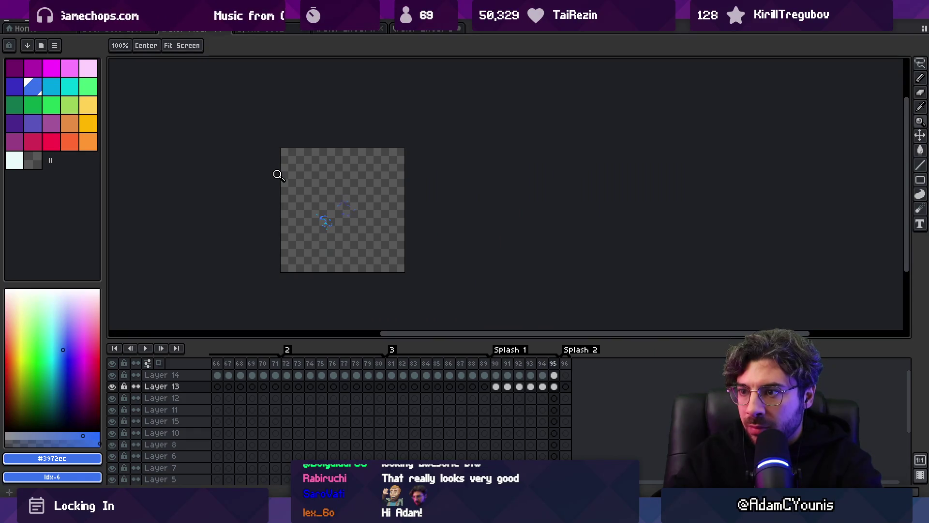
# - Stop playback and shift the lower splash pixels up and to the right
pyautogui.press('Return')
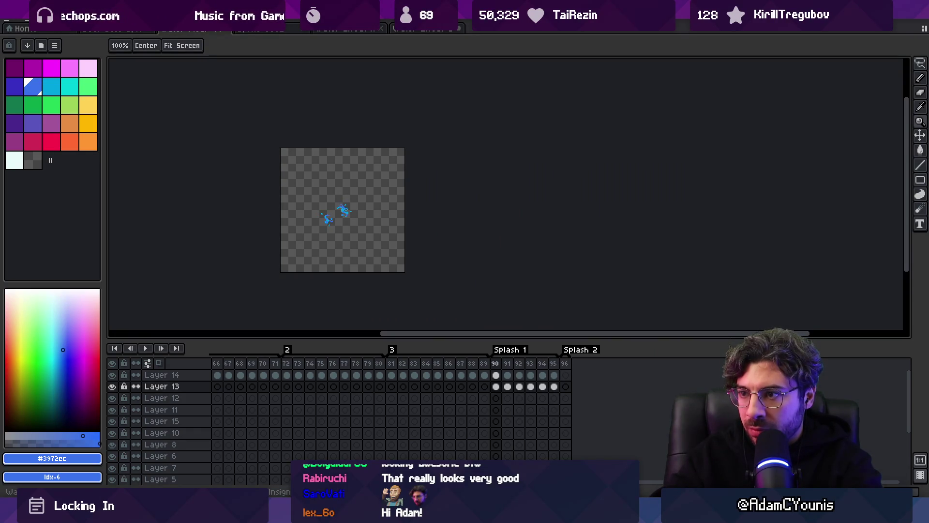
pyautogui.scroll(5, 317, 227)
pyautogui.press('m')
pyautogui.press('m')
pyautogui.moveTo(283, 213)
pyautogui.mouseDown()
pyautogui.moveTo(314, 256)
pyautogui.moveTo(356, 262)
pyautogui.moveTo(324, 236)
pyautogui.moveTo(336, 235)
pyautogui.moveTo(371, 295)
pyautogui.moveTo(360, 250)
pyautogui.mouseUp()
pyautogui.press('Return')
pyautogui.press('Return')
pyautogui.moveTo(239, 105); pyautogui.dragTo(295, 169)
pyautogui.hotkey('ctrl', 'd')
pyautogui.press('z')
pyautogui.press('1')
pyautogui.press('Return')
pyautogui.press('Return')
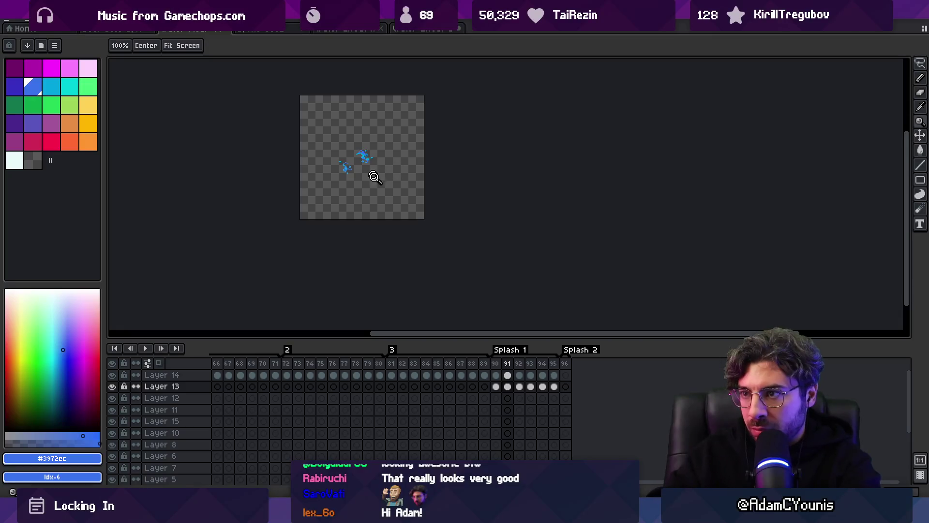
pyautogui.click(372, 171)
# - On frame 90, select the small droplet beside the lower splash, then step to frame 91
pyautogui.press('v')
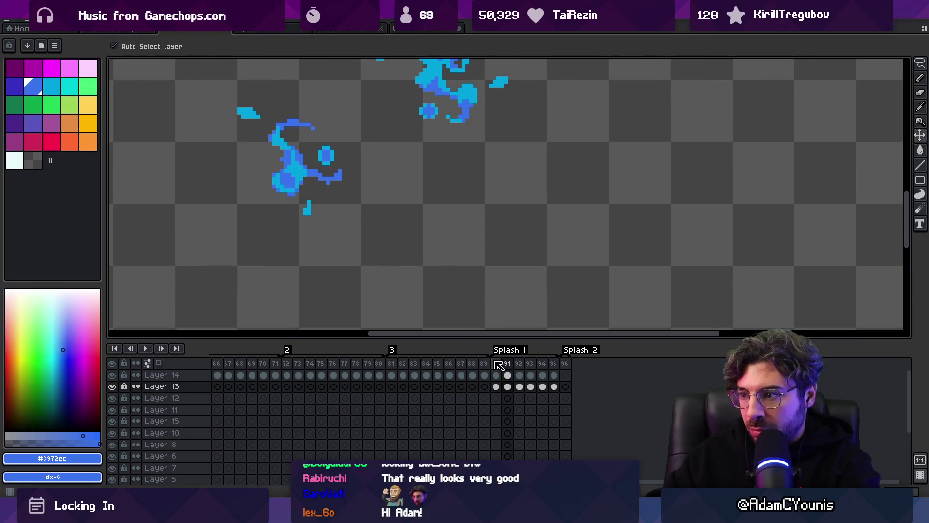
pyautogui.click(496, 364)
pyautogui.press('m')
pyautogui.moveTo(320, 132); pyautogui.dragTo(351, 164)
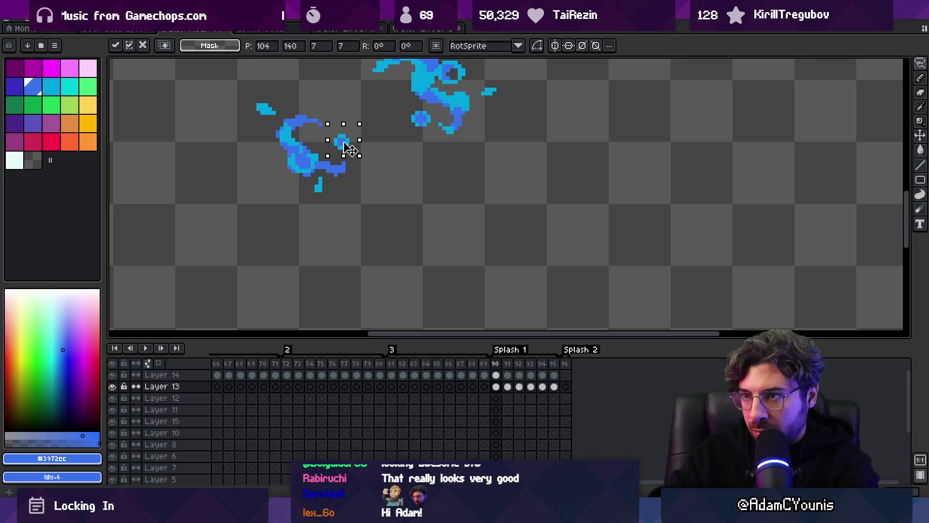
pyautogui.press('z')
pyautogui.hotkey('ctrl', 'd')
pyautogui.press('Right')
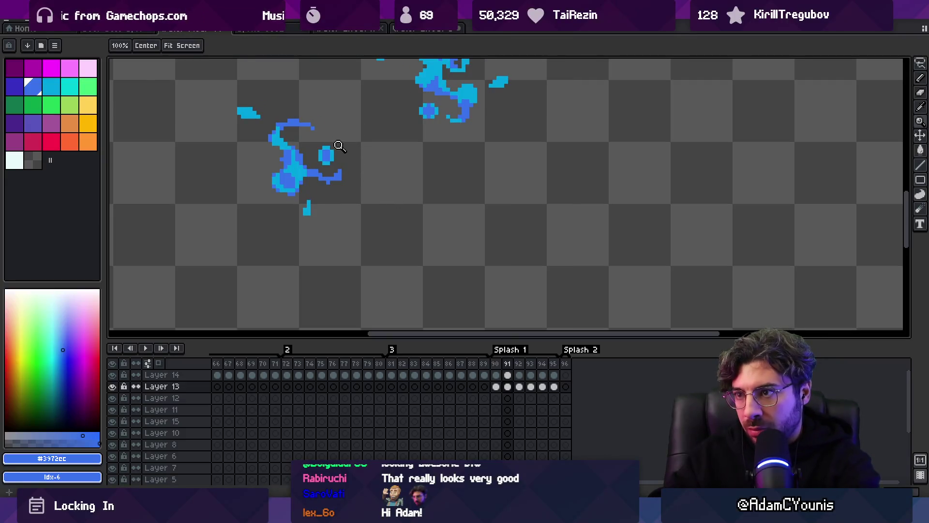
# - On frame 91, pick the cyan and darker blue and select part of the lower splash blob
pyautogui.press('b')
pyautogui.keyDown('alt'); pyautogui.click(333, 151); pyautogui.keyUp('alt')
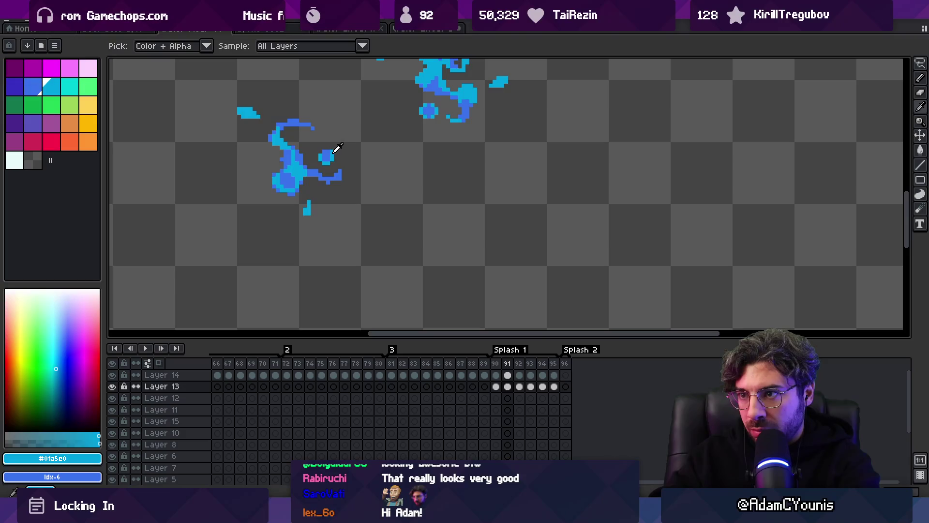
pyautogui.press('z')
pyautogui.scroll(-3, 355, 143)
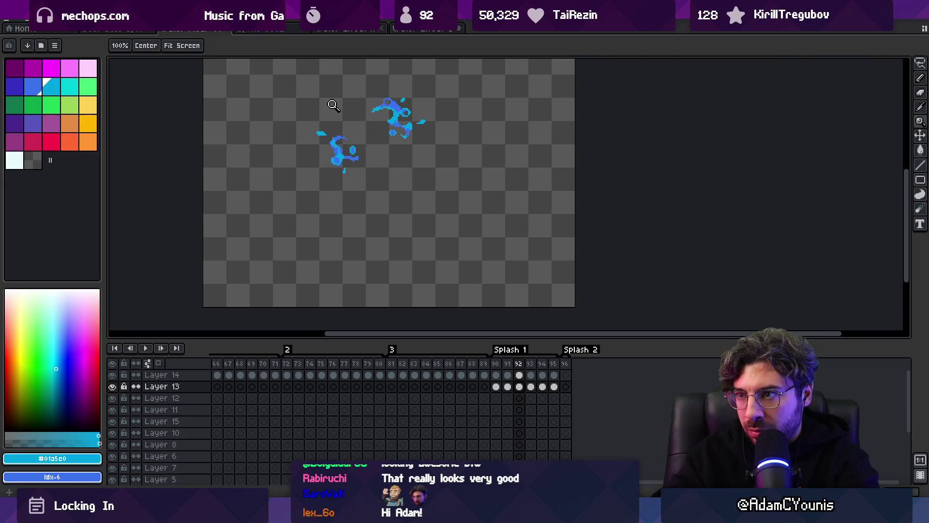
pyautogui.scroll(3, 374, 137)
pyautogui.press('m')
pyautogui.moveTo(343, 127); pyautogui.dragTo(379, 171)
pyautogui.press('b')
pyautogui.keyDown('alt'); pyautogui.click(357, 157); pyautogui.keyUp('alt')
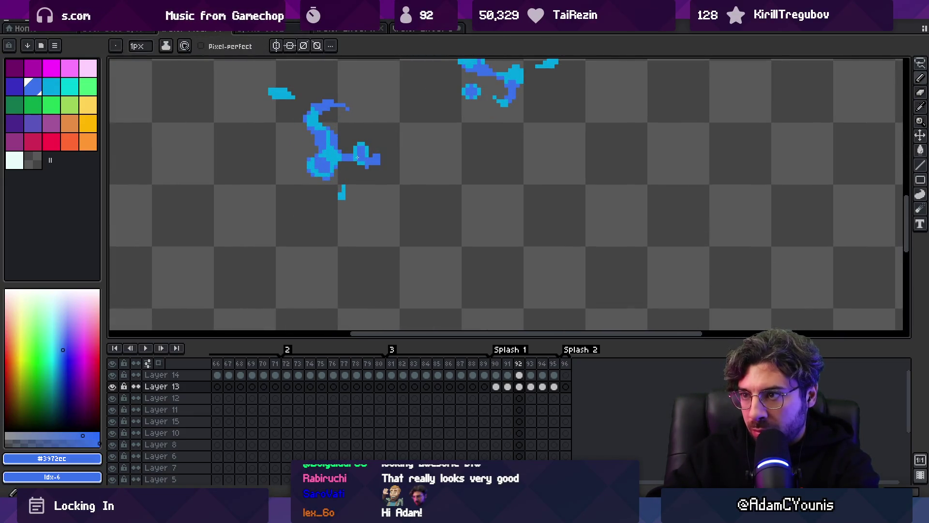
# - Erase the stray droplet beside the lower splash on frame 93, comparing neighbouring frames
pyautogui.press('e')
pyautogui.press('.')
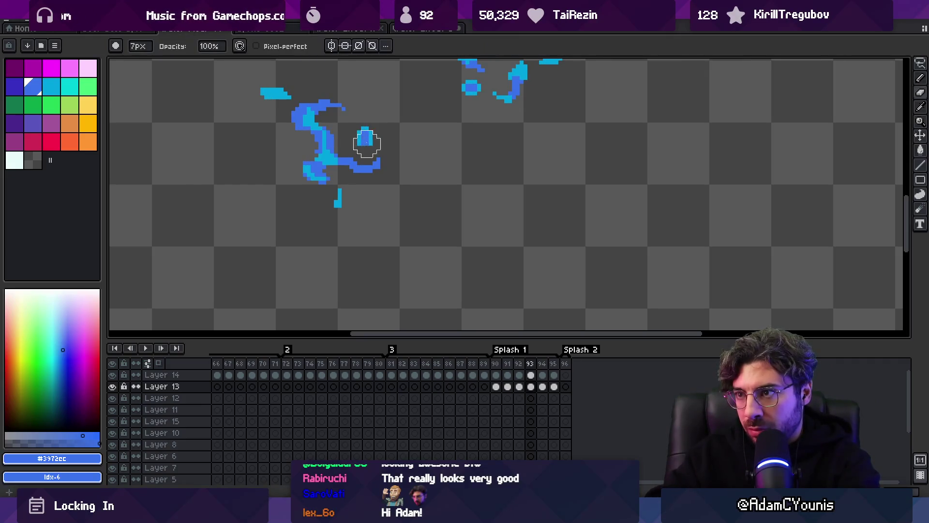
pyautogui.press('ctrl')
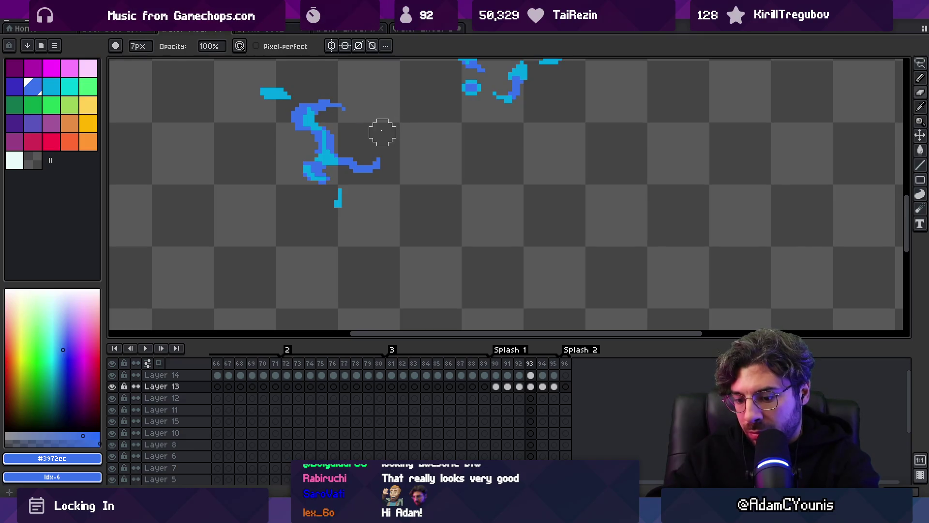
pyautogui.press(',')
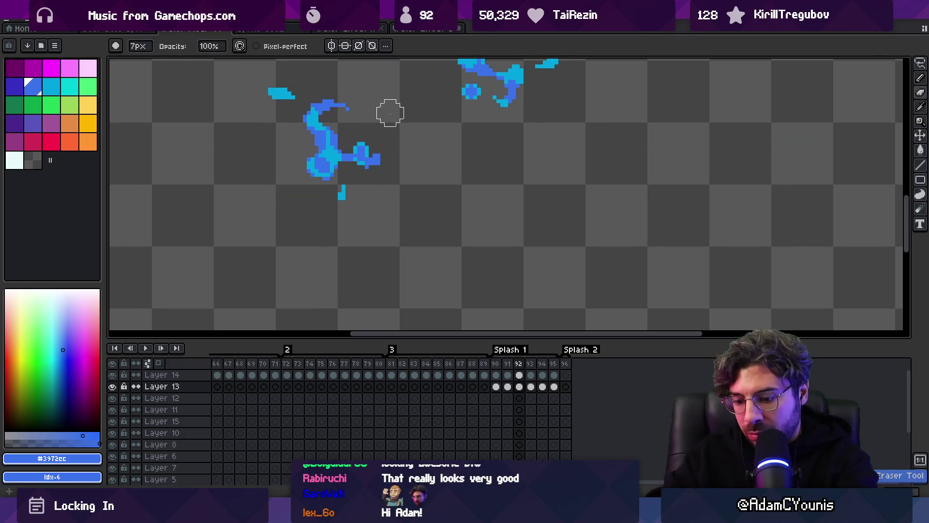
pyautogui.press('.')
pyautogui.press('.')
pyautogui.press(',')
pyautogui.press('.')
pyautogui.press('.')
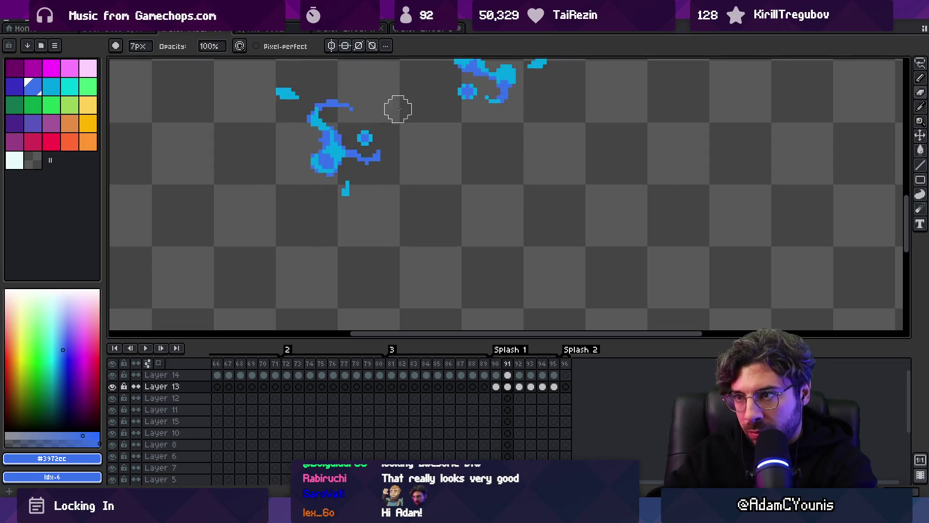
pyautogui.press(',')
pyautogui.press(',')
# - Touch up the cyan highlights with the 1px pencil across frames 94 and 95
pyautogui.press('b')
pyautogui.keyDown('alt'); pyautogui.click(359, 164); pyautogui.keyUp('alt')
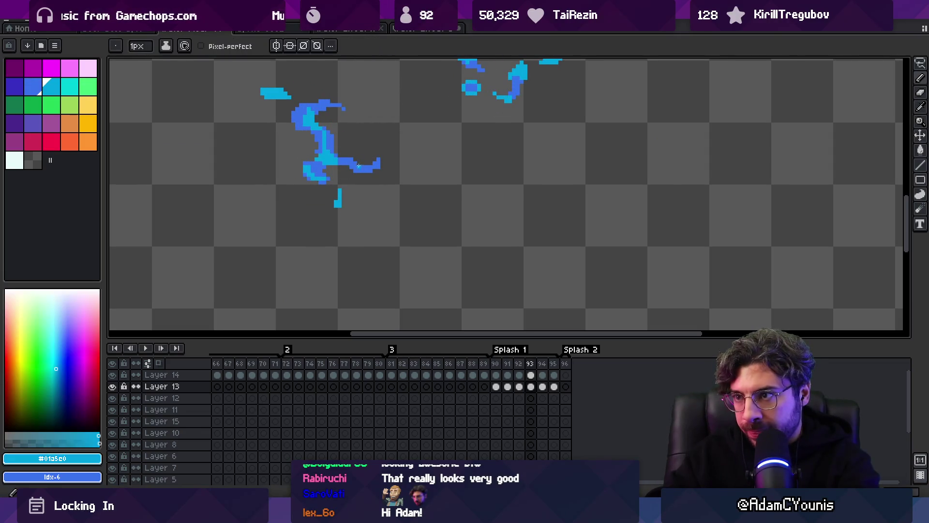
pyautogui.press('.')
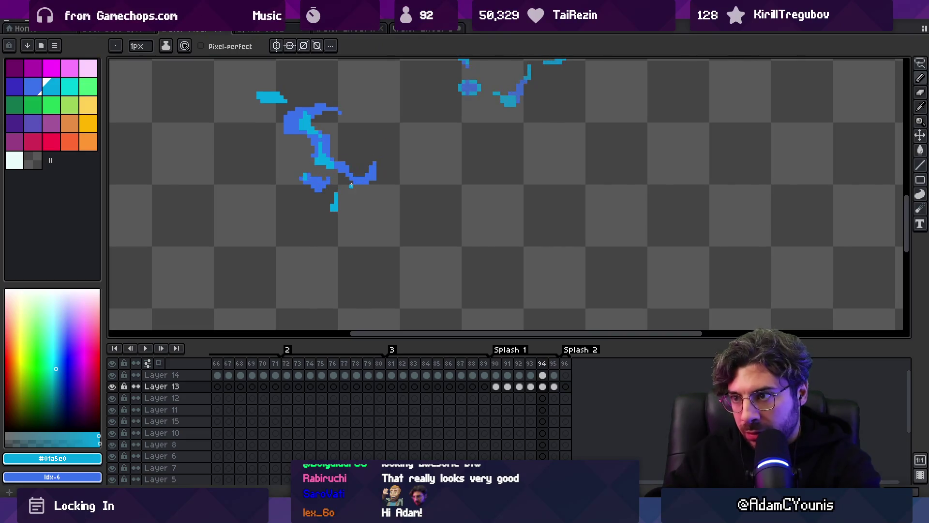
pyautogui.press('z')
pyautogui.scroll(-1, 382, 171)
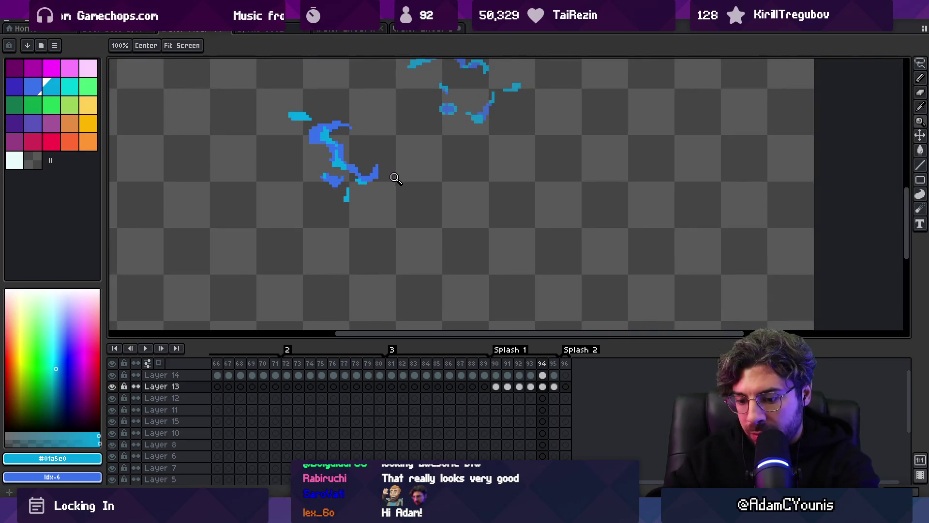
pyautogui.press('.')
pyautogui.scroll(1, 362, 186)
pyautogui.press('b')
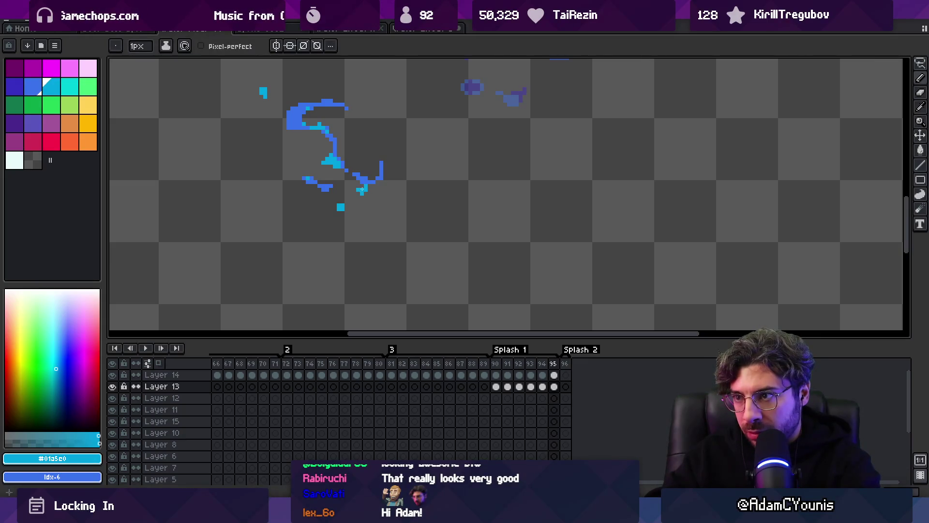
# - Add blue #3972cc to the splash on frame 95, then zoom out and play the animation
pyautogui.press('z')
pyautogui.scroll(-1, 362, 176)
pyautogui.scroll(2, 371, 175)
pyautogui.keyDown('alt'); pyautogui.click(372, 172); pyautogui.keyUp('alt')
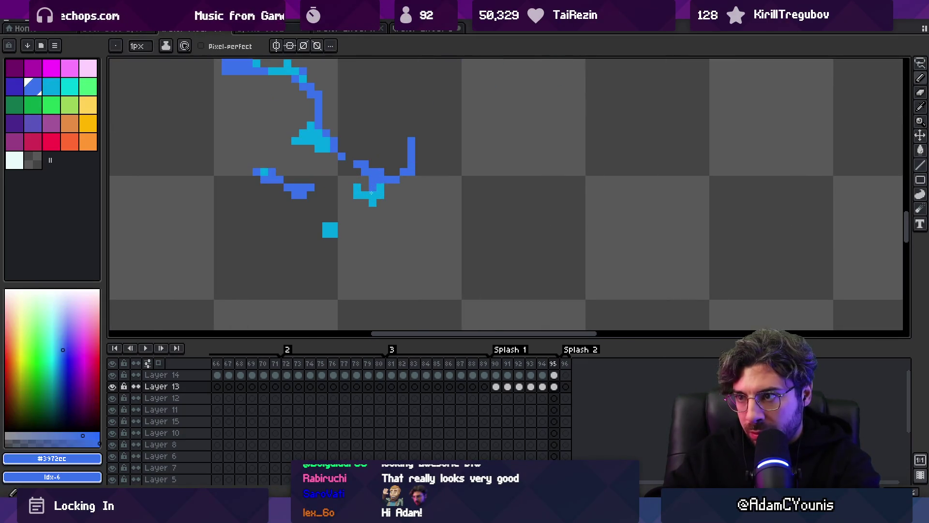
pyautogui.press('z')
pyautogui.scroll(-4, 336, 173)
pyautogui.press('Return')
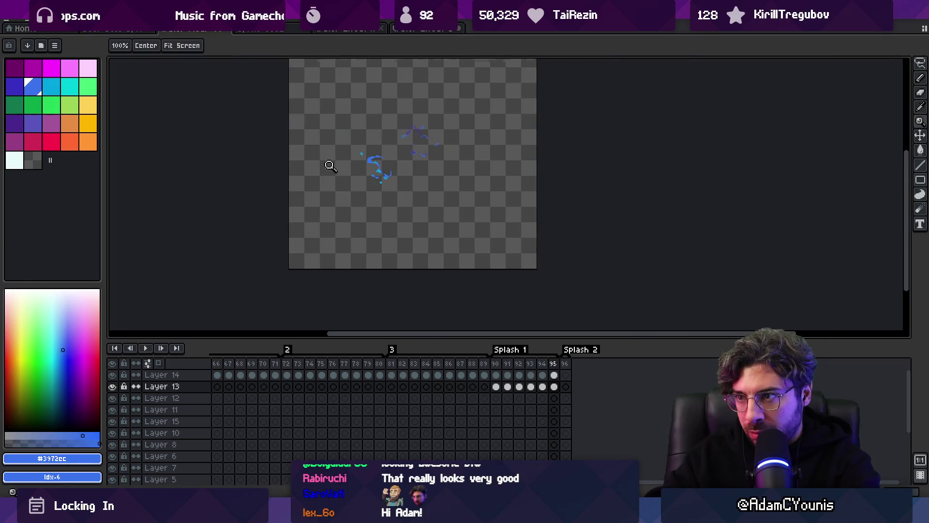
# - Stop playback and move the small droplet down and left on frame 91
pyautogui.scroll(2, 408, 162)
pyautogui.press('Return')
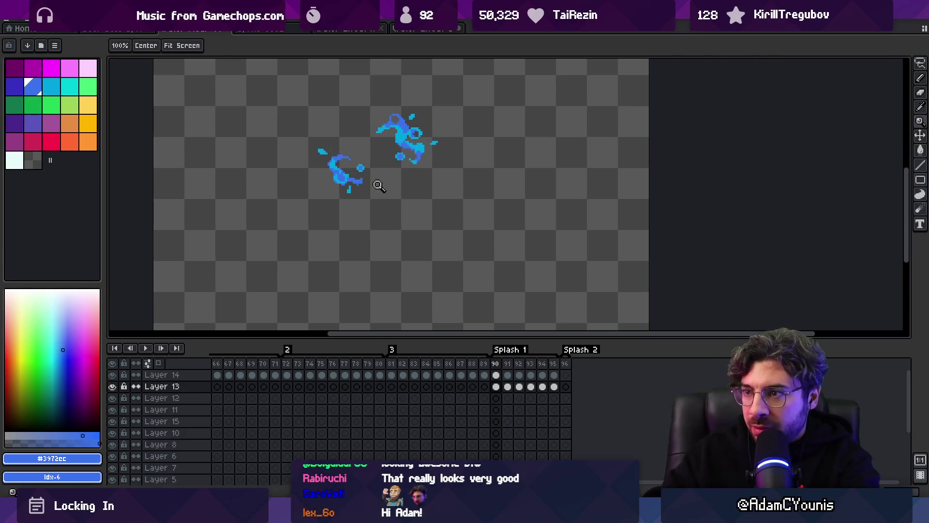
pyautogui.scroll(3, 371, 187)
pyautogui.press('b')
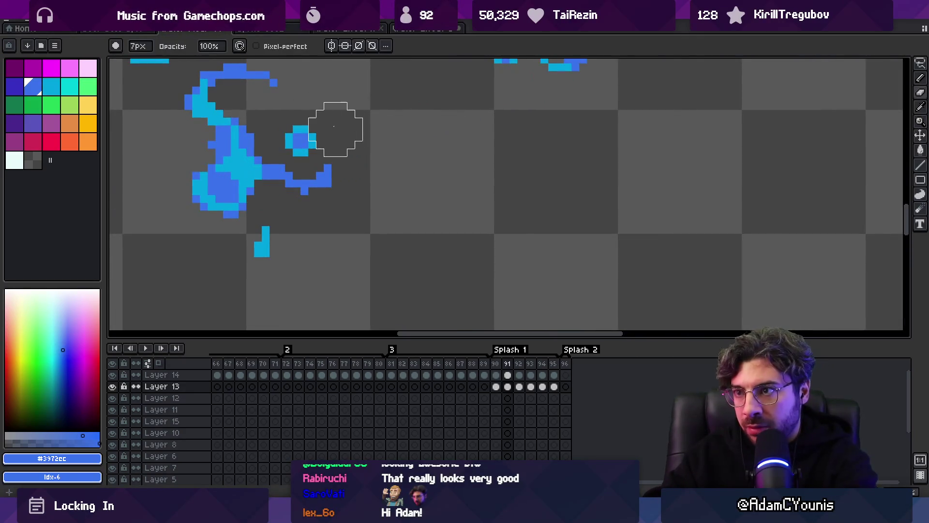
pyautogui.press('m')
pyautogui.moveTo(275, 107)
pyautogui.mouseDown()
pyautogui.moveTo(326, 159)
pyautogui.moveTo(304, 155)
pyautogui.mouseUp()
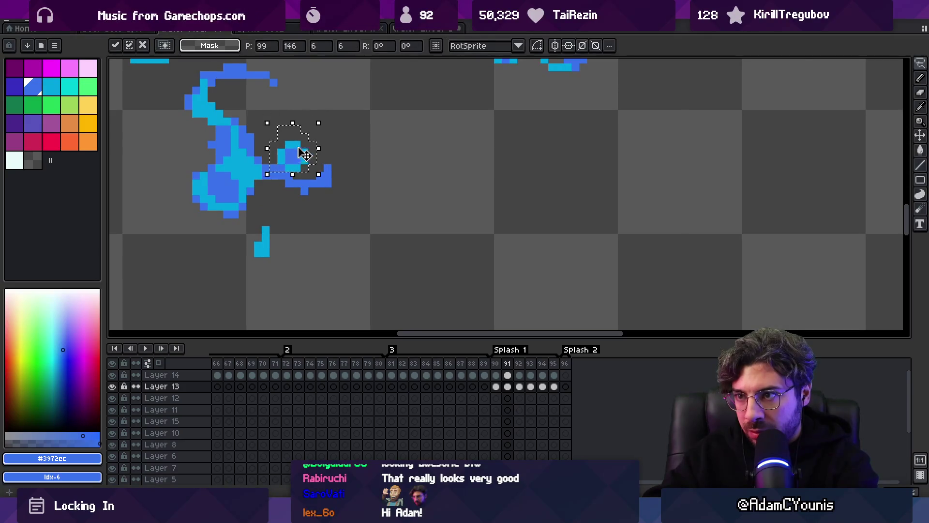
pyautogui.press('Return')
# - Draw a small blue-and-cyan droplet below the small blob on frame 90, then replay Splash 1
pyautogui.press(',')
pyautogui.press('b')
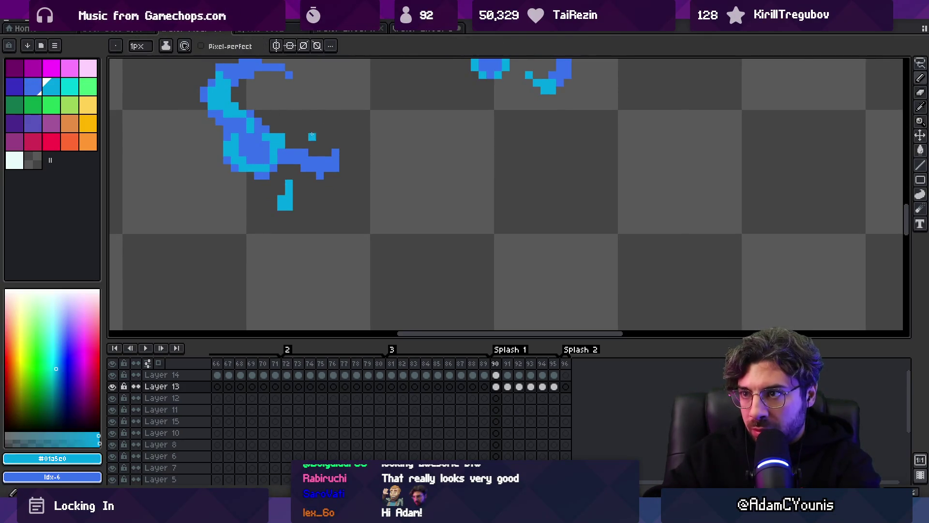
pyautogui.press('[')
pyautogui.click(312, 145)
pyautogui.press(']')
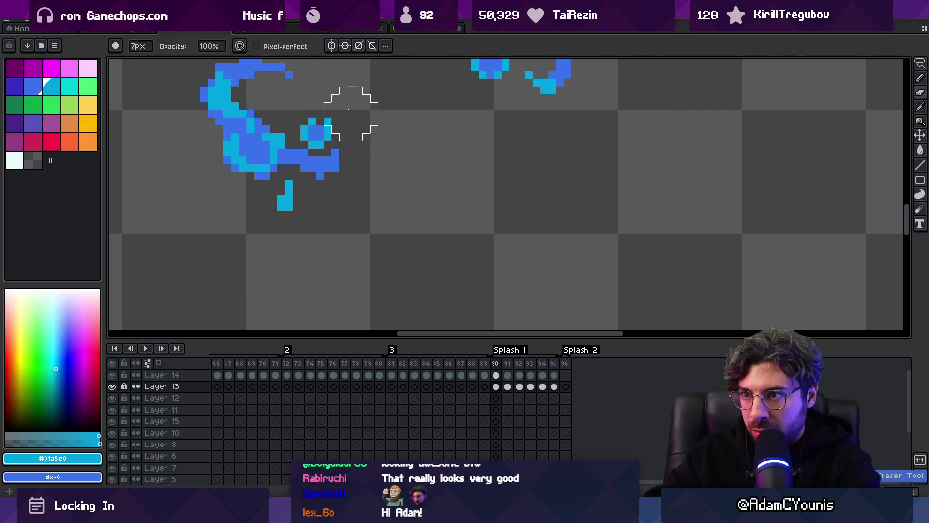
pyautogui.press('z')
pyautogui.scroll(-3, 330, 97)
pyautogui.press('Return')
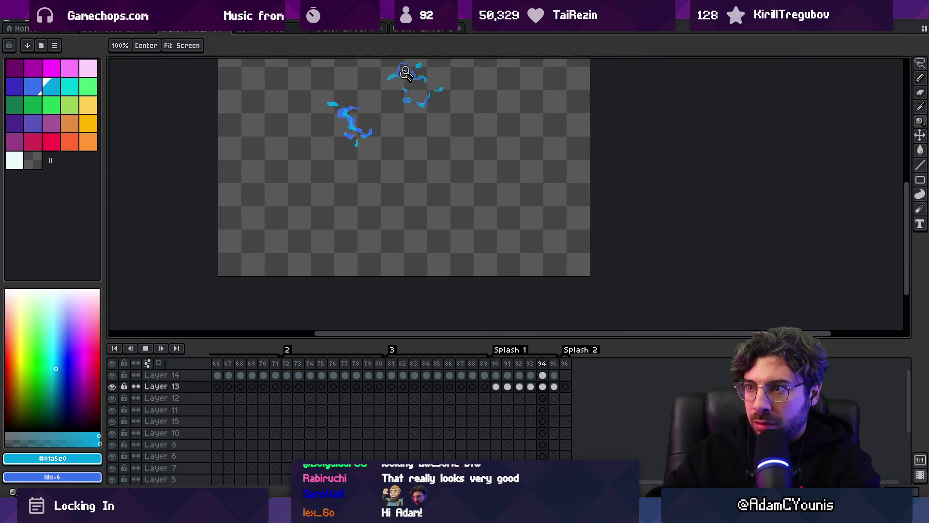
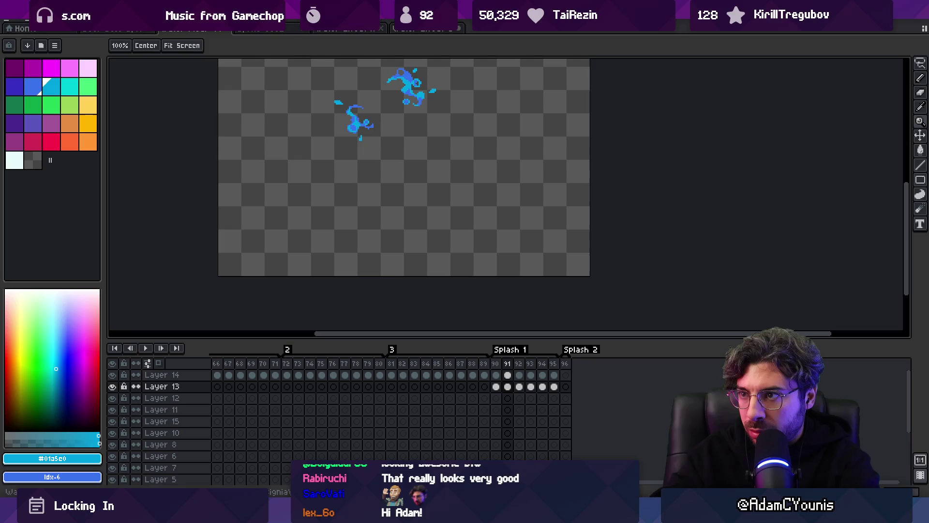
# - Select the small droplet in frame 91, then deselect and step forward through the splash frames
pyautogui.scroll(5, 425, 88)
pyautogui.press('m')
pyautogui.moveTo(329, 112); pyautogui.dragTo(372, 156)
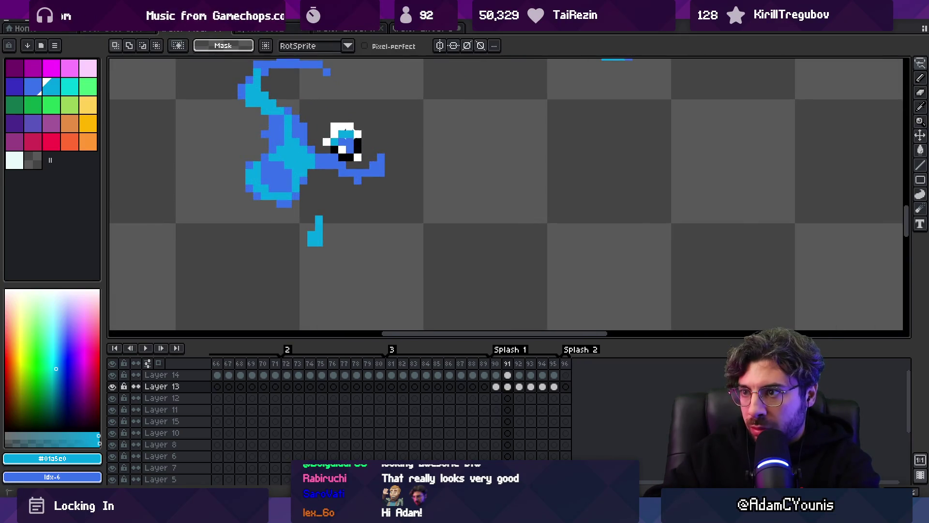
pyautogui.hotkey('ctrl', 'd')
pyautogui.press('b')
pyautogui.press('Return')
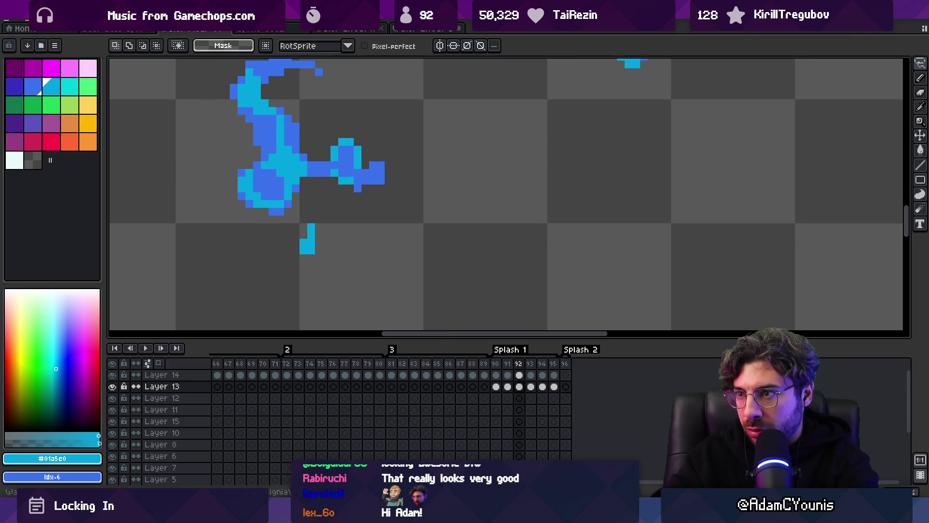
# - Paint a darker blue pixel onto the cyan droplet in frame 93, then play the splash
pyautogui.press('b')
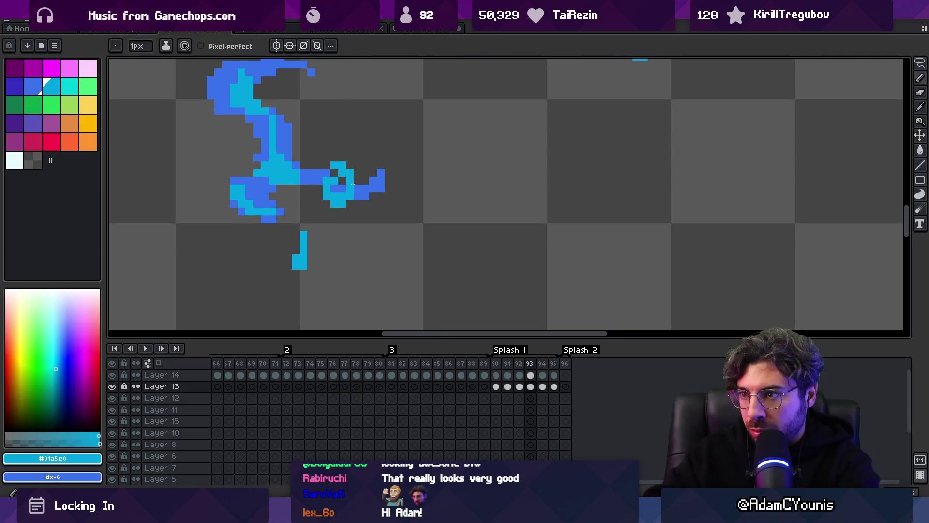
pyautogui.keyDown('alt'); pyautogui.click(341, 182); pyautogui.keyUp('alt')
pyautogui.click(342, 178)
pyautogui.press('e')
pyautogui.press('z')
pyautogui.scroll(-7, 334, 118)
pyautogui.press('Return')
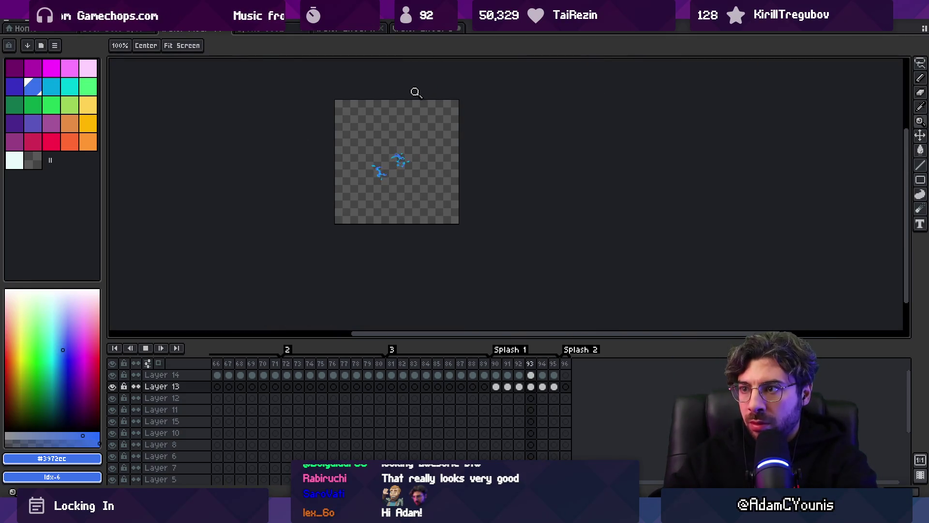
# - Sample the cyan and darker blue from the droplet and replay the splash animation
pyautogui.scroll(5, 450, 138)
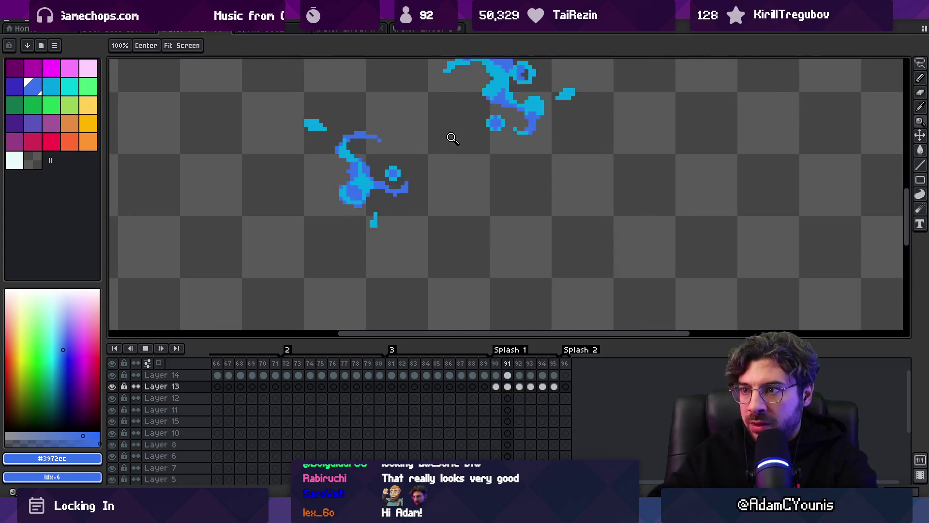
pyautogui.press('b')
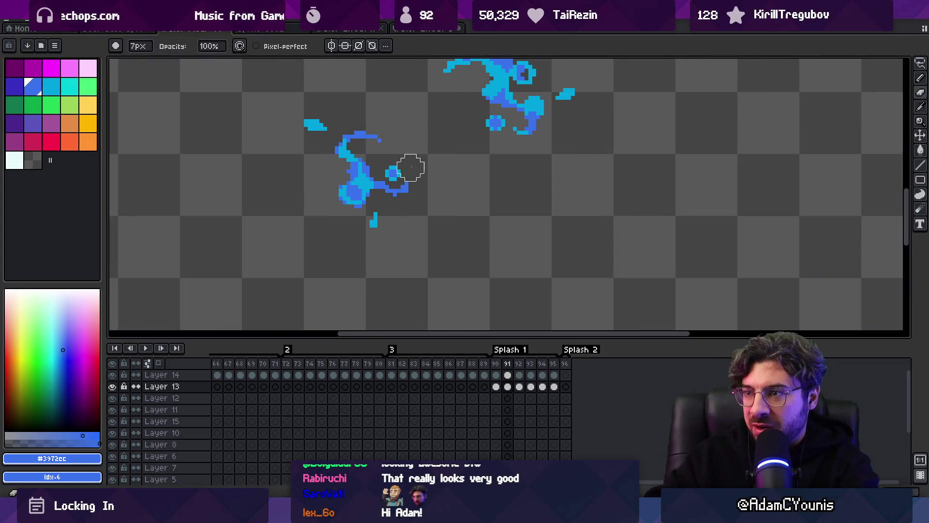
pyautogui.press('m')
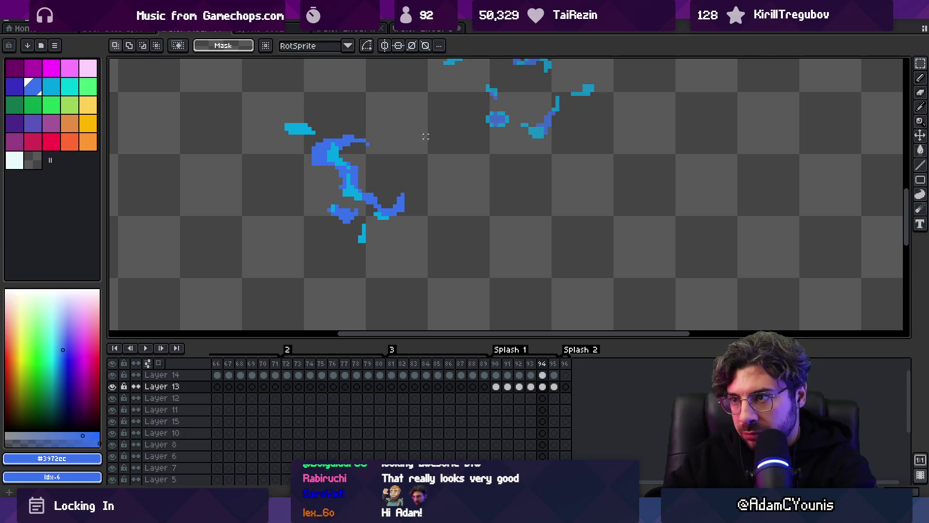
pyautogui.press('b')
pyautogui.keyDown('alt'); pyautogui.click(382, 202); pyautogui.keyUp('alt')
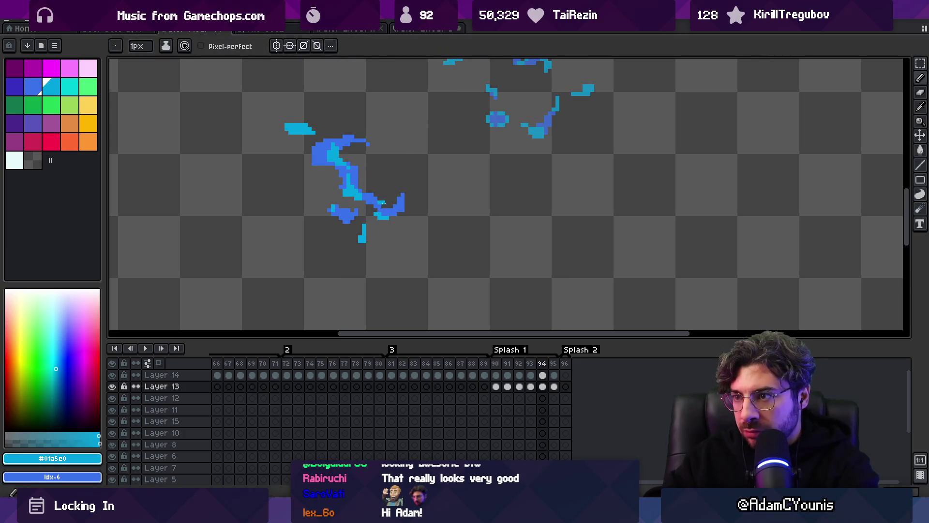
pyautogui.keyDown('alt'); pyautogui.click(383, 208); pyautogui.keyUp('alt')
pyautogui.press('z')
pyautogui.scroll(-3, 376, 137)
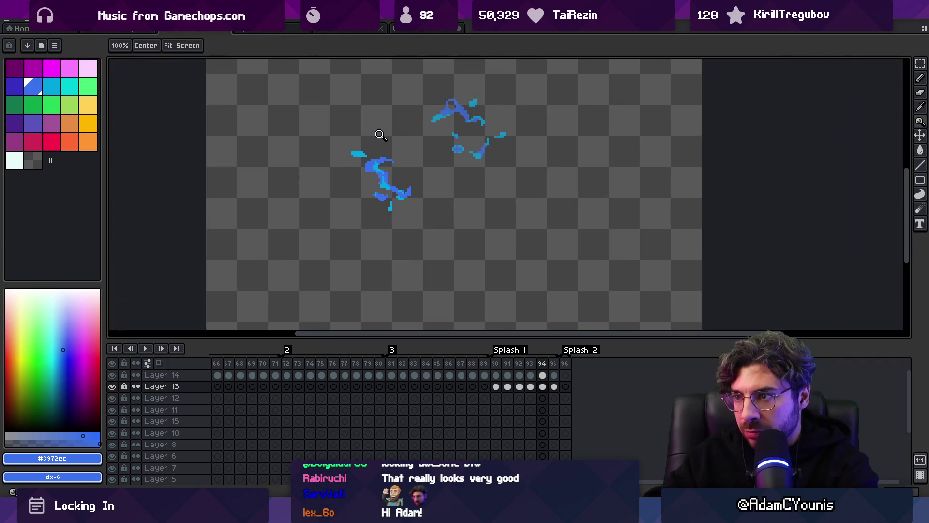
pyautogui.press('Return')
pyautogui.scroll(-3, 388, 124)
pyautogui.scroll(3, 389, 125)
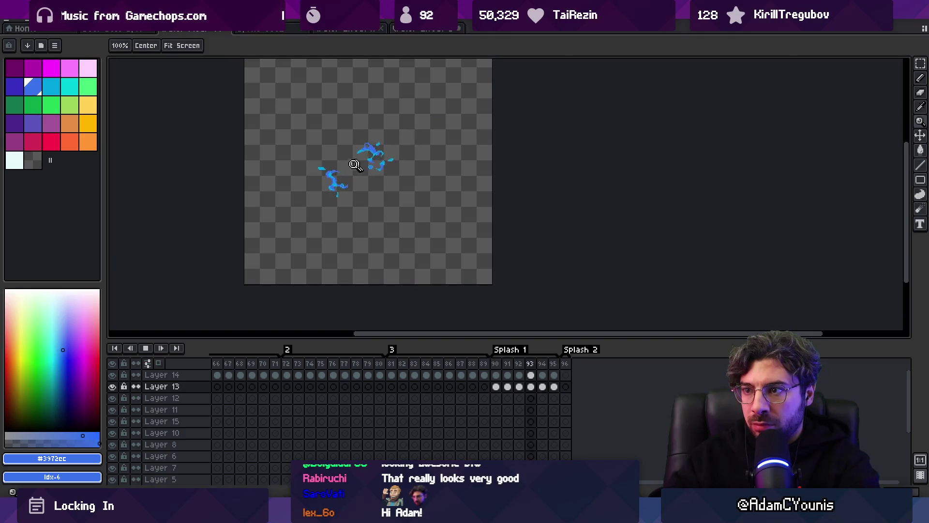
pyautogui.scroll(2, 357, 160)
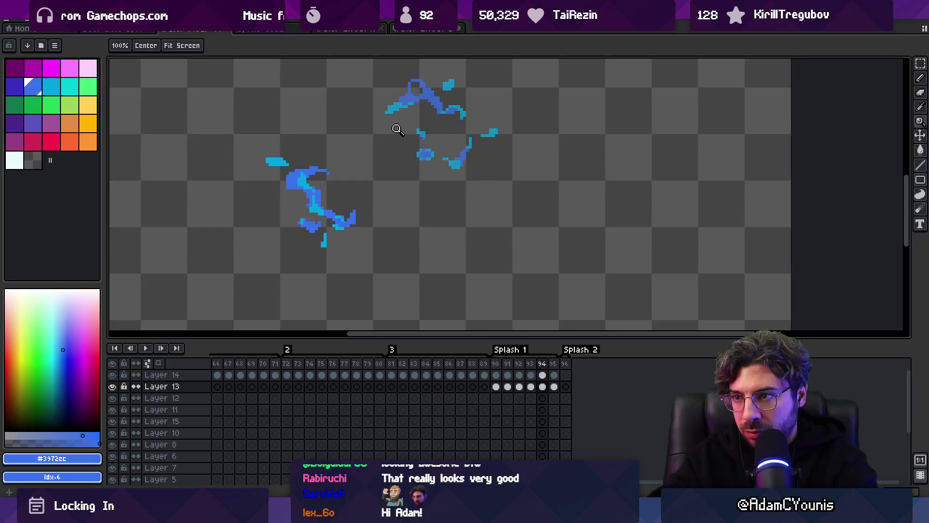
pyautogui.scroll(2, 348, 207)
# - Copy the small ring droplet in frame 91 and move the pasted copy down and left
pyautogui.moveTo(239, 188); pyautogui.dragTo(286, 218)
pyautogui.press('Escape')
pyautogui.press('Return')
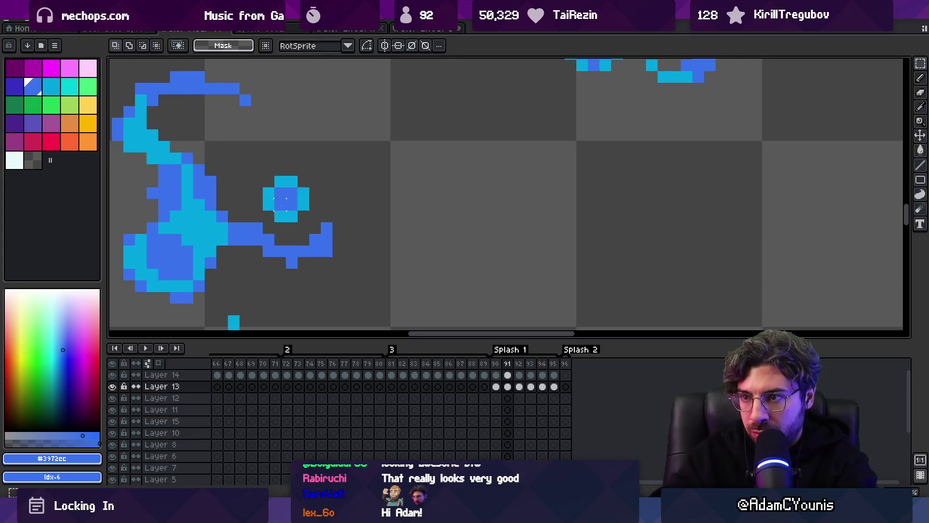
pyautogui.hotkey('ctrl', 'v')
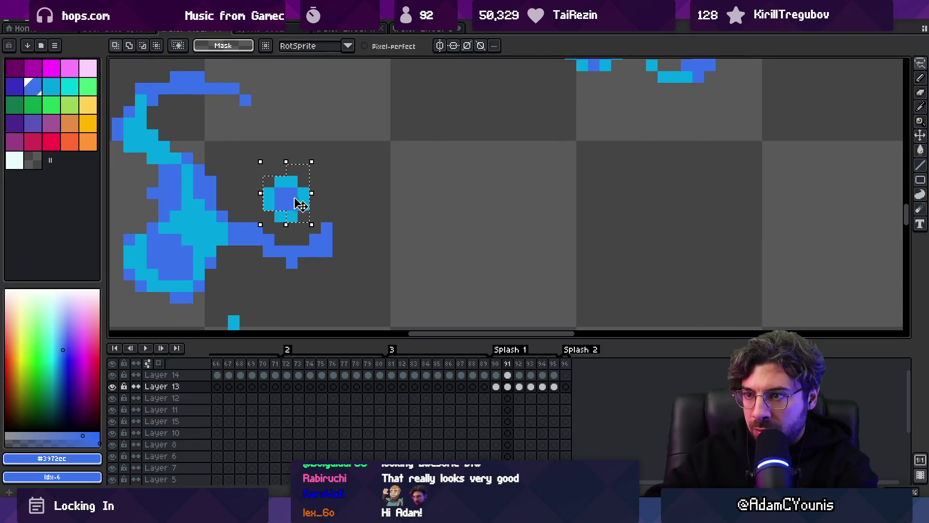
pyautogui.moveTo(295, 196); pyautogui.dragTo(281, 218)
pyautogui.press('Return')
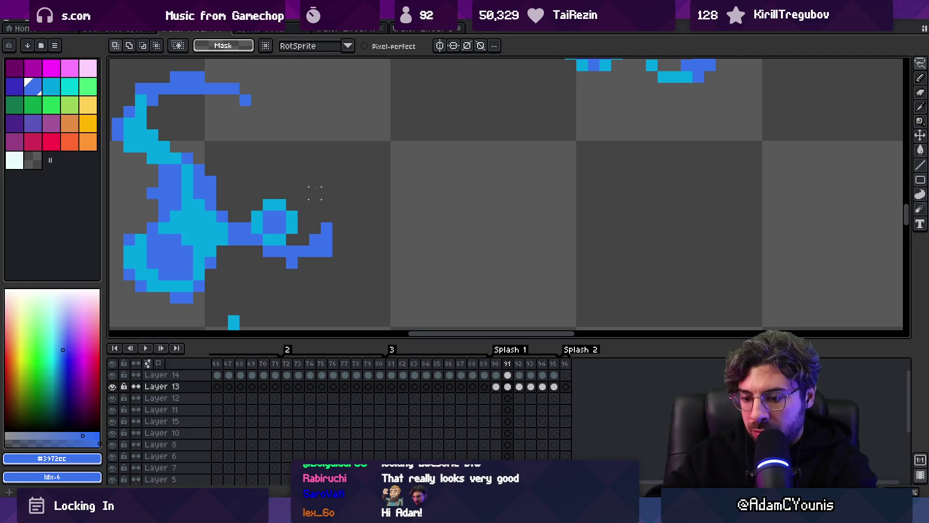
pyautogui.press('Right')
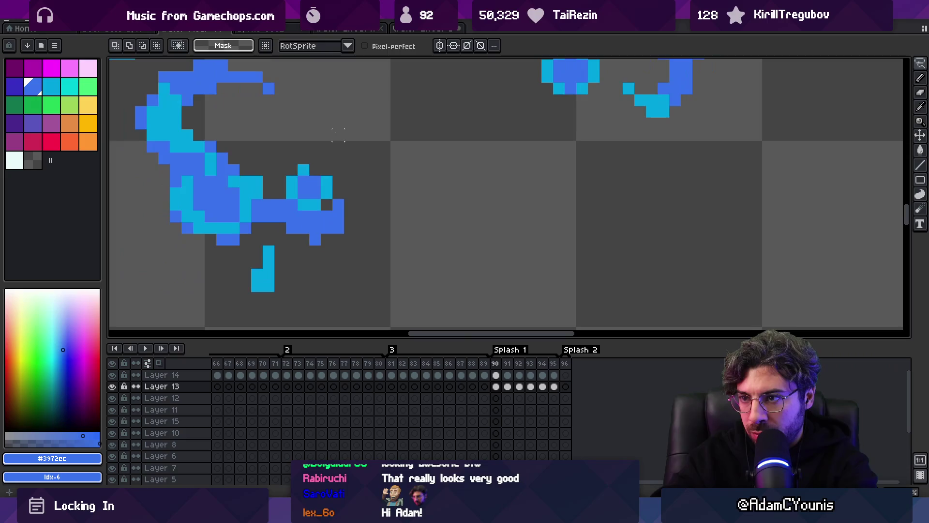
pyautogui.press('z')
pyautogui.scroll(-5, 375, 141)
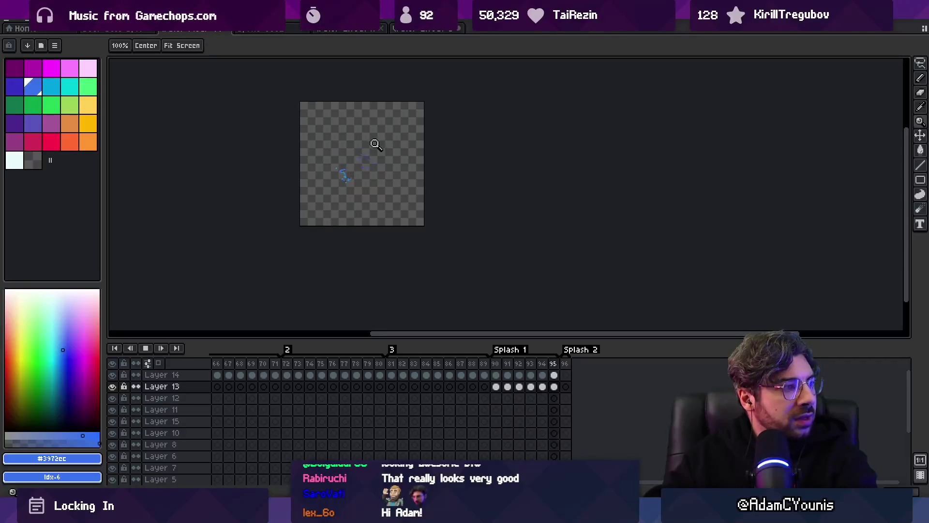
# - Enlarge the brush to 3px and paint cyan over the blob's upper-left in frame 94
pyautogui.scroll(3, 380, 165)
pyautogui.scroll(2, 402, 137)
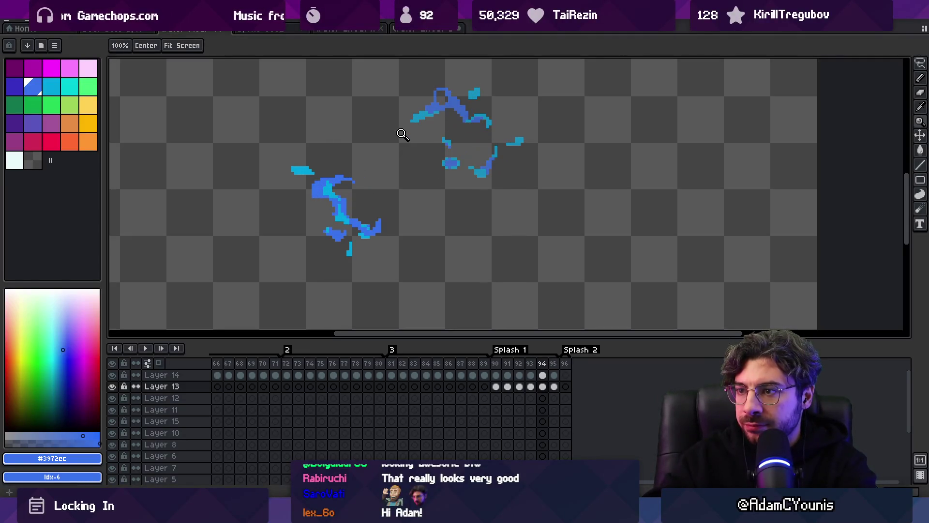
pyautogui.press('b')
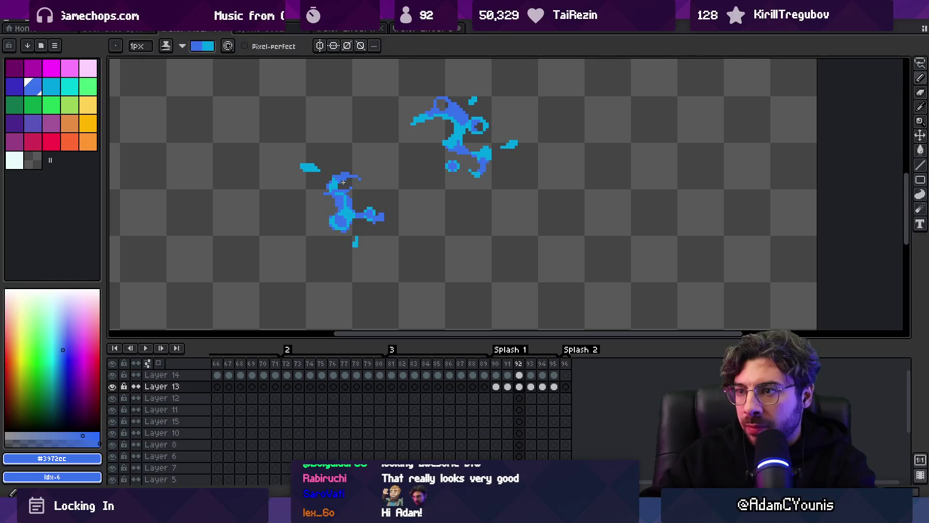
pyautogui.press('+')
pyautogui.press('+')
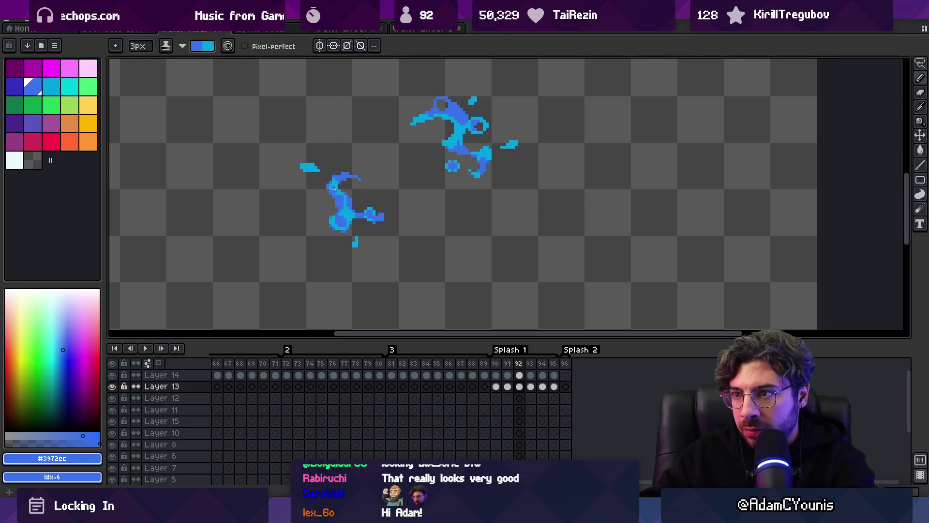
pyautogui.press('x')
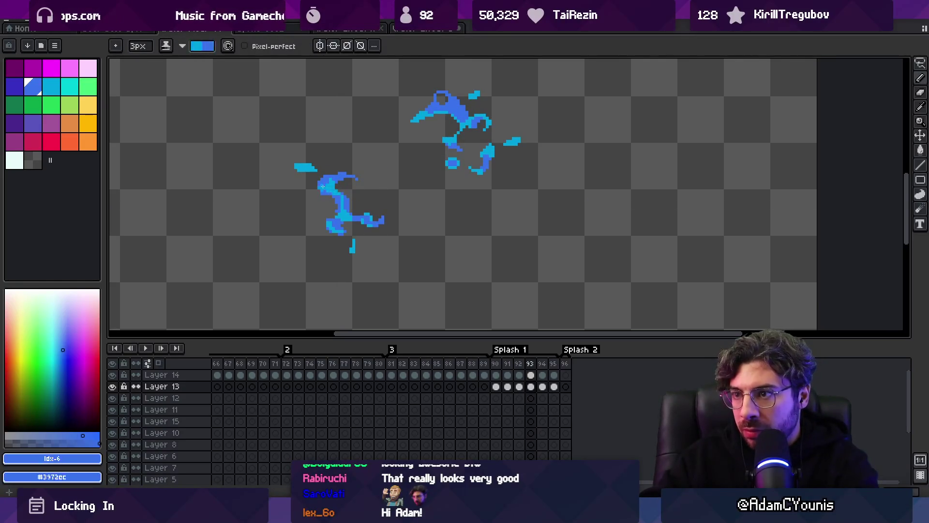
pyautogui.press('x')
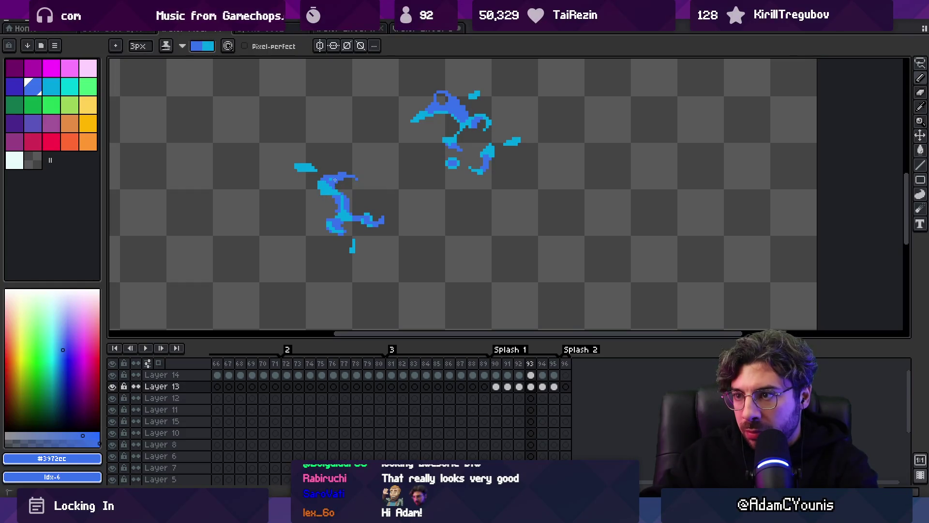
pyautogui.press('Right')
pyautogui.press('x')
pyautogui.moveTo(322, 188); pyautogui.dragTo(318, 199)
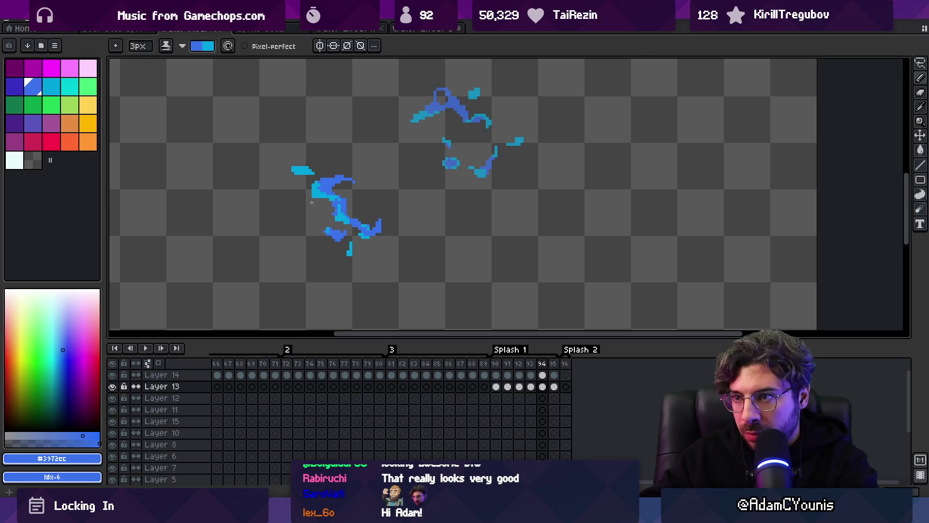
pyautogui.press('e')
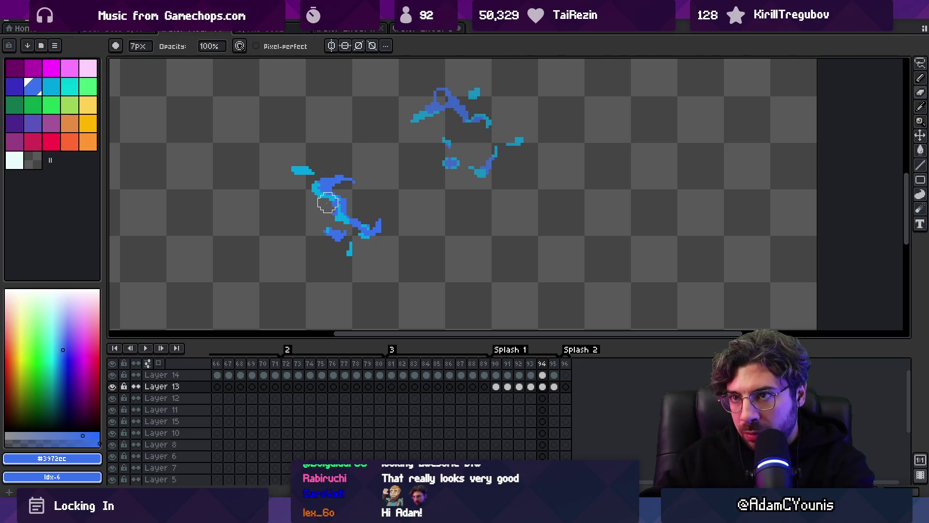
pyautogui.press('b')
# - Step to frame 95, swap the drawing colours, then go back through the first Splash 1 frame to frame 92
pyautogui.press('.')
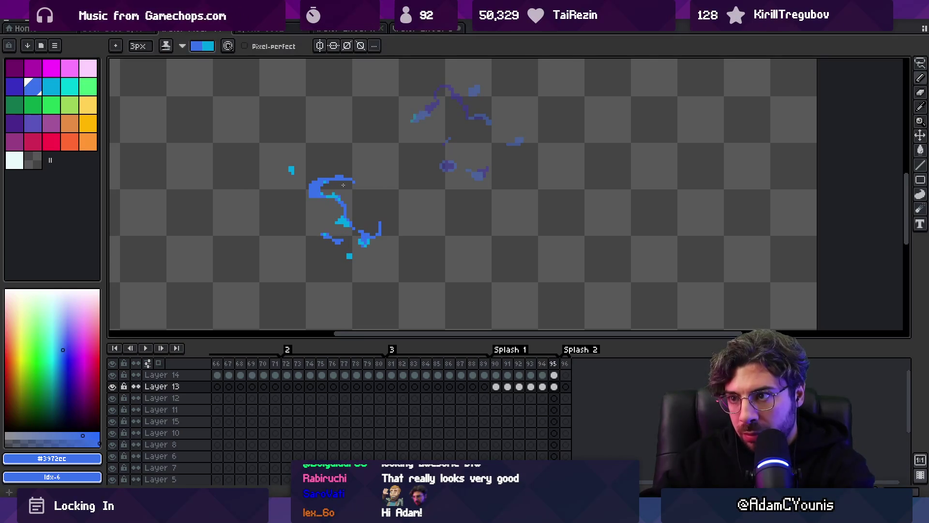
pyautogui.press('x')
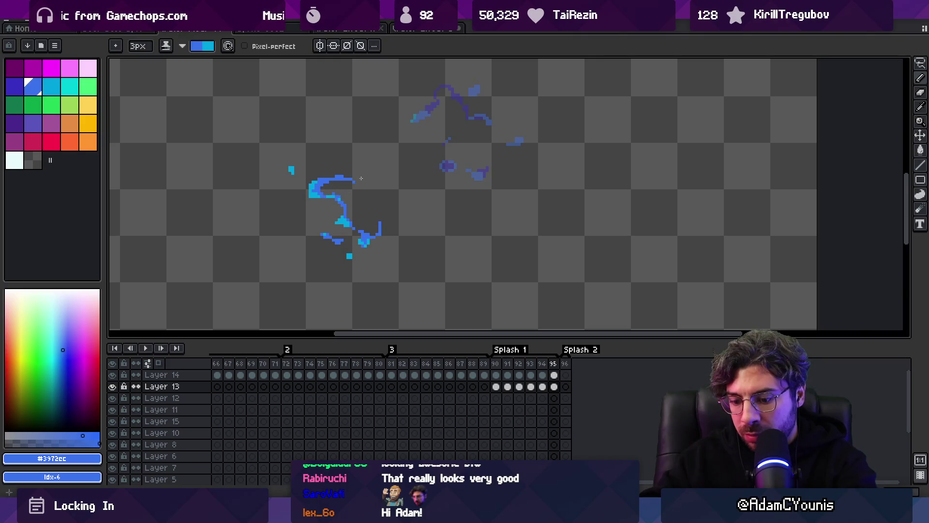
pyautogui.press('Return')
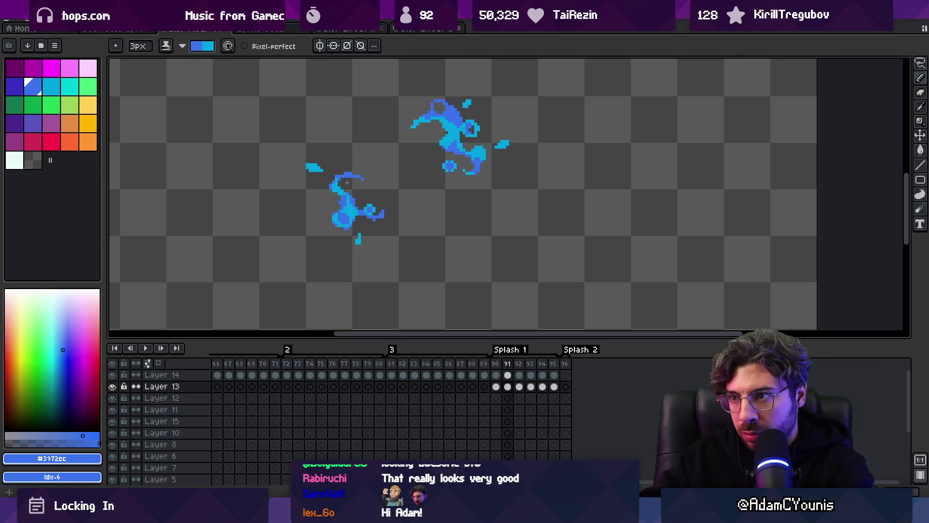
pyautogui.press('.')
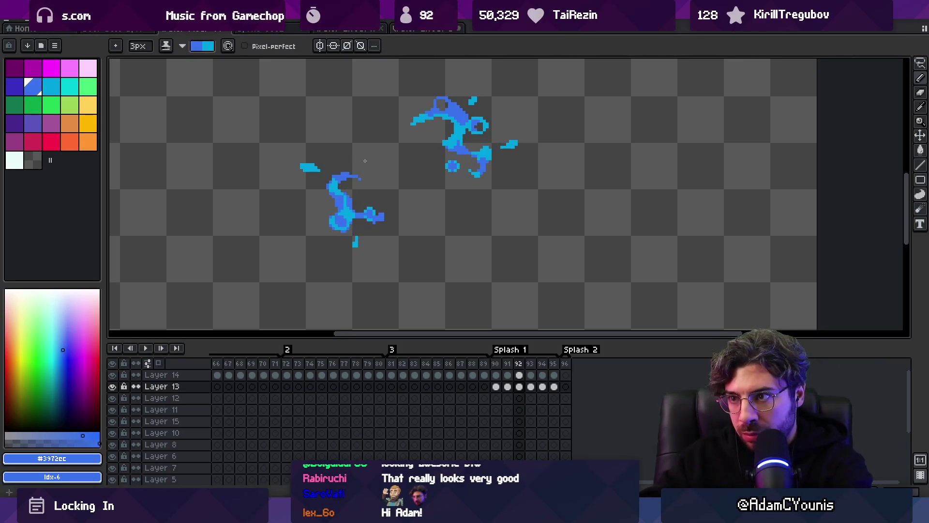
# - Play the splash animation, then stop it and step between frames 90 and 91
pyautogui.press('Return')
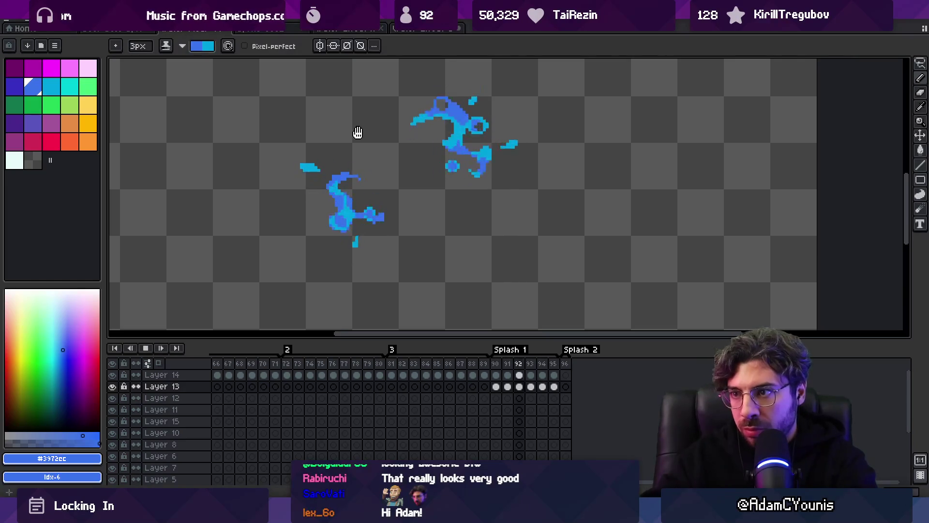
pyautogui.press('z')
pyautogui.scroll(-3, 373, 153)
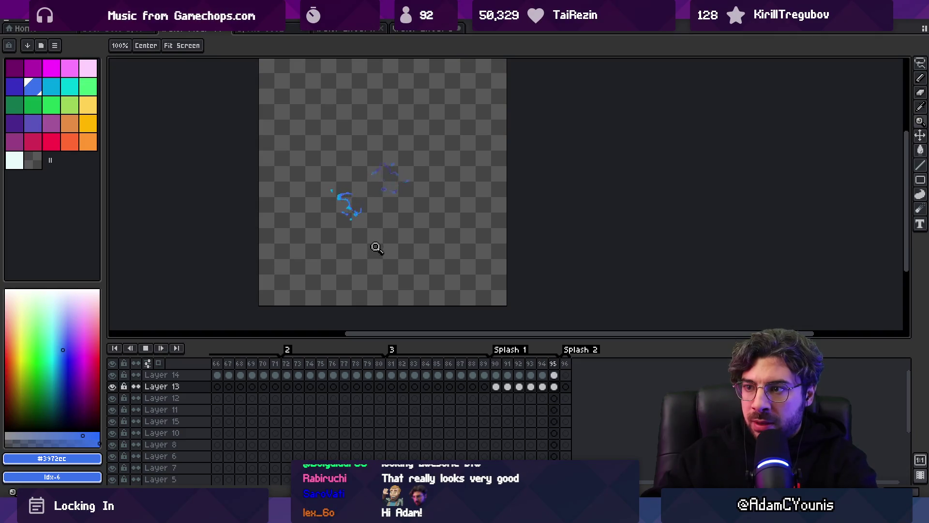
pyautogui.scroll(3, 387, 171)
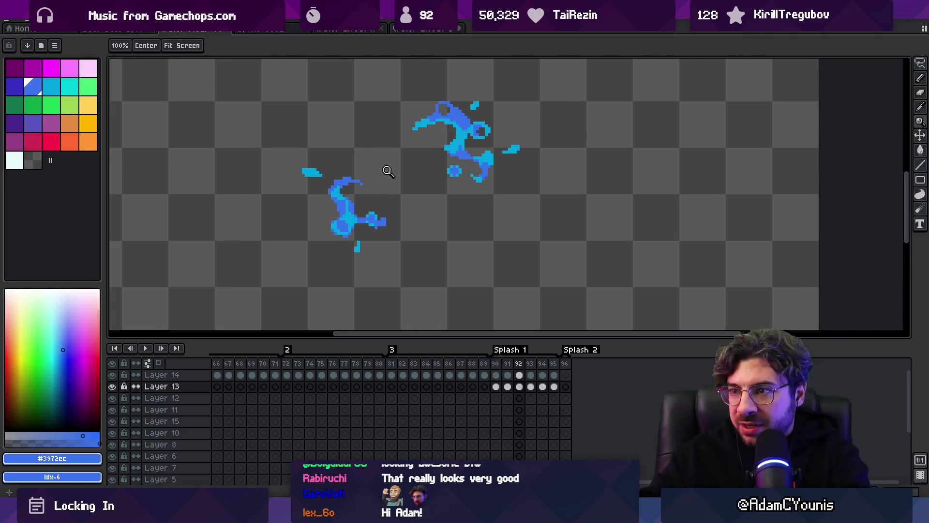
pyautogui.press('Return')
pyautogui.press('Right')
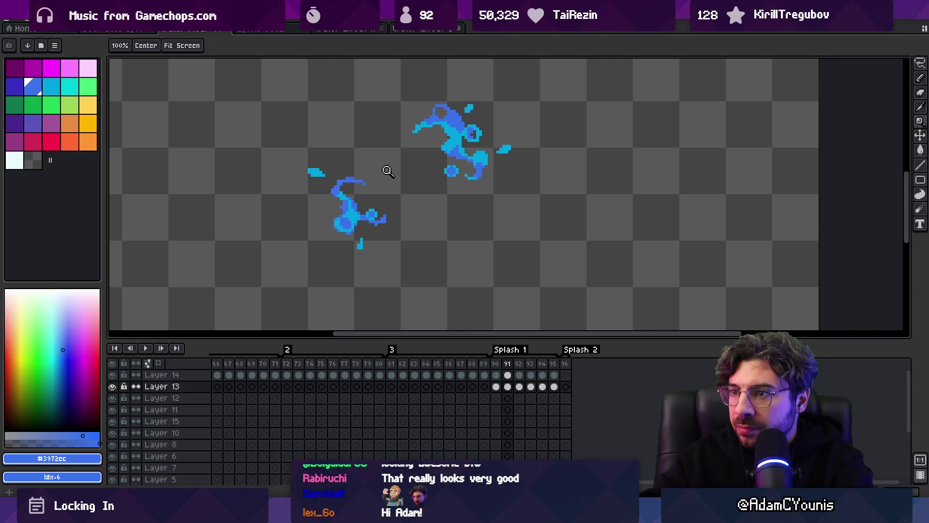
pyautogui.press('Left')
pyautogui.press('Right')
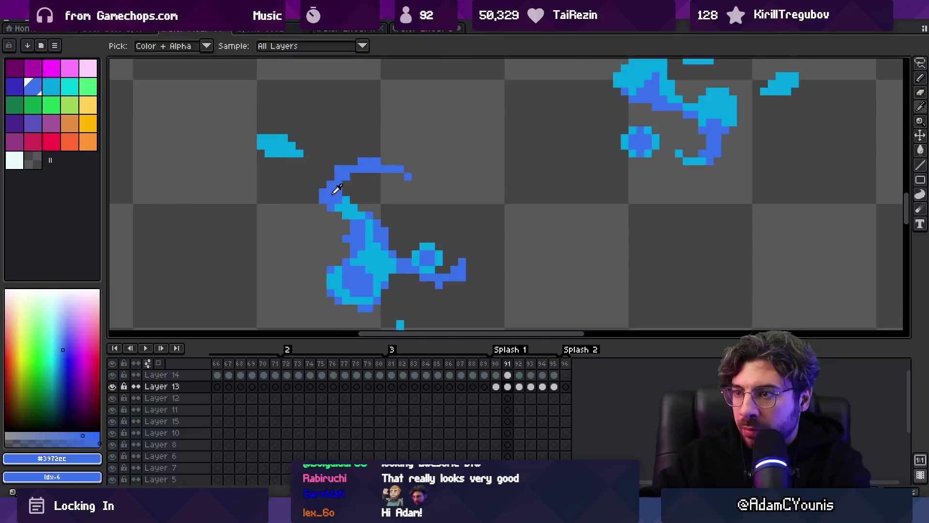
# - Compare splash frames 91 through 93 with the pencil ready for touch-ups
pyautogui.scroll(2, 335, 190)
pyautogui.press('b')
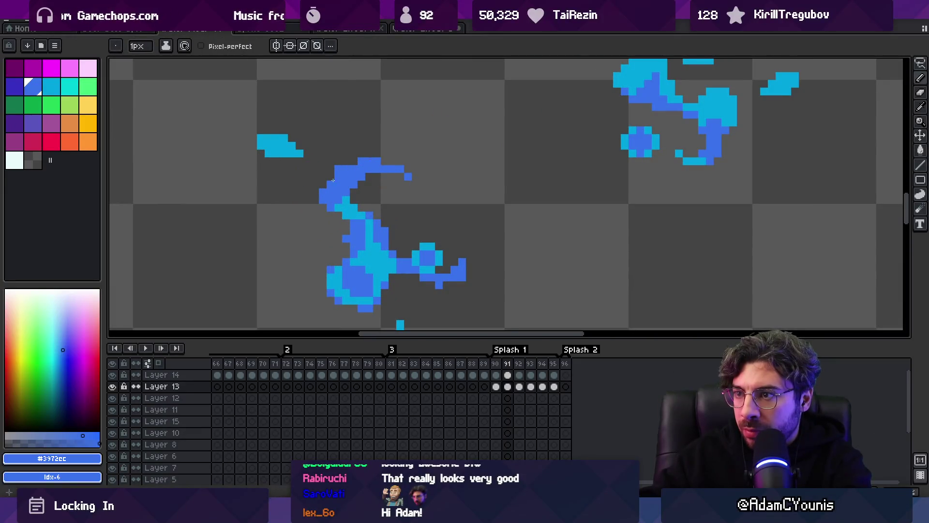
pyautogui.press('z')
pyautogui.scroll(-4, 320, 165)
pyautogui.press('Right')
pyautogui.scroll(3, 363, 156)
pyautogui.press('b')
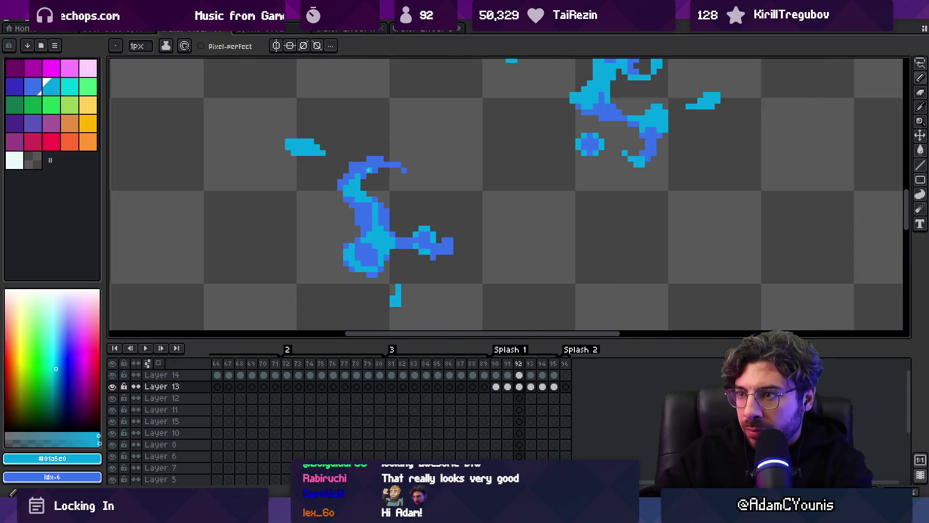
pyautogui.press('Right')
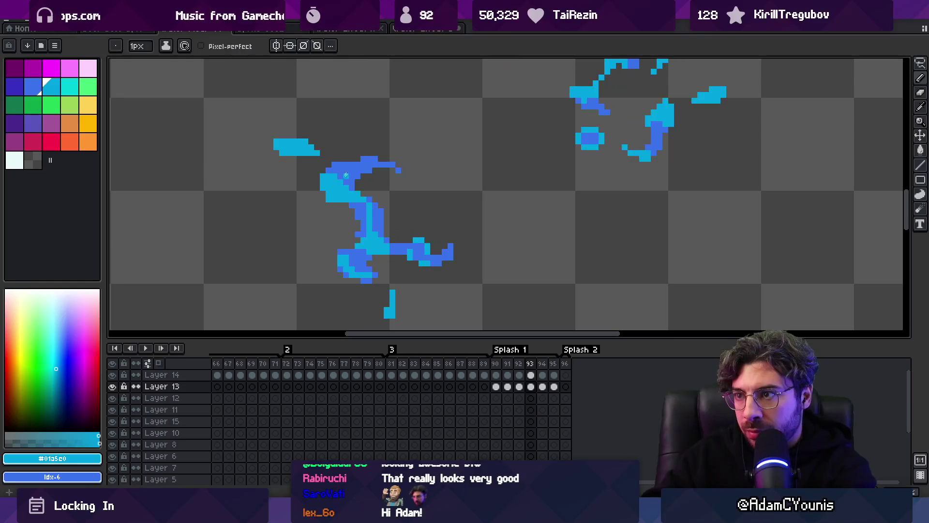
pyautogui.press('Left')
pyautogui.press('Left')
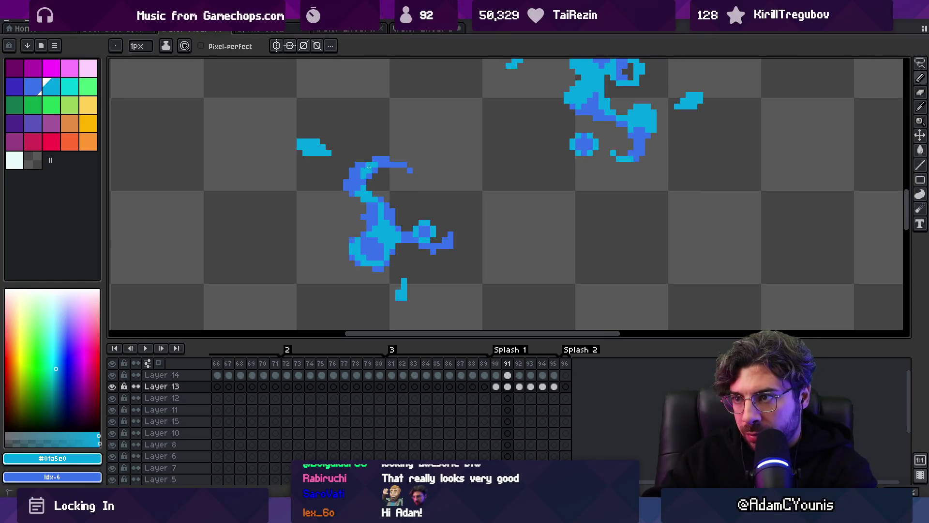
pyautogui.press('Right')
pyautogui.press('Right')
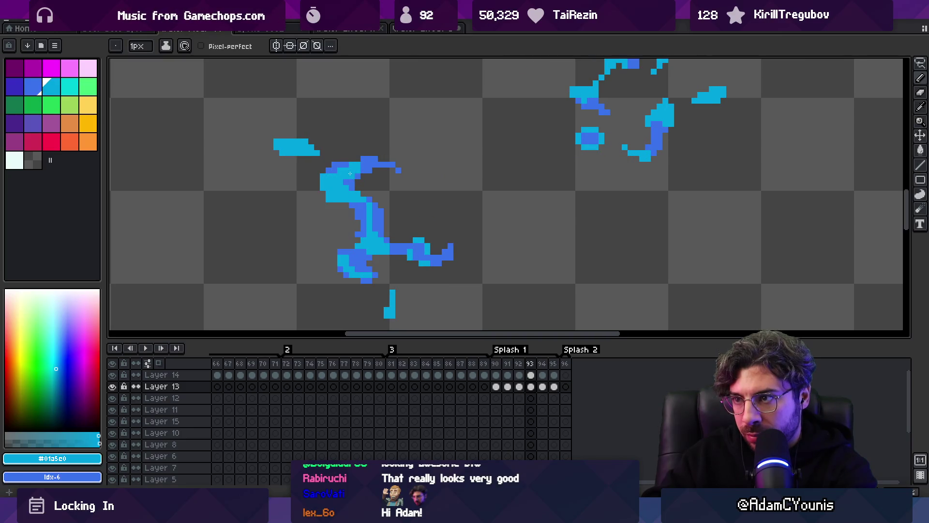
# - Erase stray pixels in frame 92 and sample the cyan and dark blue in frame 94
pyautogui.press('e')
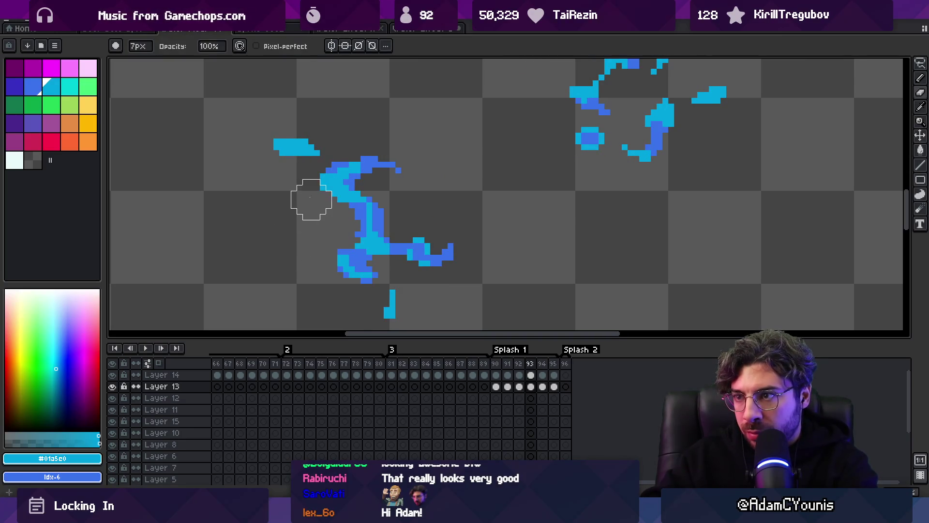
pyautogui.press('b')
pyautogui.keyDown('alt'); pyautogui.click(329, 181); pyautogui.keyUp('alt')
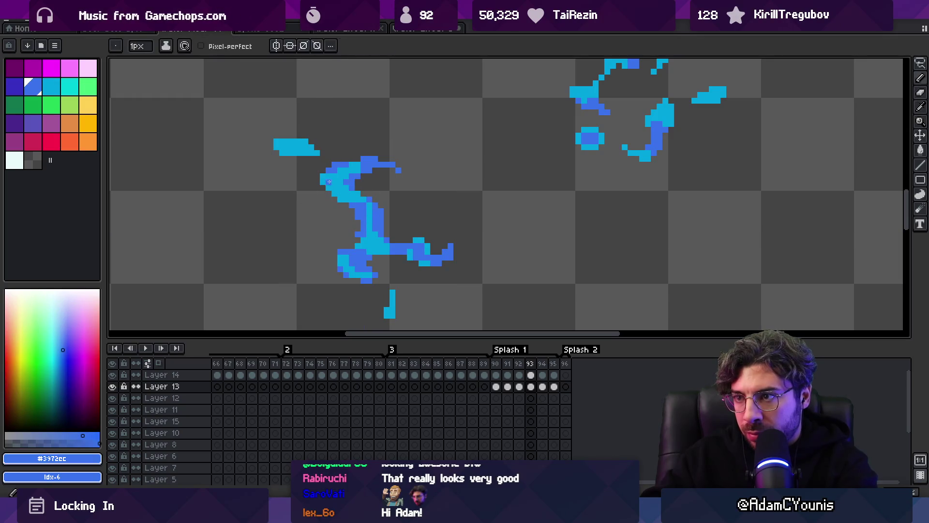
pyautogui.press('Right')
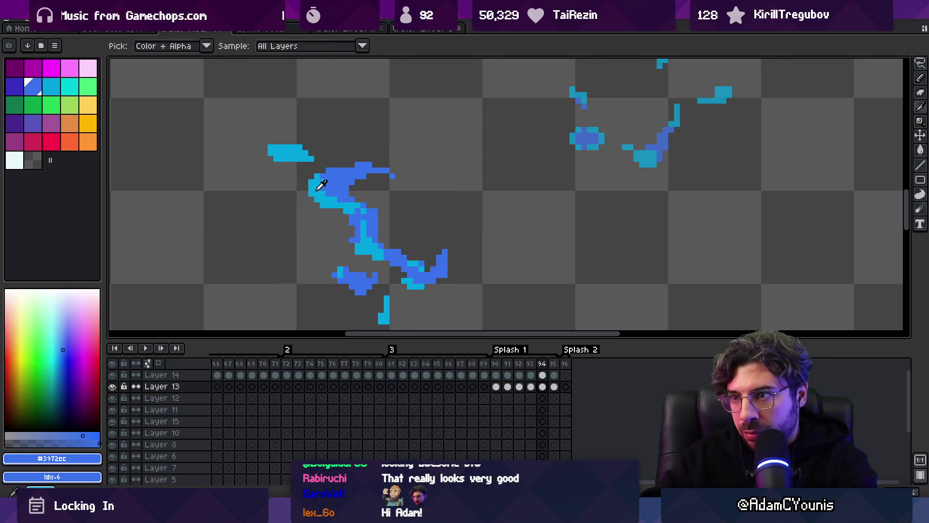
pyautogui.keyDown('alt'); pyautogui.click(345, 170); pyautogui.keyUp('alt')
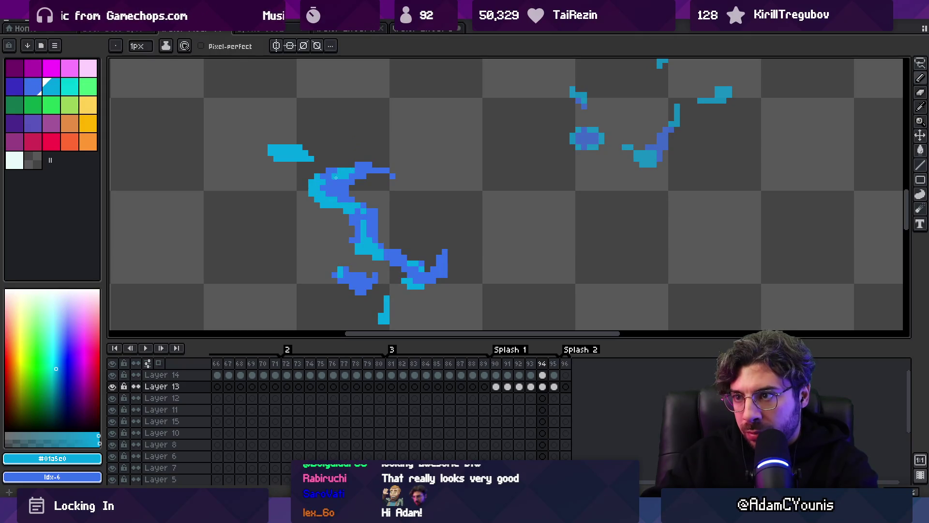
pyautogui.keyDown('alt'); pyautogui.click(318, 177); pyautogui.keyUp('alt')
pyautogui.keyDown('alt'); pyautogui.click(322, 189); pyautogui.keyUp('alt')
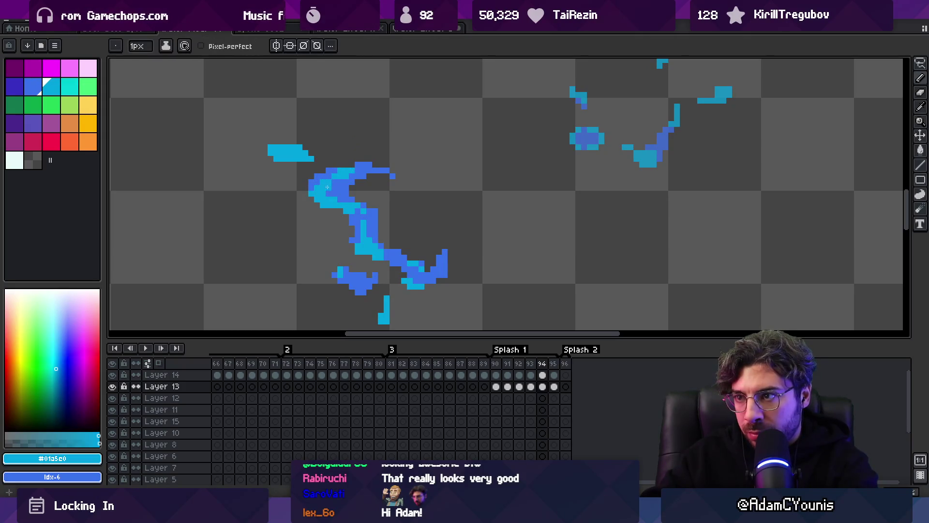
pyautogui.press('z')
pyautogui.scroll(-3, 328, 182)
# - In frame 95, add a cyan pixel to the splash curl and a blue pixel to the stroke, then play
pyautogui.press('Right')
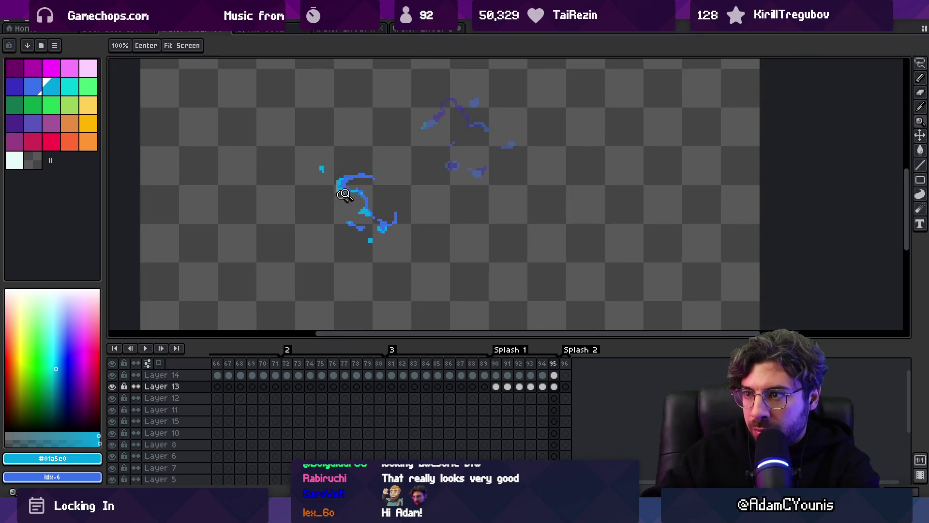
pyautogui.scroll(3, 343, 194)
pyautogui.press('b')
pyautogui.scroll(2, 346, 228)
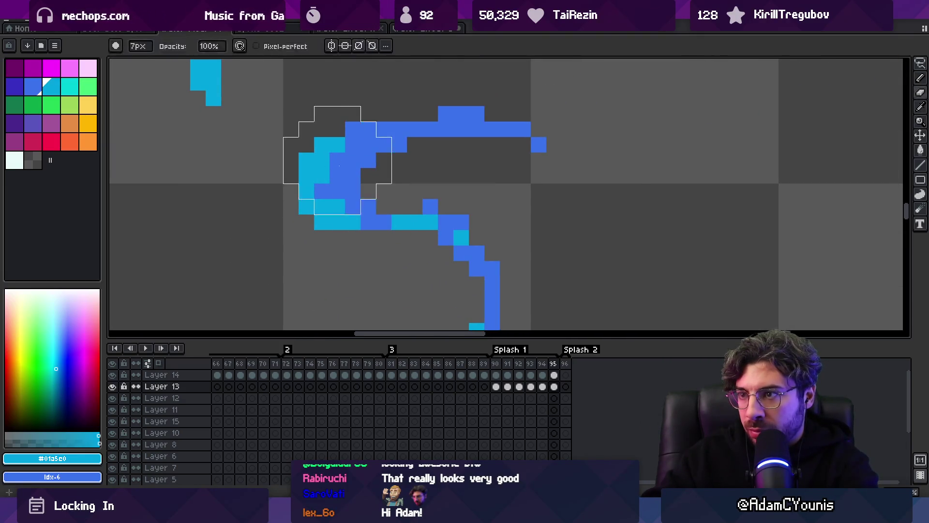
pyautogui.press('b')
pyautogui.click(382, 135)
pyautogui.scroll(-1, 376, 144)
pyautogui.press('x')
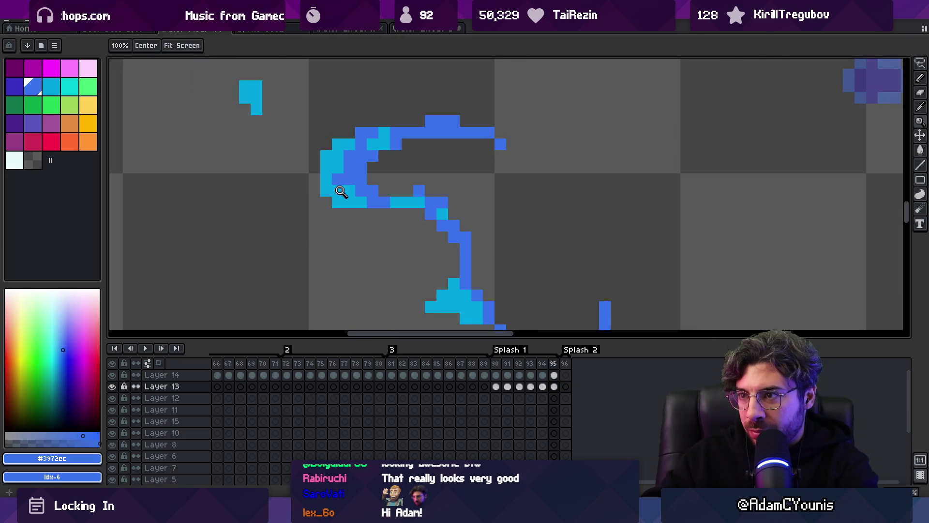
pyautogui.click(327, 190)
pyautogui.press('x')
pyautogui.press('z')
pyautogui.scroll(-4, 329, 155)
pyautogui.press('Return')
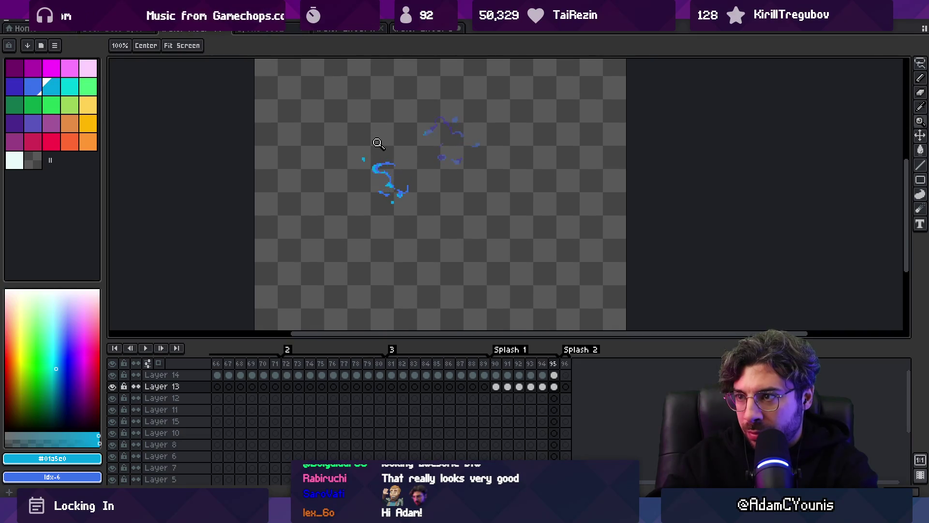
# - Move the upper-right splash part and the top of frame 95 up and left, then replay at 100%
pyautogui.press('m')
pyautogui.scroll(4, 410, 188)
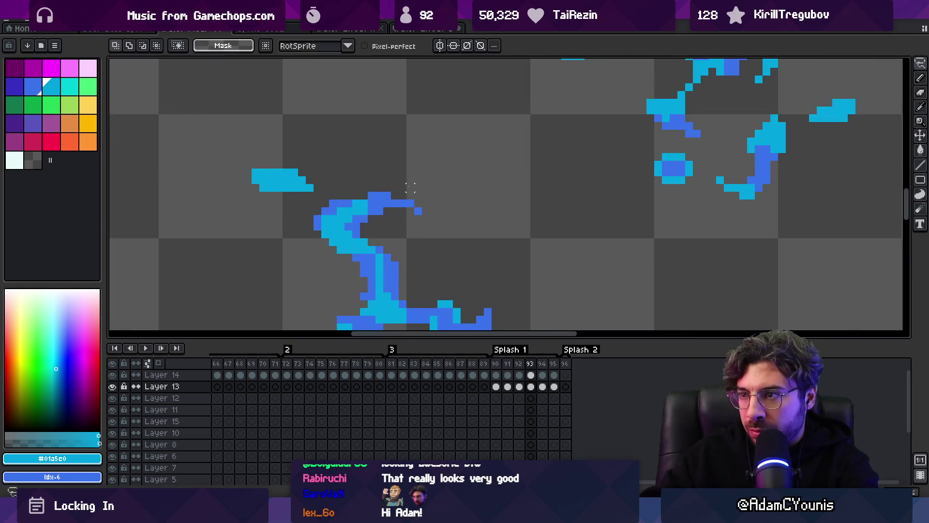
pyautogui.click(418, 180)
pyautogui.moveTo(402, 172)
pyautogui.mouseDown()
pyautogui.moveTo(382, 180)
pyautogui.moveTo(402, 173)
pyautogui.mouseUp()
pyautogui.moveTo(414, 215); pyautogui.dragTo(399, 207)
pyautogui.click(418, 172)
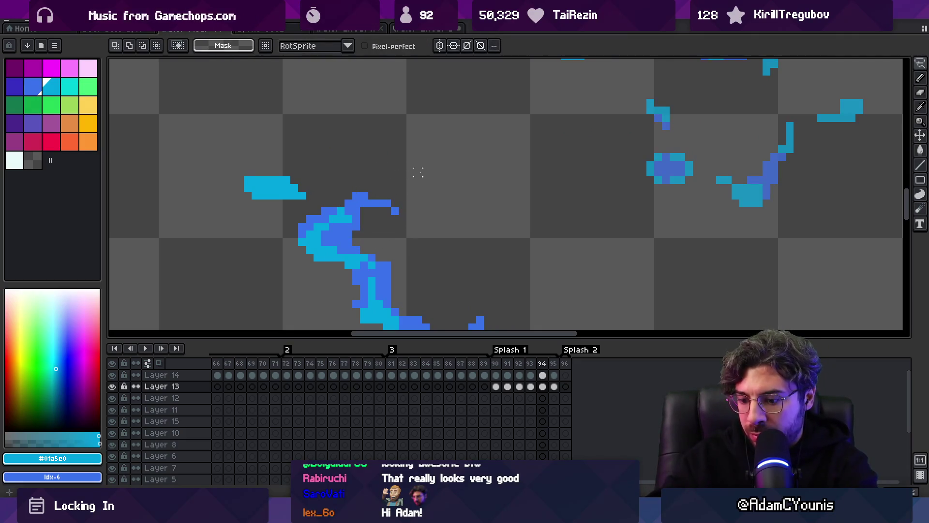
pyautogui.press('.')
pyautogui.moveTo(371, 187)
pyautogui.mouseDown()
pyautogui.moveTo(394, 210)
pyautogui.moveTo(374, 209)
pyautogui.mouseUp()
pyautogui.press('b')
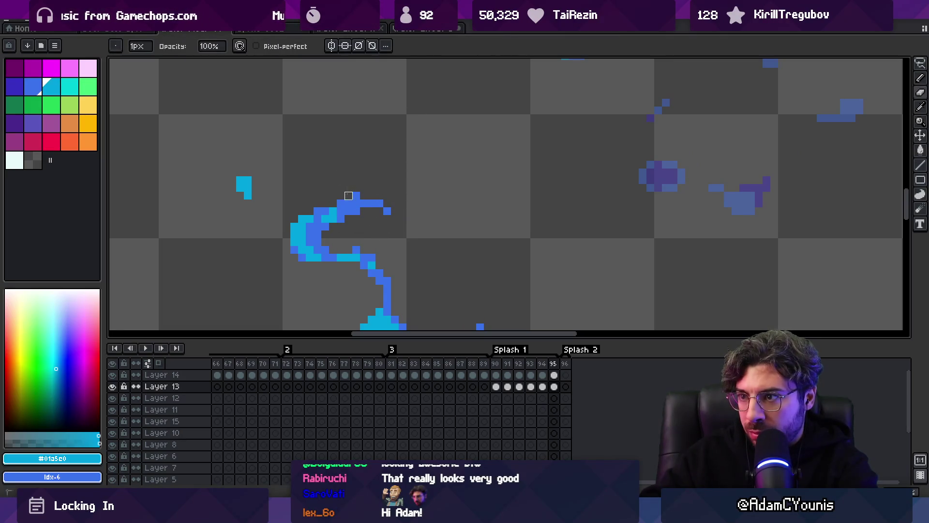
pyautogui.press('z')
pyautogui.press('1')
pyautogui.press('Return')
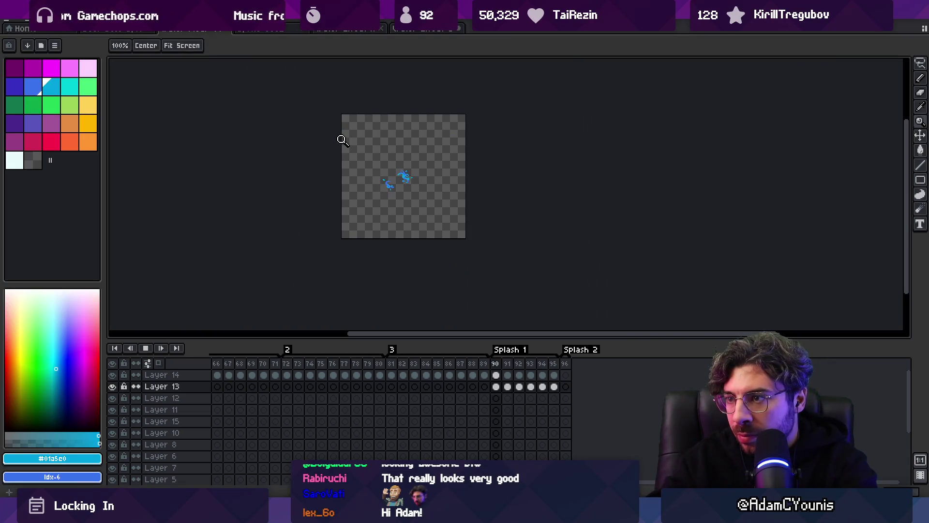
# - Add cyan and blue pixels to the small stroke and play the animation to review it
pyautogui.click(440, 182)
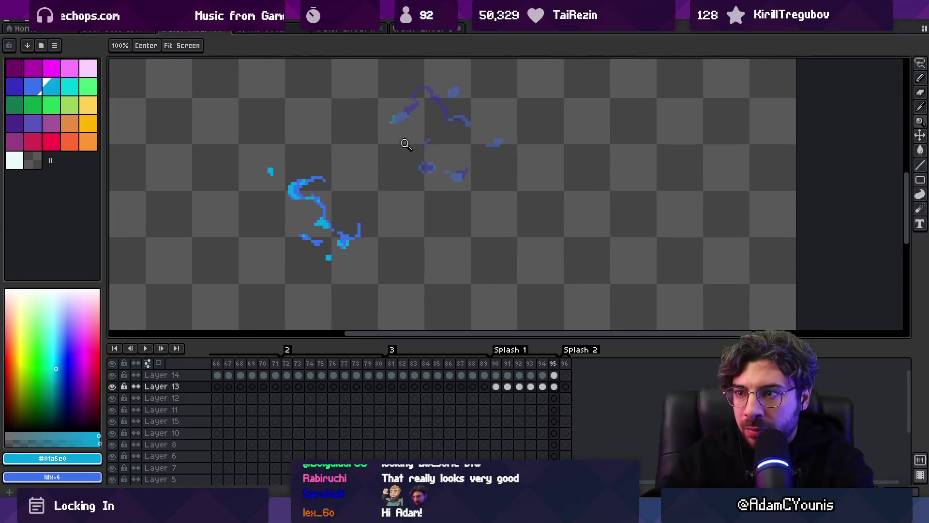
pyautogui.click(320, 165)
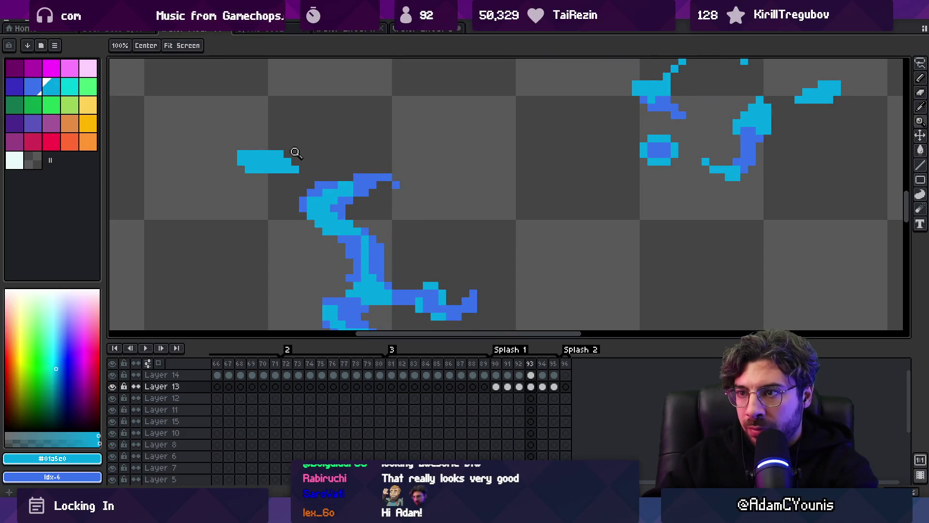
pyautogui.press('m')
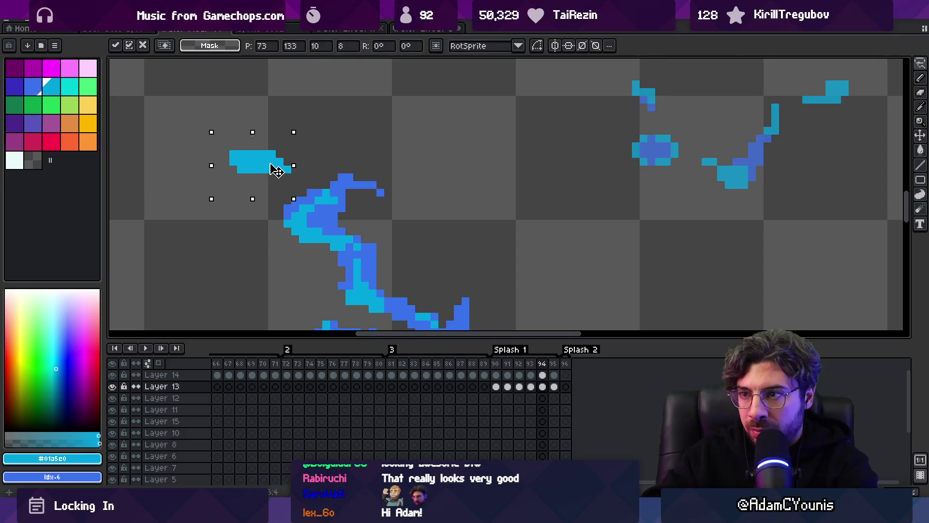
pyautogui.hotkey('ctrl', 'd')
pyautogui.press('b')
pyautogui.click(241, 177)
pyautogui.keyDown('alt'); pyautogui.click(311, 201); pyautogui.keyUp('alt')
pyautogui.click(249, 177)
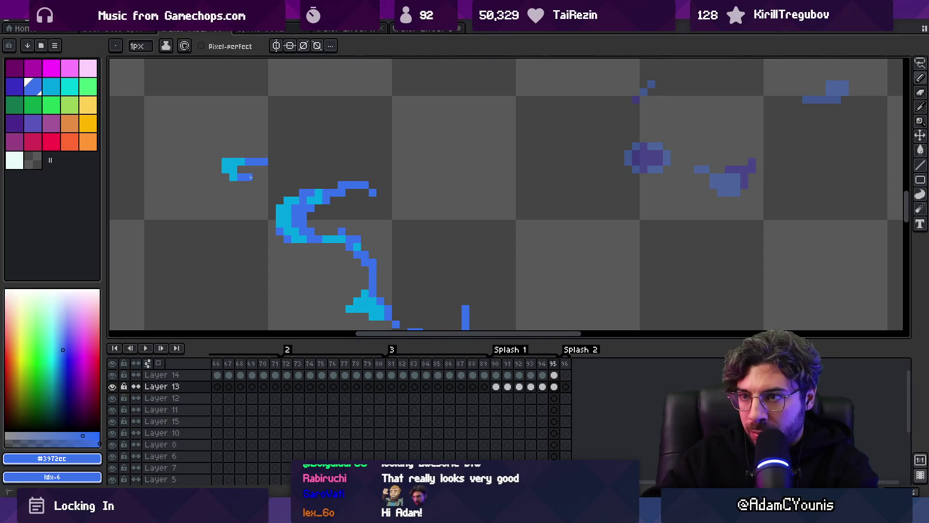
pyautogui.press('z')
pyautogui.scroll(-4, 297, 120)
pyautogui.press('Return')
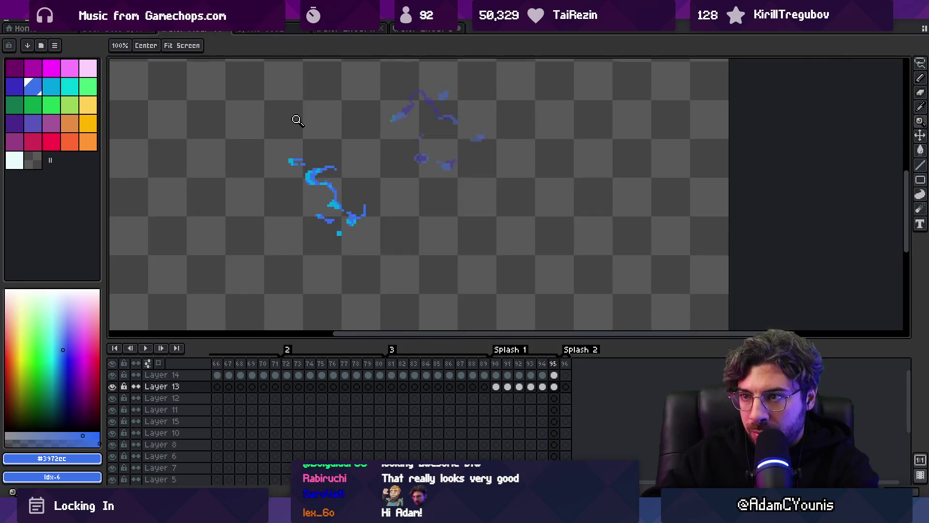
# - Paste the copied splash fragment into frames 91 through 95
pyautogui.scroll(3, 303, 134)
pyautogui.press('b')
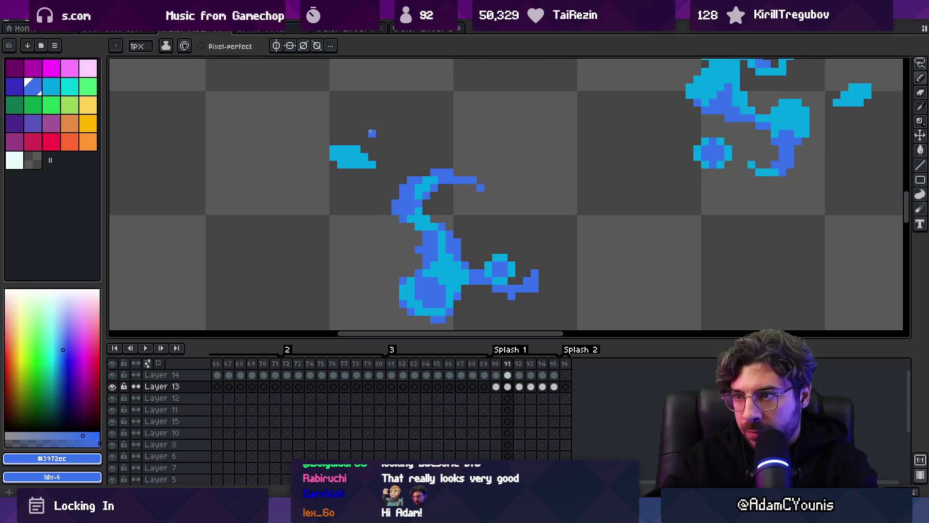
pyautogui.press('Right')
pyautogui.hotkey('ctrl', 'v')
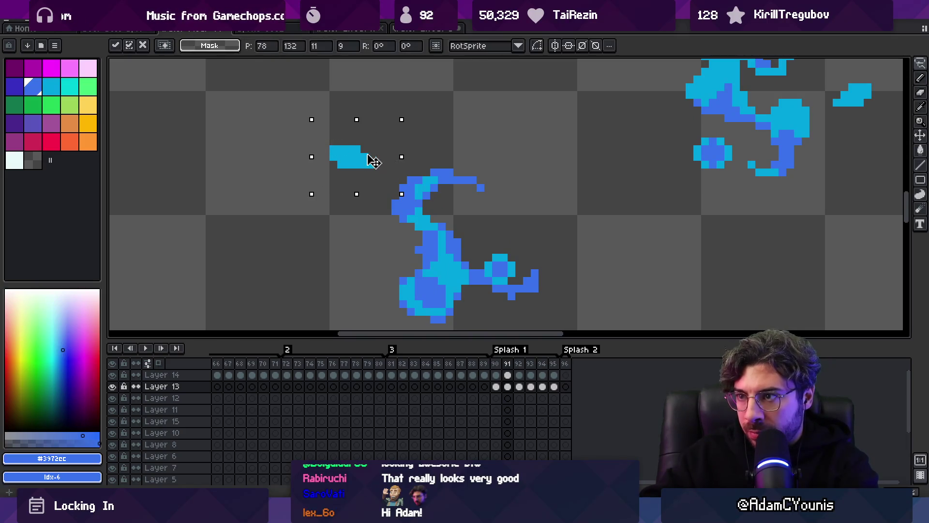
pyautogui.press('Return')
pyautogui.press('Right')
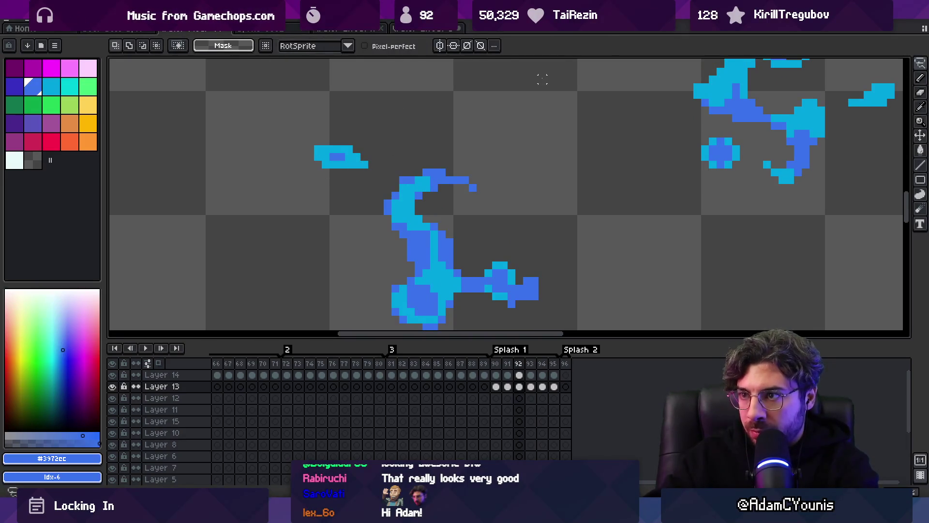
pyautogui.press('Right')
pyautogui.press('Right')
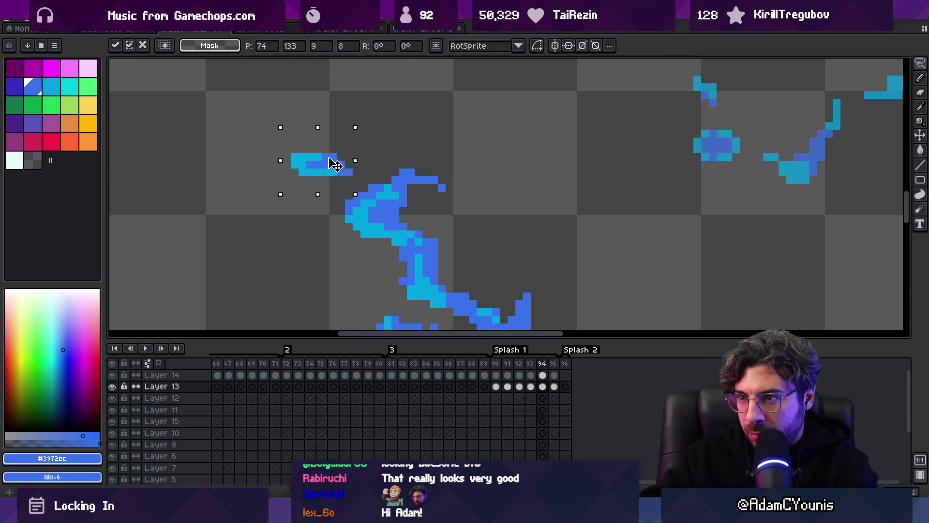
pyautogui.press('Return')
pyautogui.press('Right')
pyautogui.hotkey('ctrl', 'v')
pyautogui.press('Return')
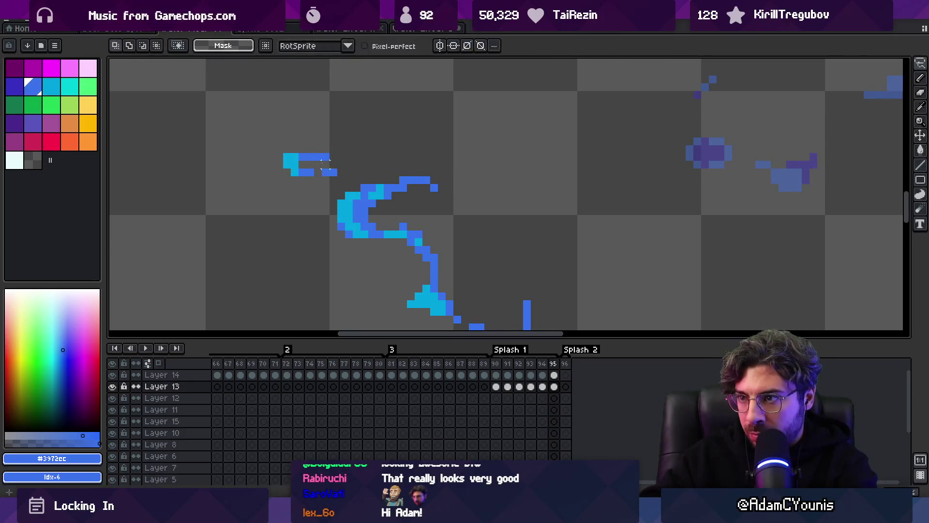
# - Nudge the small blue fragment left and down in frame 95 and play the splash
pyautogui.hotkey('ctrl', 'shift', 'd')
pyautogui.moveTo(333, 164); pyautogui.dragTo(326, 171)
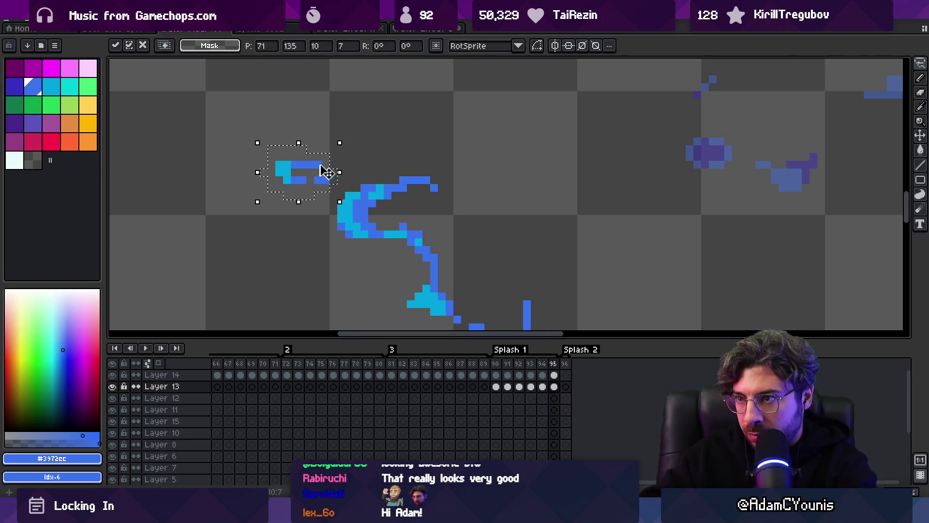
pyautogui.scroll(-3, 300, 141)
pyautogui.press('z')
pyautogui.press('Return')
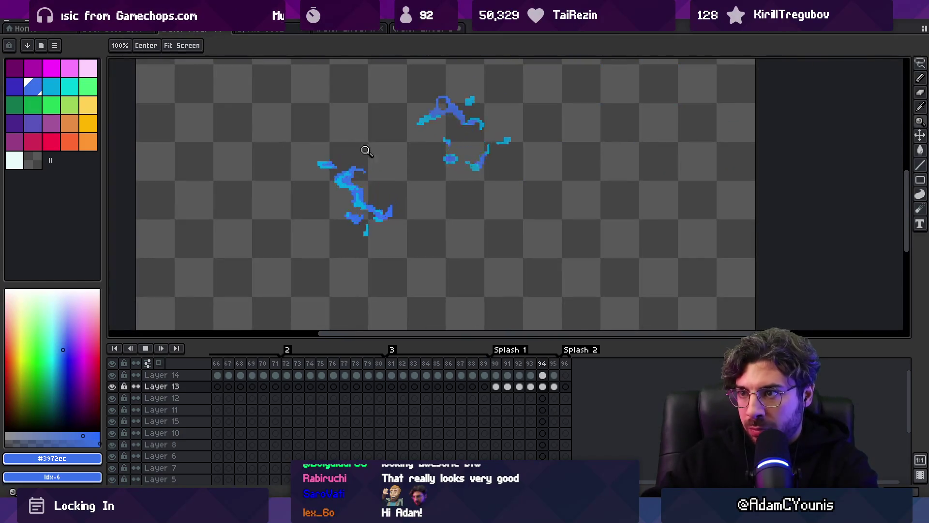
pyautogui.scroll(-2, 369, 151)
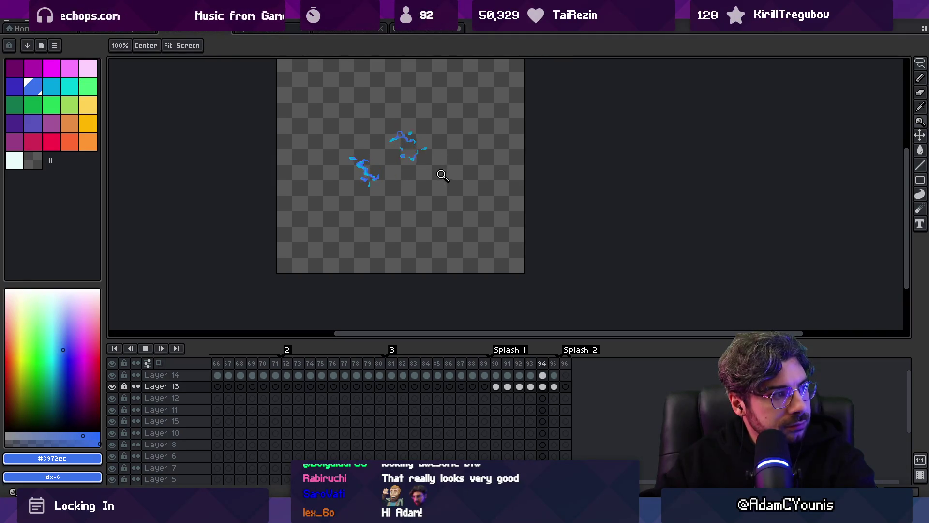
# - Stop playback and recolour a cyan droplet pixel dark blue in frame 95
pyautogui.click(438, 142)
pyautogui.press('space')
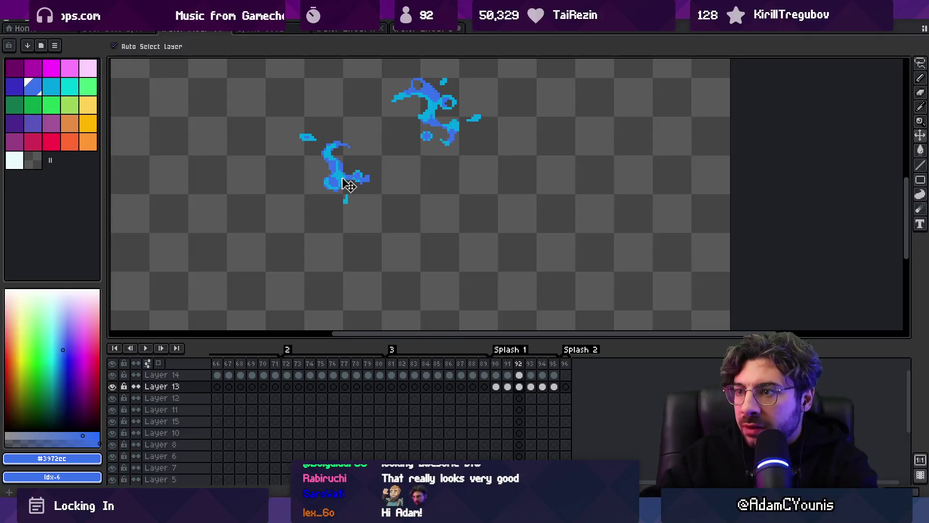
pyautogui.moveTo(495, 375)
pyautogui.mouseDown()
pyautogui.moveTo(557, 372)
pyautogui.moveTo(549, 370)
pyautogui.mouseUp()
pyautogui.click(555, 365)
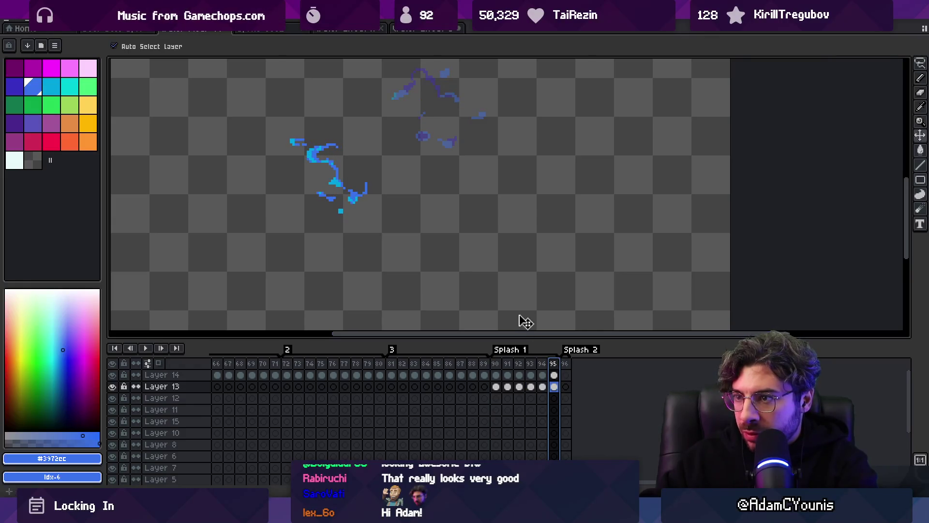
pyautogui.press('i')
pyautogui.scroll(2, 384, 193)
pyautogui.click(384, 193)
pyautogui.click(466, 107)
pyautogui.press('b')
pyautogui.click(396, 178)
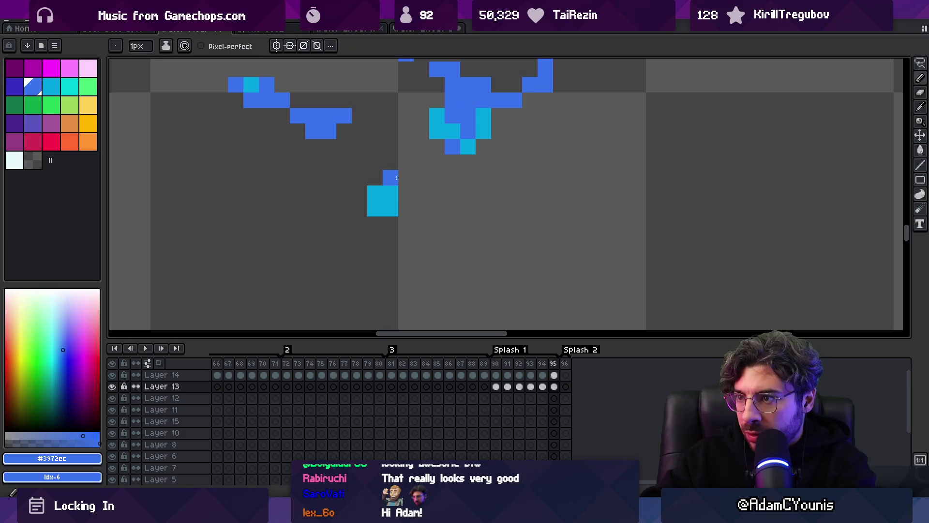
# - Recolour a cyan droplet pixel dark blue in frame 94
pyautogui.press('Left')
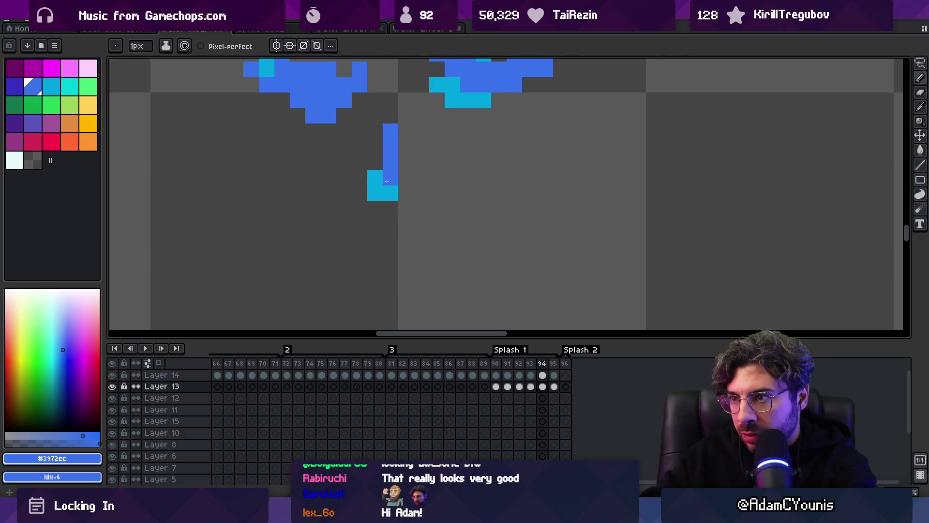
pyautogui.keyDown('alt'); pyautogui.click(382, 170); pyautogui.keyUp('alt')
pyautogui.keyDown('alt'); pyautogui.click(390, 177); pyautogui.keyUp('alt')
pyautogui.click(390, 162)
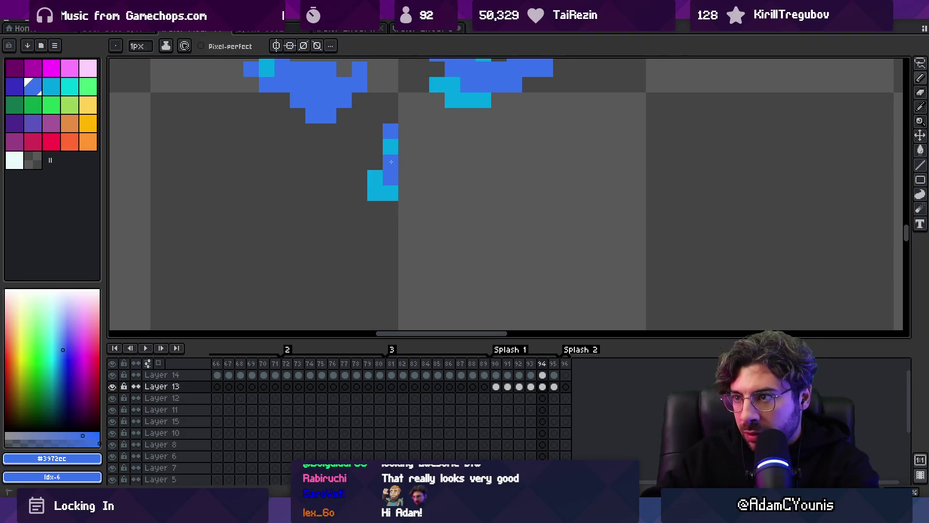
pyautogui.press('z')
# - Add a blue pixel to the falling droplet in frame 93 and replay the splash
pyautogui.press('Left')
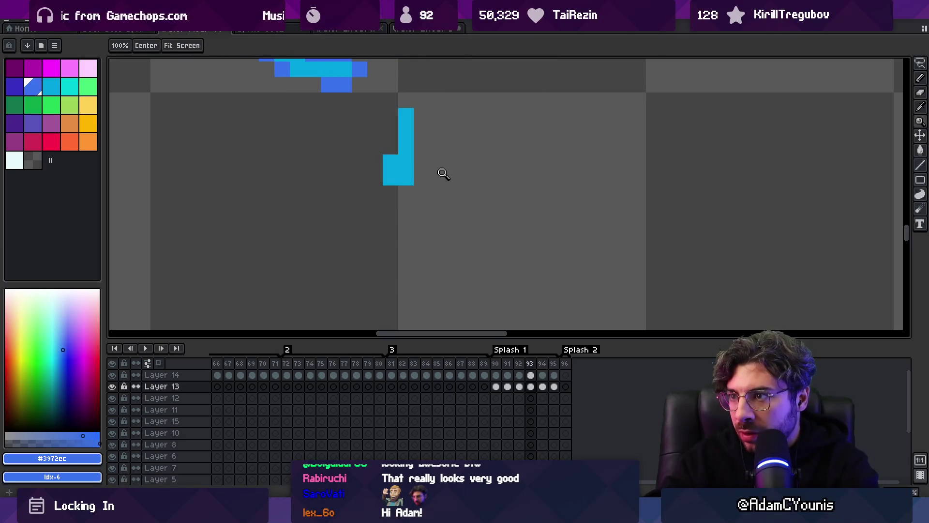
pyautogui.press('b')
pyautogui.click(386, 131)
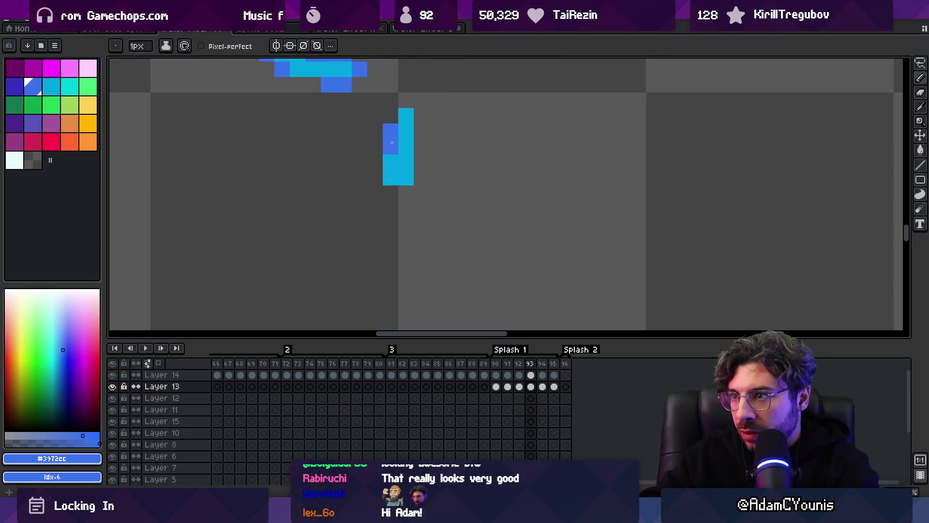
pyautogui.press('Return')
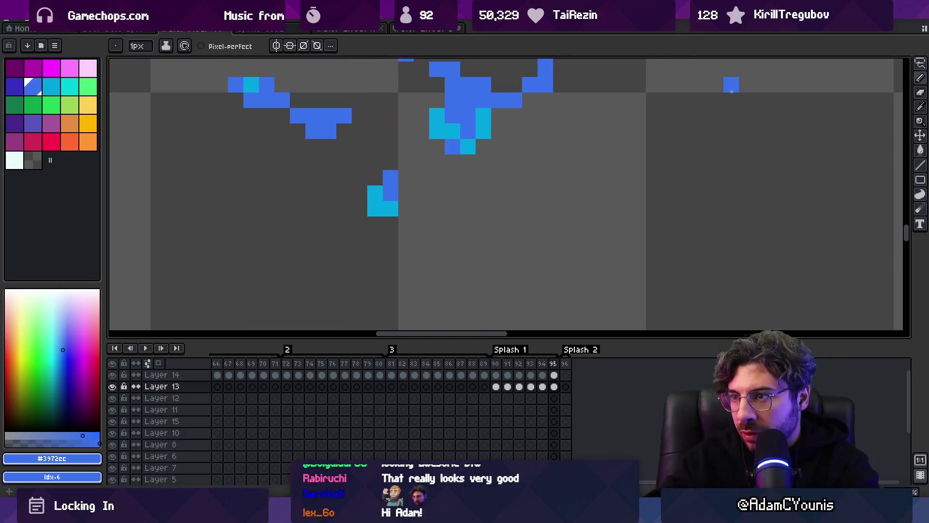
pyautogui.press('z')
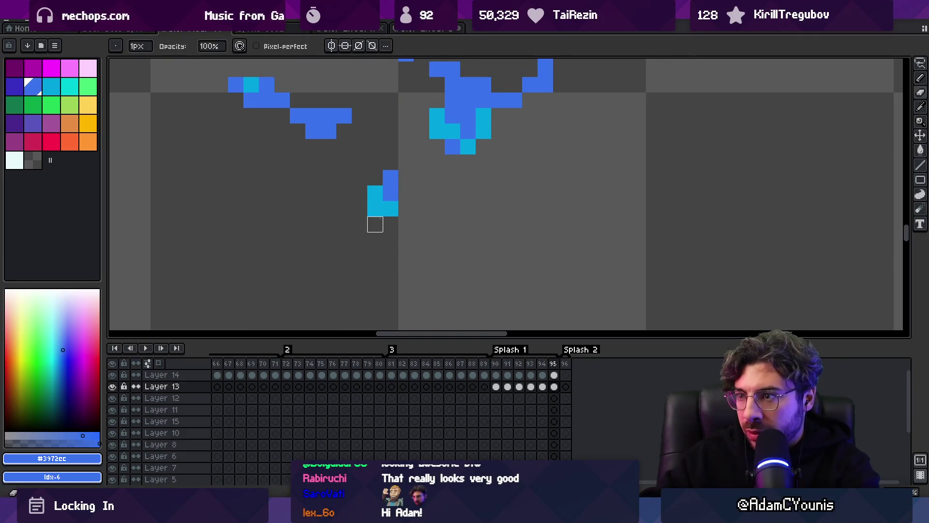
pyautogui.scroll(-5, 352, 263)
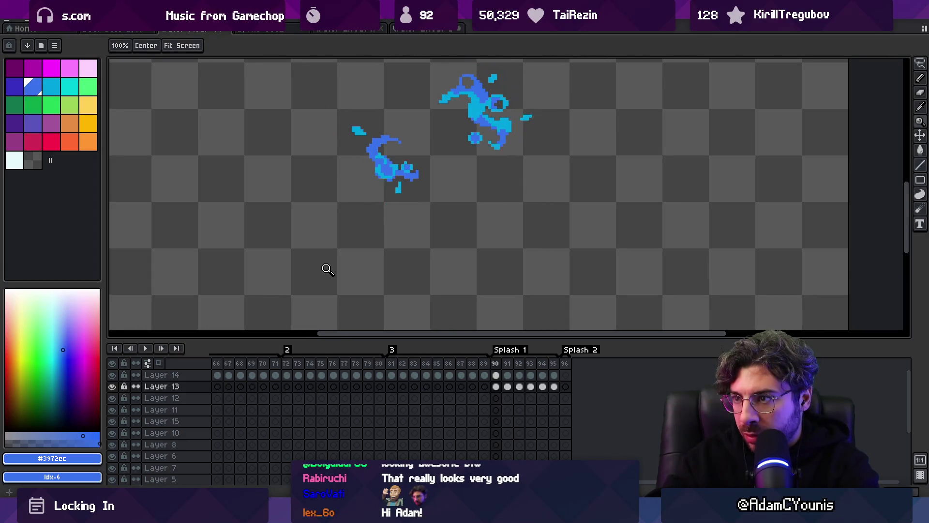
pyautogui.scroll(2, 388, 203)
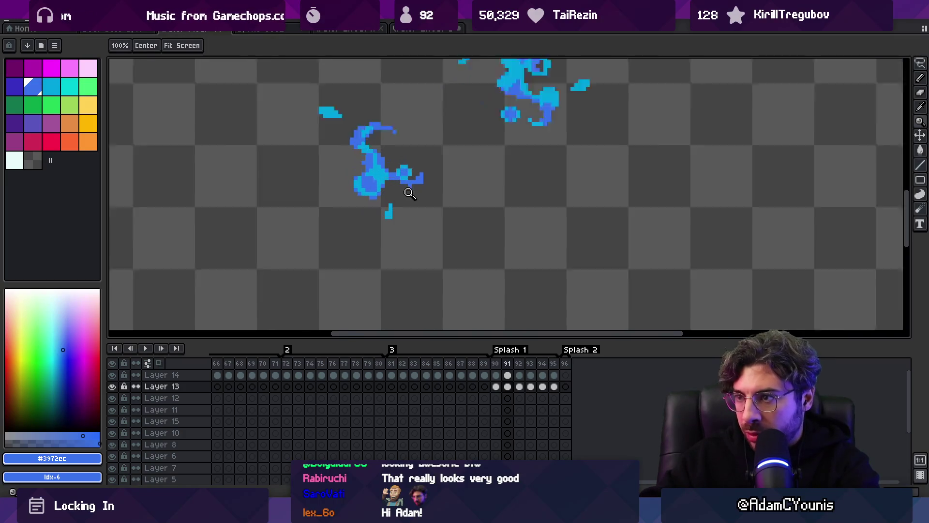
# - Marquee-select the small splash blob and step through frames 91–95 of Splash 1
pyautogui.press('q')
pyautogui.moveTo(392, 228); pyautogui.dragTo(392, 237)
pyautogui.press('.')
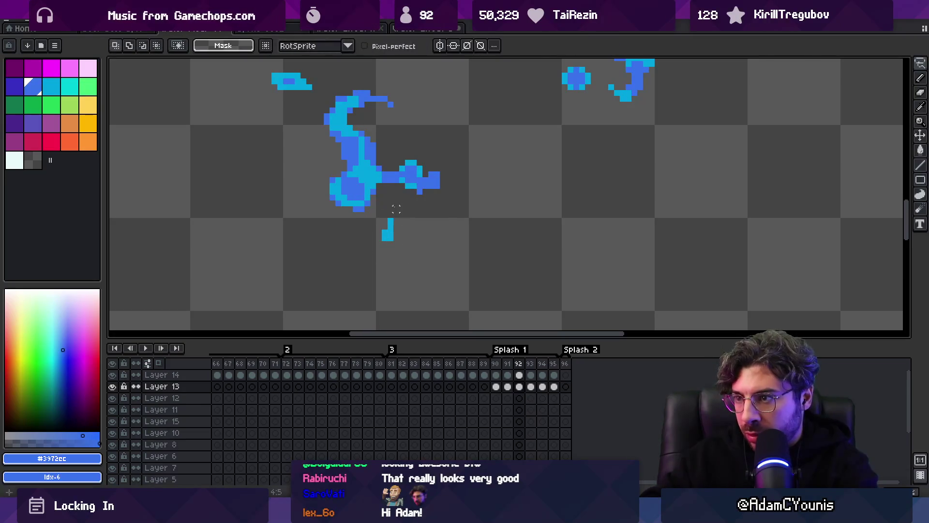
pyautogui.press('.')
pyautogui.press('.')
pyautogui.press('.')
pyautogui.press('Return')
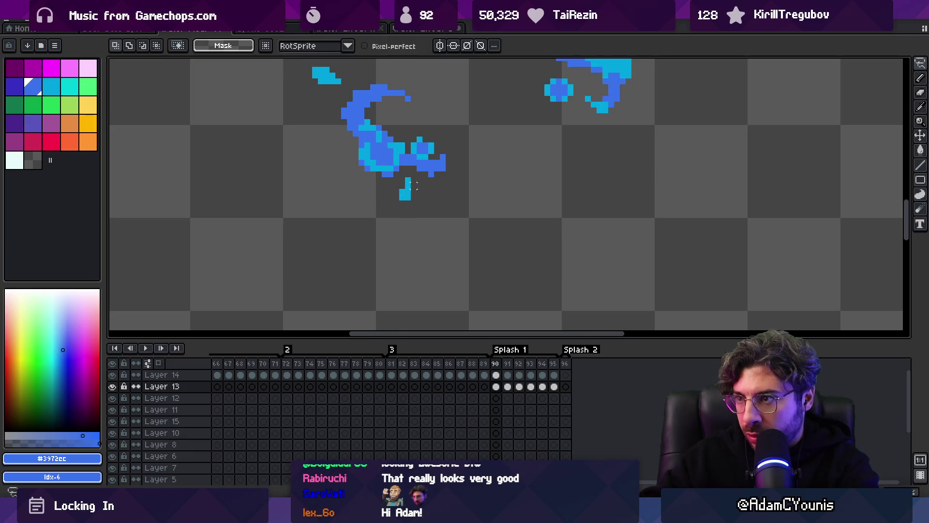
pyautogui.press('.')
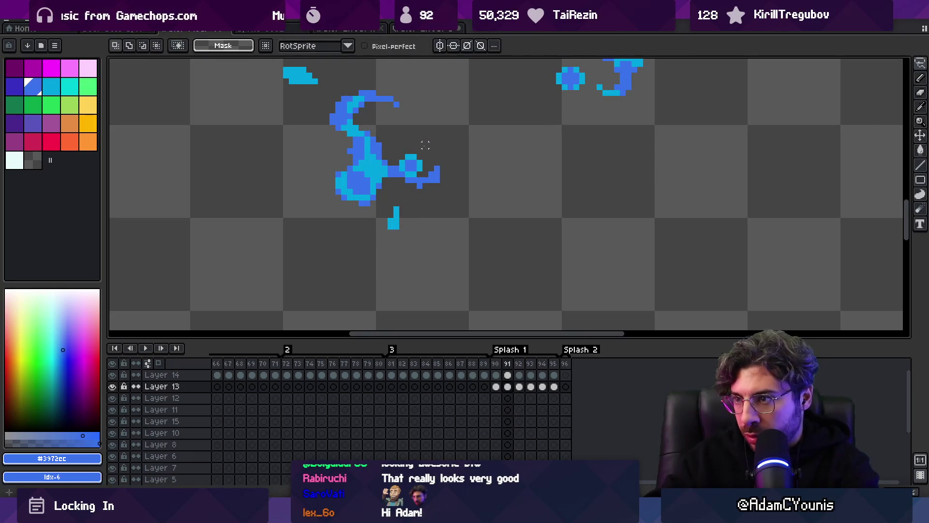
# - Nudge the small droplet pieces in frames 91 and 92, shifting one a pixel right
pyautogui.click(399, 226)
pyautogui.press('Return')
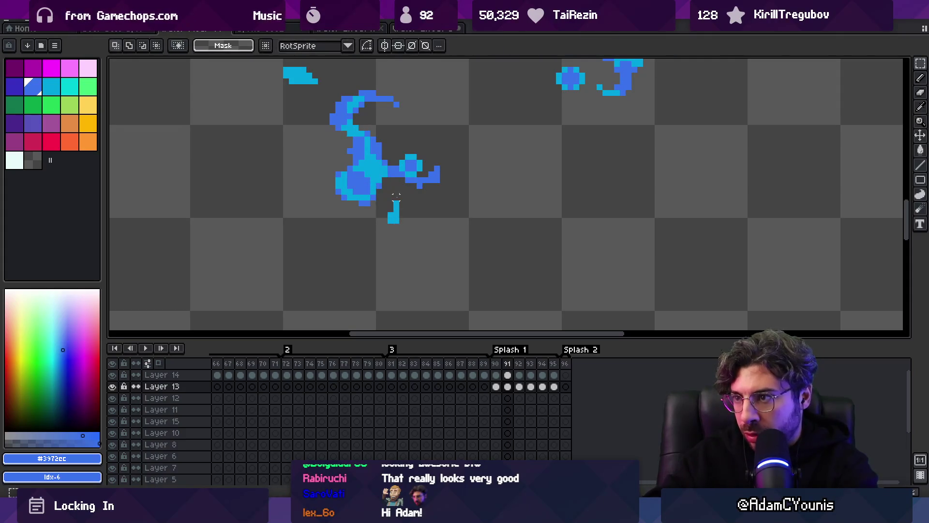
pyautogui.press('.')
pyautogui.press('.')
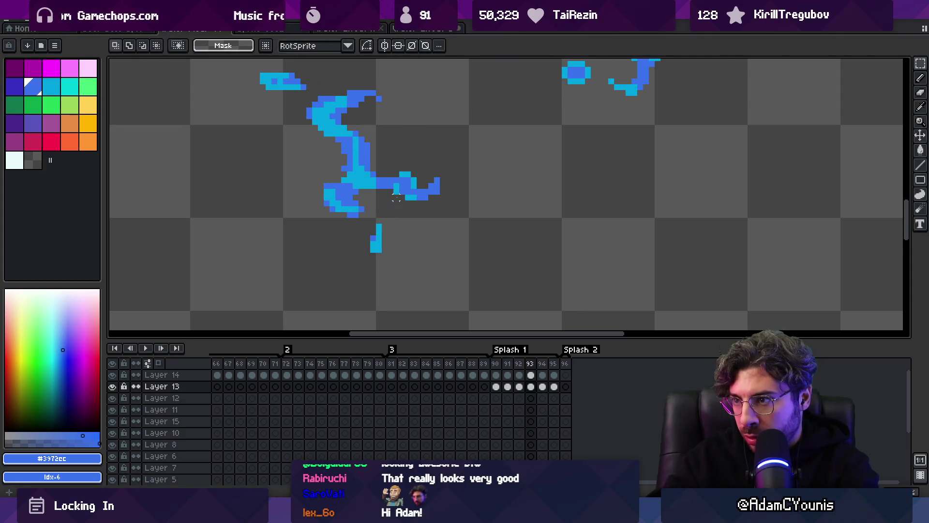
pyautogui.press('b')
pyautogui.moveTo(390, 243); pyautogui.dragTo(395, 244)
pyautogui.press('Return')
pyautogui.press(',')
pyautogui.press(',')
pyautogui.press('.')
pyautogui.press('.')
pyautogui.press('.')
# - Play and stop the splash animation, then open frame 93's cel properties
pyautogui.press('Return')
pyautogui.press('z')
pyautogui.scroll(-5, 352, 186)
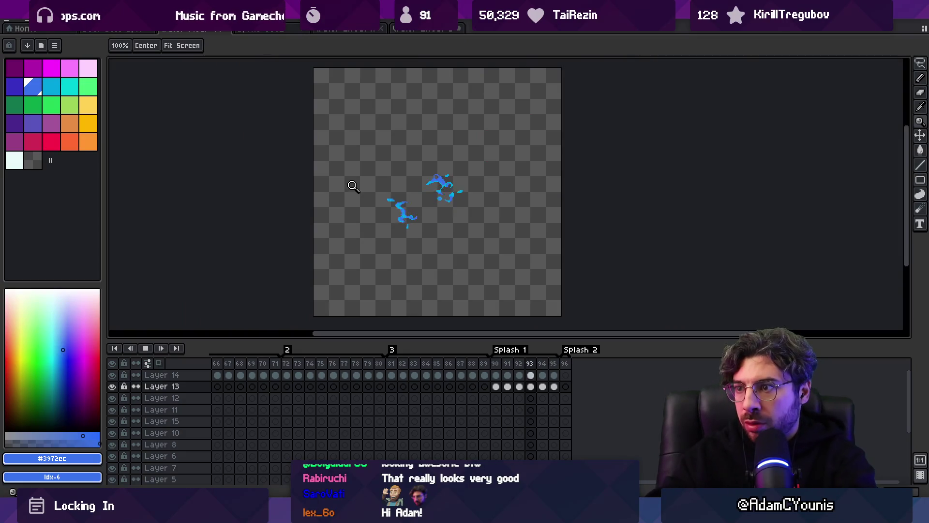
pyautogui.press('Return')
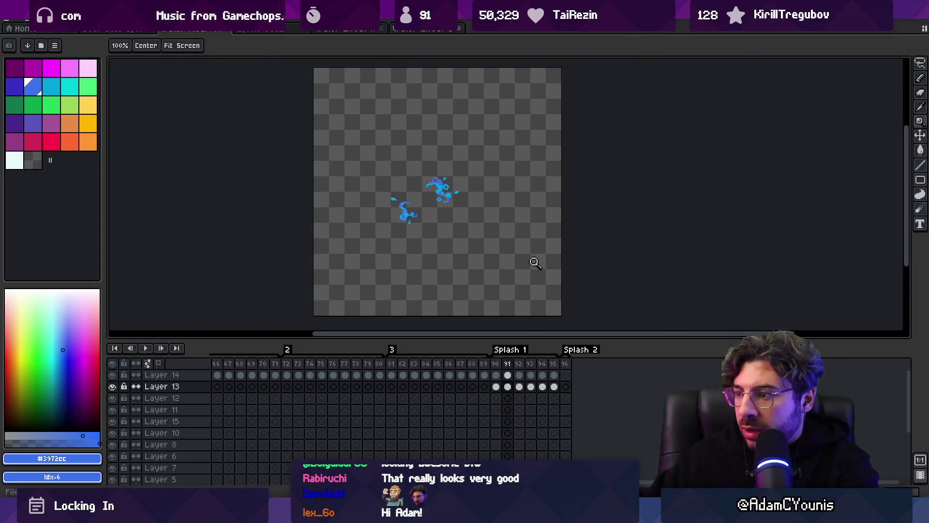
pyautogui.doubleClick(533, 388)
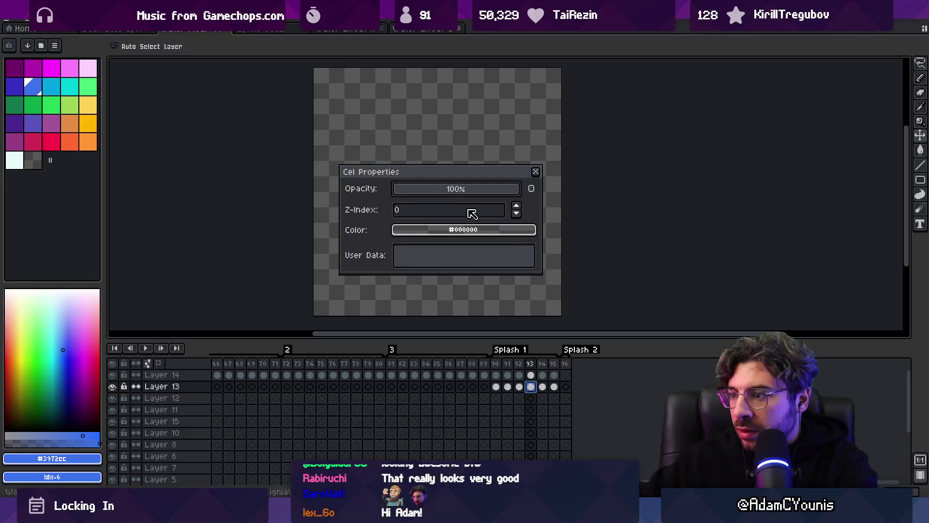
# - Check the fading opacities of cels 94 and 95, then preview the animation
pyautogui.click(543, 387)
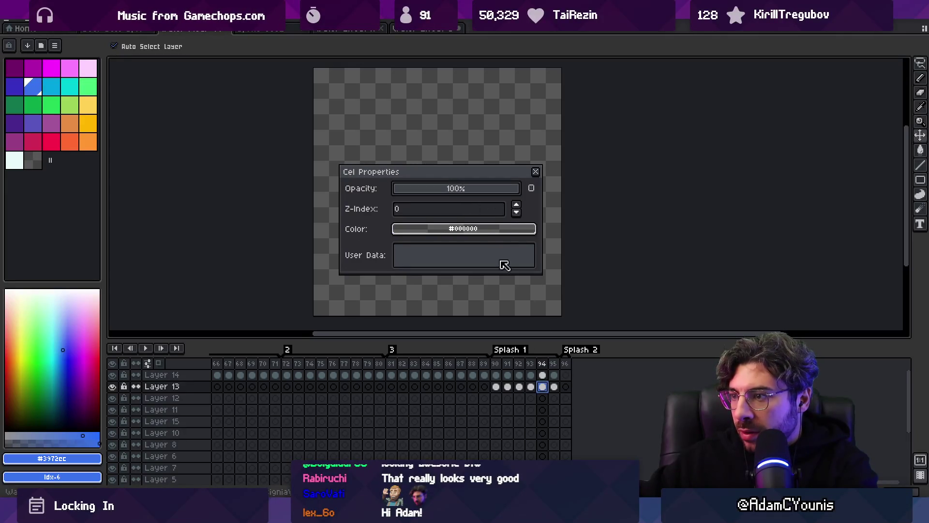
pyautogui.click(554, 387)
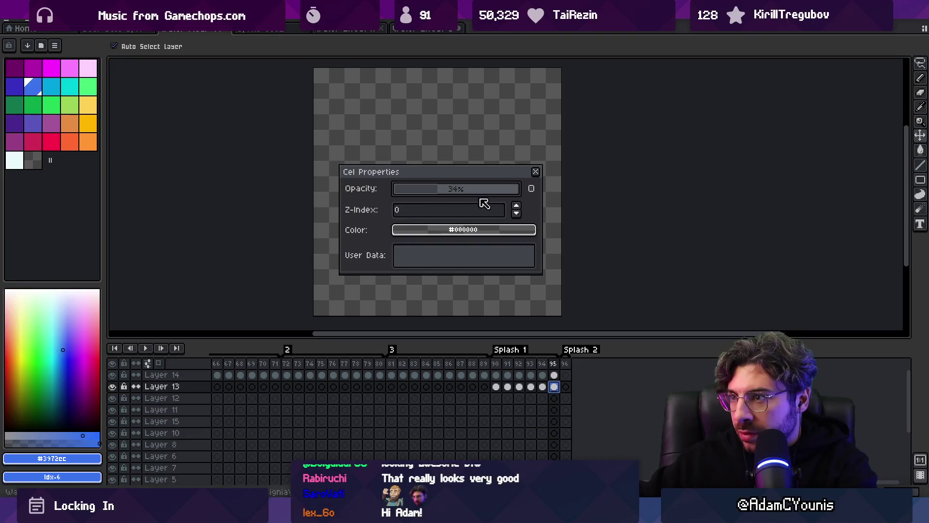
pyautogui.click(536, 172)
pyautogui.press('Return')
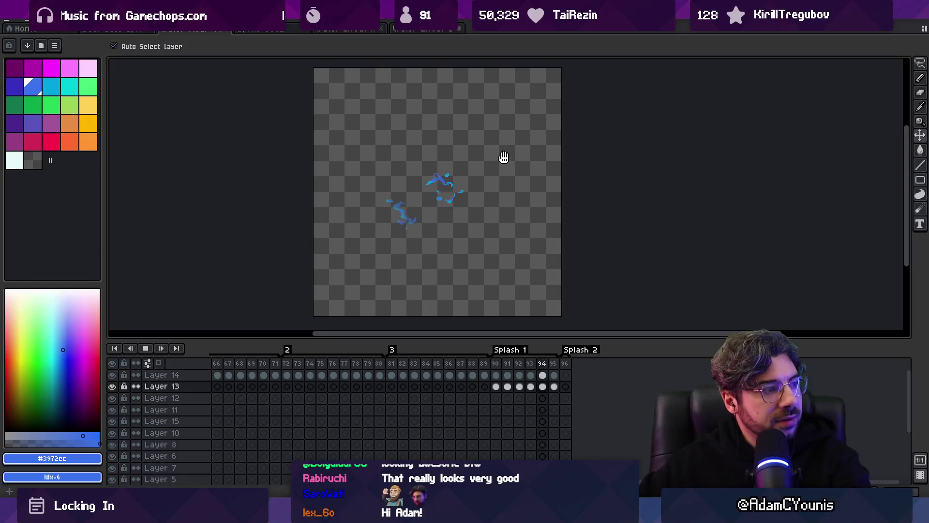
pyautogui.press('Return')
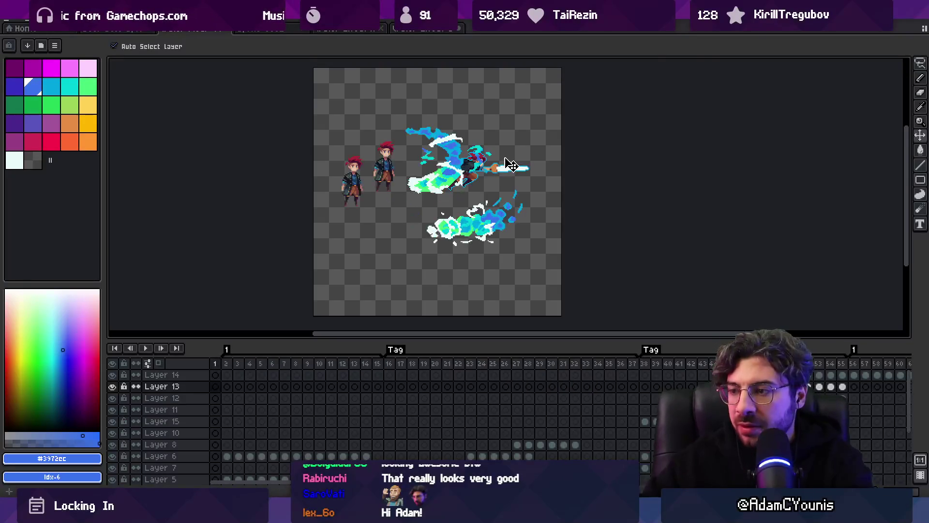
pyautogui.hscroll(10, 533, 387)
# - Extend the Splash 2 tag to span frames 96 to 101
pyautogui.moveTo(562, 370); pyautogui.dragTo(642, 369)
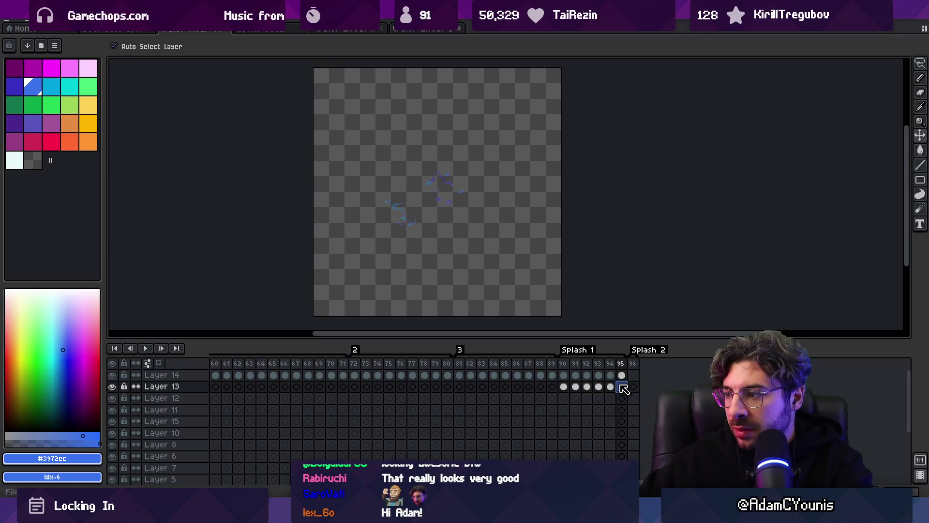
pyautogui.moveTo(564, 386); pyautogui.dragTo(660, 380)
pyautogui.doubleClick(644, 353)
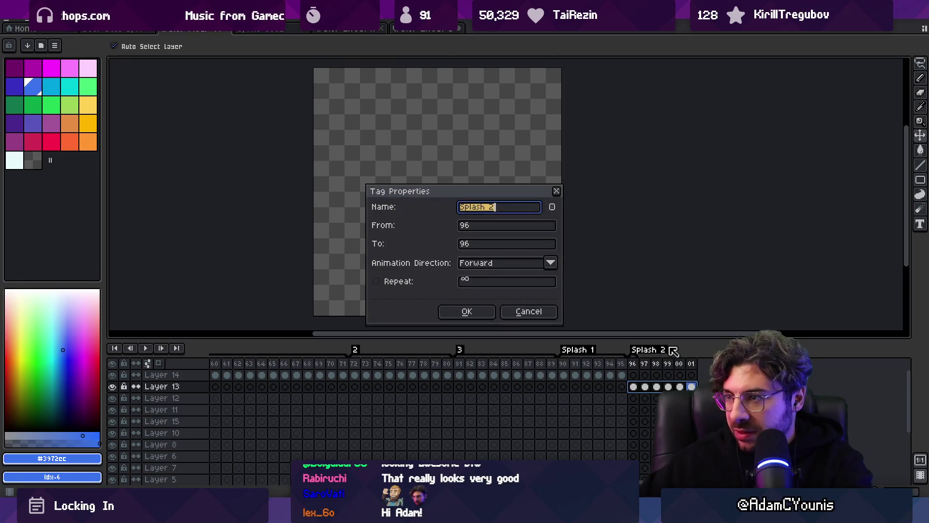
pyautogui.press('Tab')
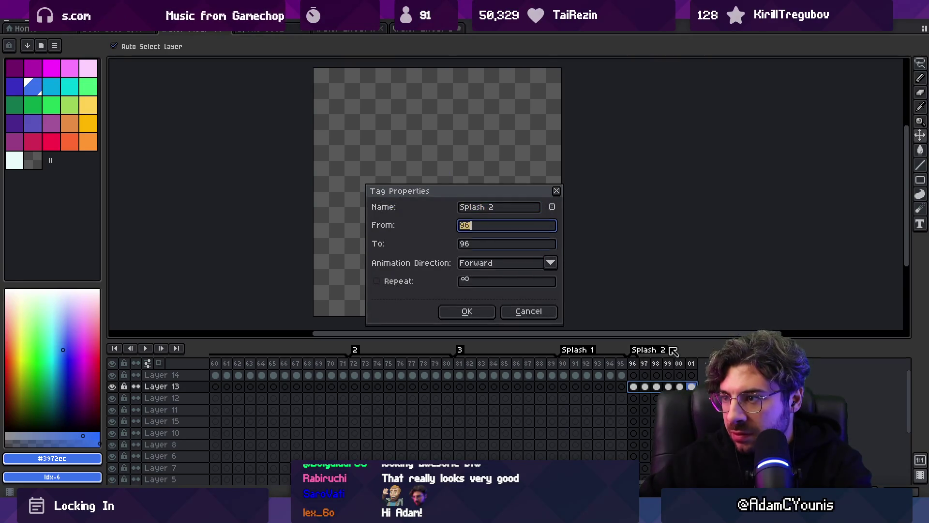
pyautogui.write('101')
pyautogui.press('Return')
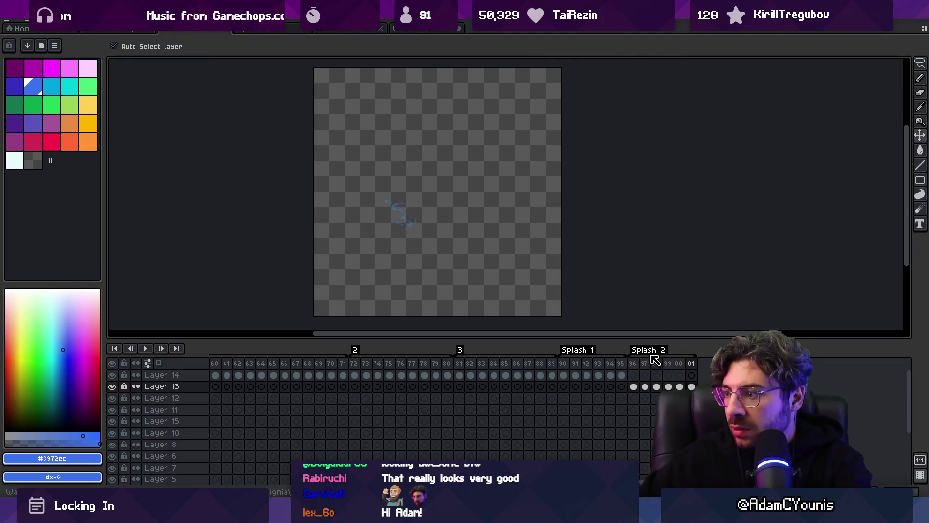
# - Preview the animation, then switch to another sprite document
pyautogui.moveTo(633, 363); pyautogui.dragTo(270, 352)
pyautogui.press('Return')
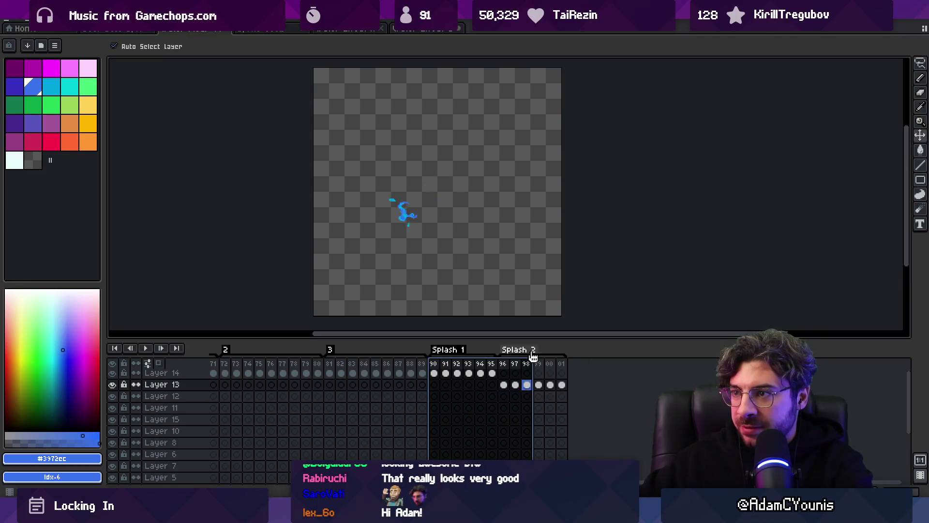
pyautogui.press('Return')
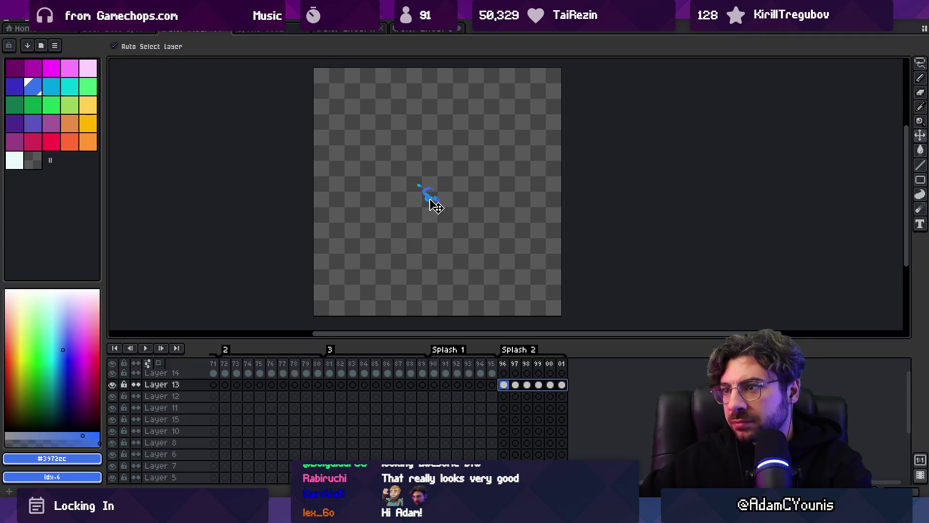
pyautogui.moveTo(437, 363)
pyautogui.mouseDown()
pyautogui.moveTo(585, 358)
pyautogui.moveTo(290, 361)
pyautogui.moveTo(224, 348)
pyautogui.moveTo(587, 352)
pyautogui.moveTo(556, 353)
pyautogui.moveTo(558, 363)
pyautogui.mouseUp()
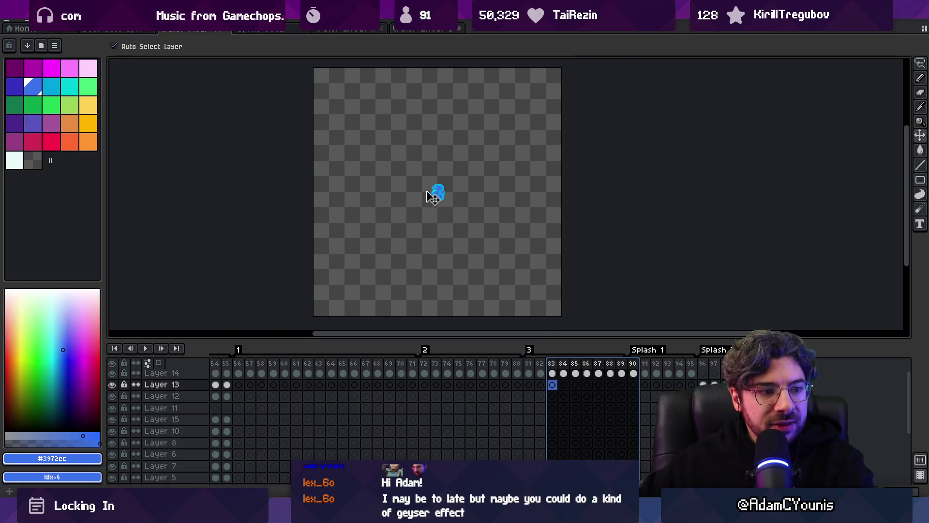
pyautogui.click(290, 28)
pyautogui.click(346, 29)
pyautogui.scroll(-4, 404, 157)
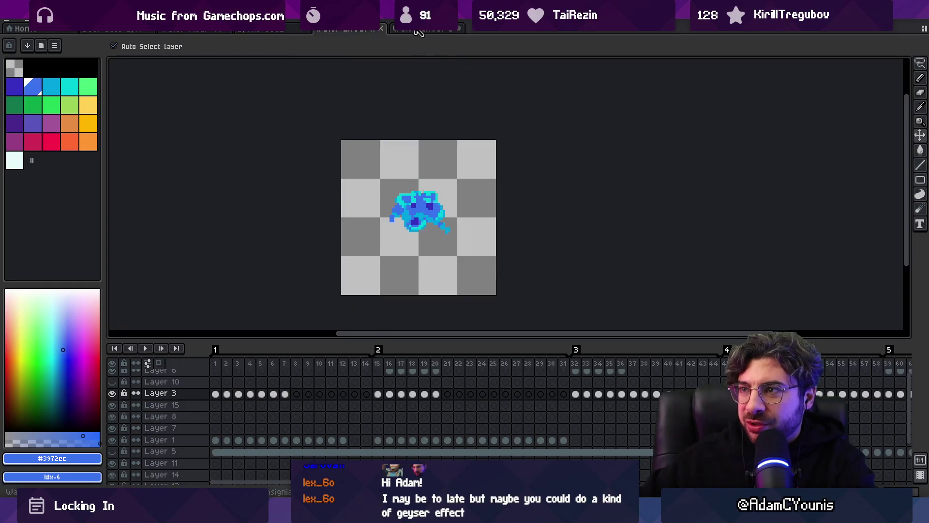
# - Play through the dark-background splash sprite's animation, then return to the main sprite
pyautogui.scroll(3, 363, 244)
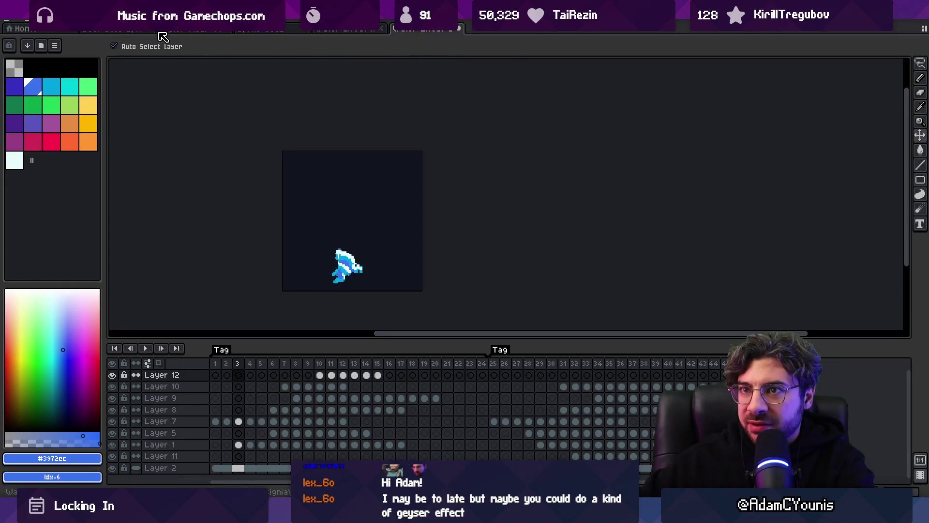
pyautogui.click(360, 31)
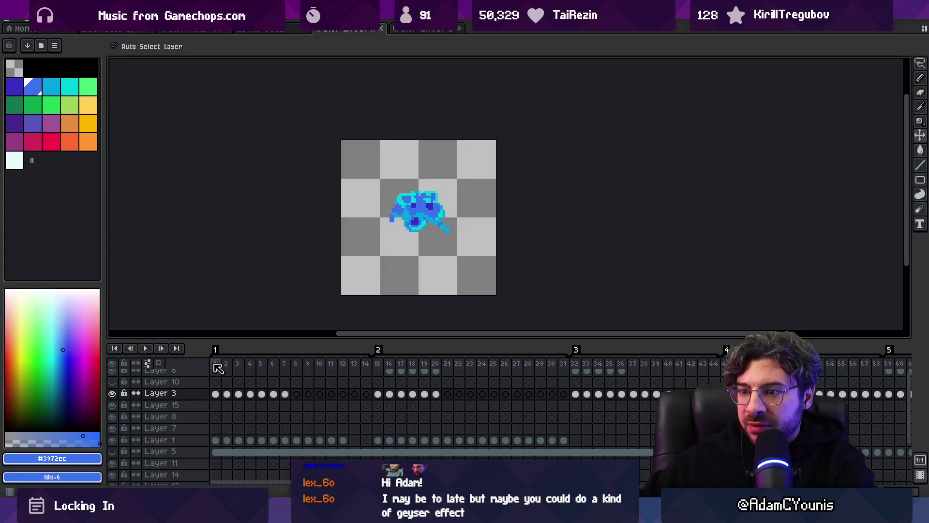
pyautogui.click(420, 30)
pyautogui.moveTo(216, 363); pyautogui.dragTo(398, 363)
pyautogui.press('Return')
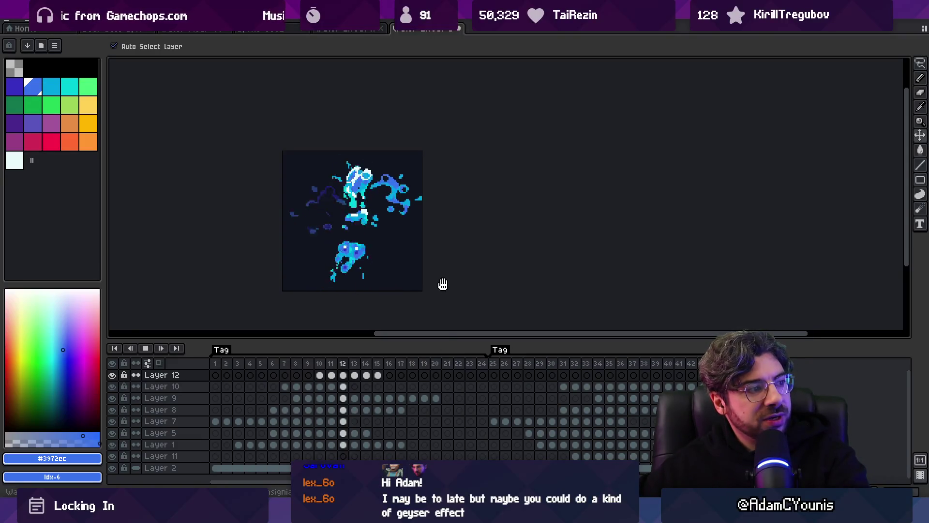
pyautogui.scroll(-2, 450, 279)
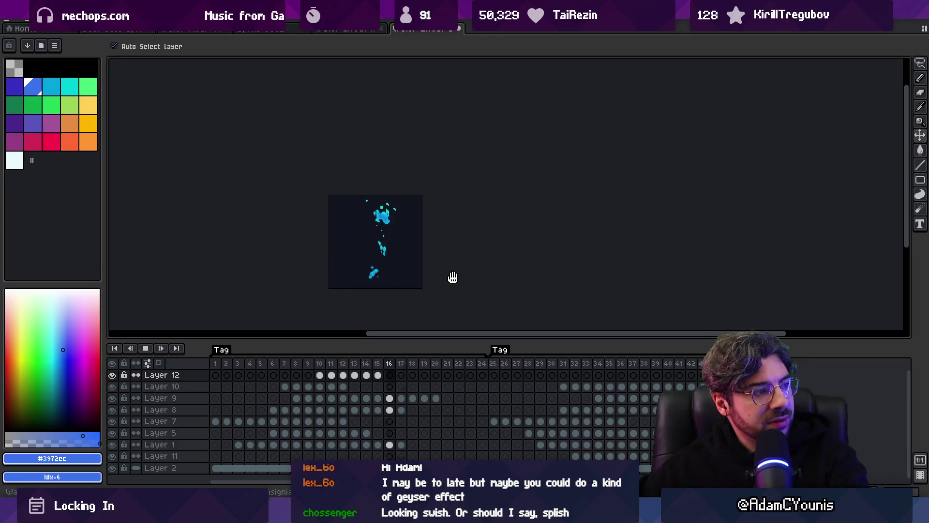
pyautogui.press('Return')
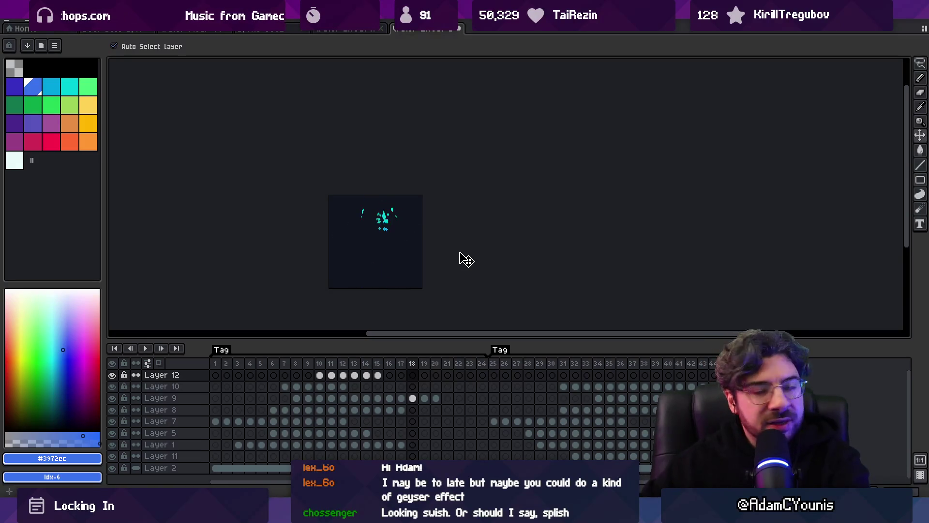
pyautogui.click(199, 29)
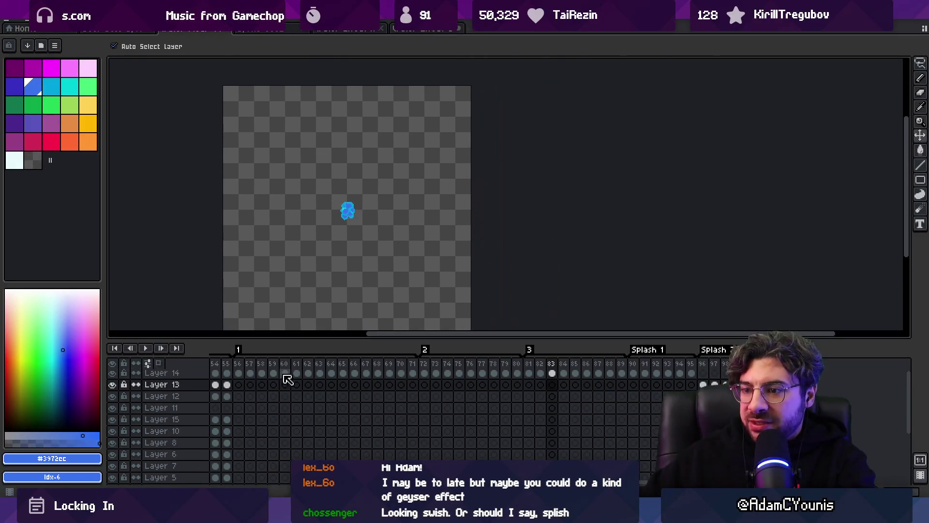
# - Scrub through the main sprite's Layer 13 frames from 48 to 85
pyautogui.moveTo(245, 367); pyautogui.dragTo(696, 354)
pyautogui.hscroll(-10, 484, 387)
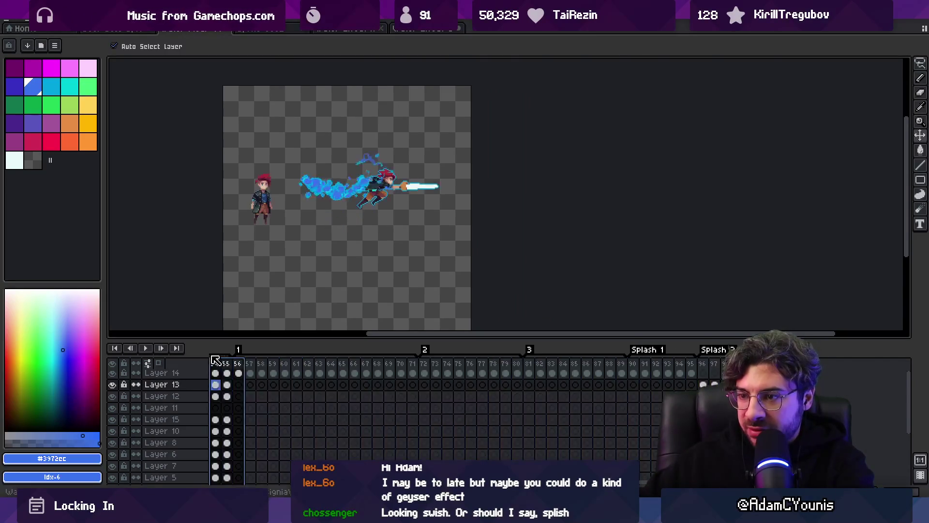
pyautogui.click(687, 360)
pyautogui.moveTo(687, 361)
pyautogui.mouseDown()
pyautogui.moveTo(630, 365)
pyautogui.moveTo(679, 367)
pyautogui.mouseUp()
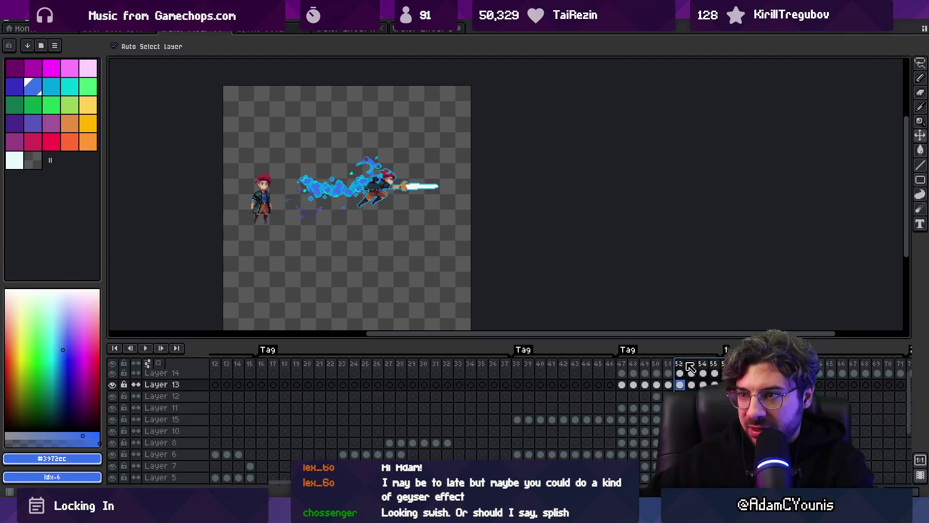
pyautogui.scroll(3, 339, 198)
pyautogui.scroll(-5, 329, 213)
# - Draw and undo a blue test stroke, then select frames 39–69 and 81–86
pyautogui.press('b')
pyautogui.scroll(3, 359, 244)
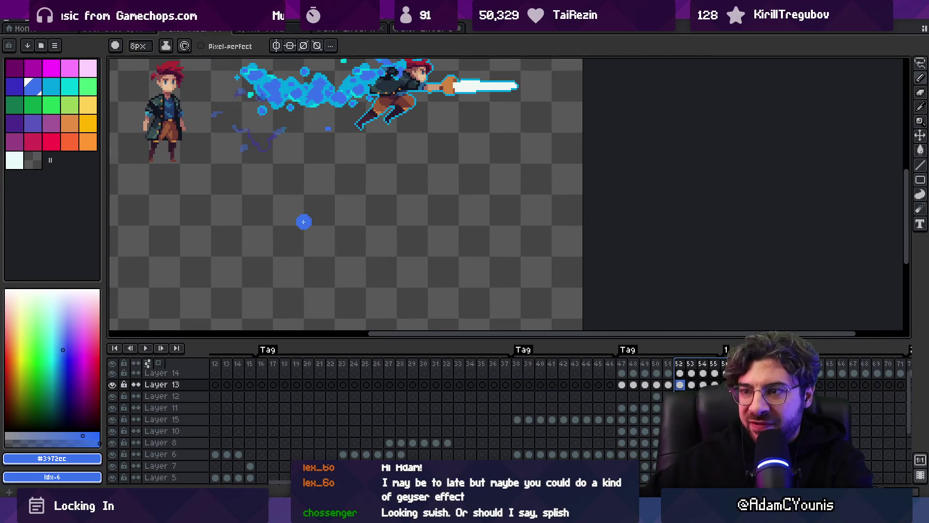
pyautogui.moveTo(247, 218); pyautogui.dragTo(458, 252)
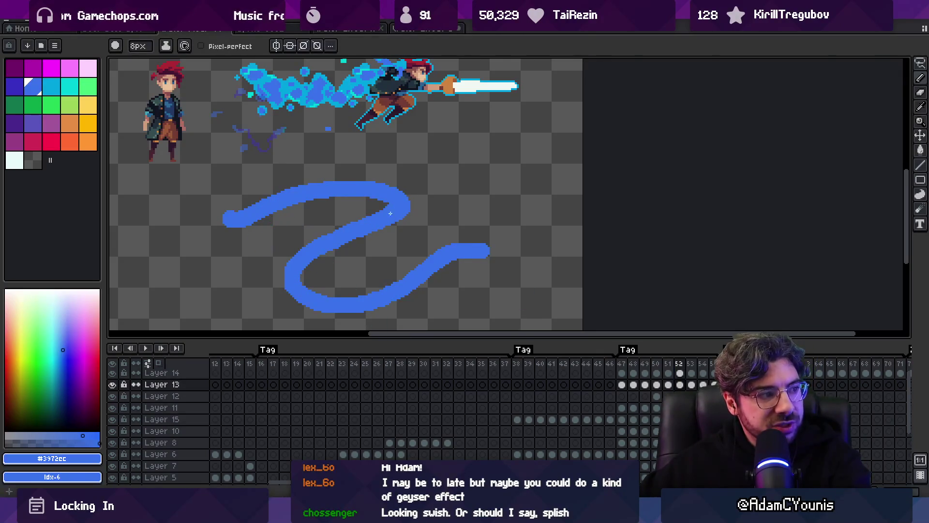
pyautogui.hotkey('ctrl', 'z')
pyautogui.scroll(-1, 347, 169)
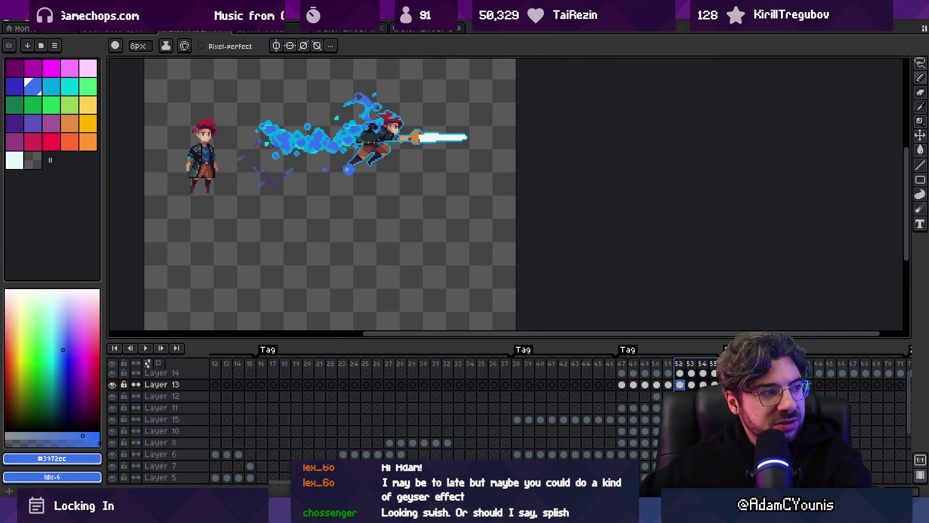
pyautogui.moveTo(533, 363)
pyautogui.mouseDown()
pyautogui.moveTo(880, 351)
pyautogui.moveTo(884, 364)
pyautogui.mouseUp()
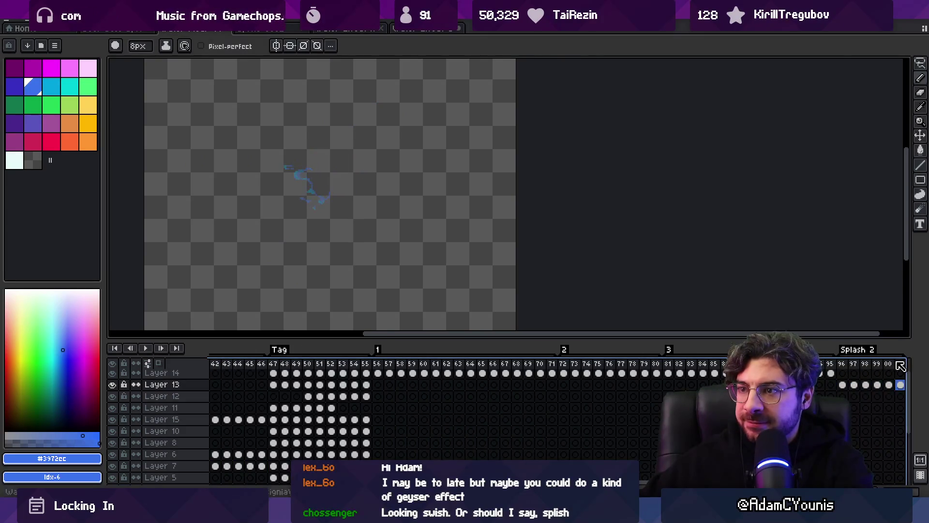
pyautogui.moveTo(371, 364)
pyautogui.mouseDown()
pyautogui.moveTo(605, 363)
pyautogui.moveTo(243, 366)
pyautogui.moveTo(532, 370)
pyautogui.moveTo(290, 373)
pyautogui.moveTo(334, 374)
pyautogui.mouseUp()
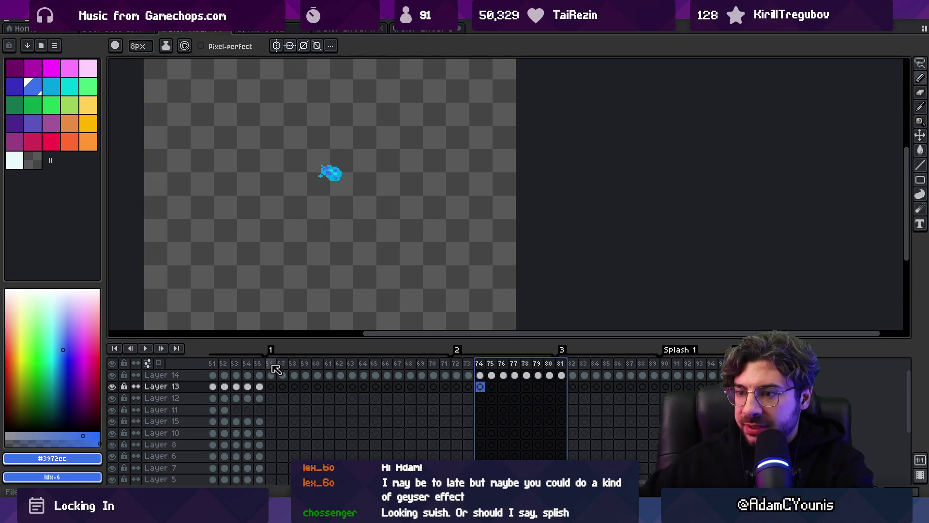
# - Save the sprite as Water Fleur.aseprite, dropping 'Test' from the name
pyautogui.moveTo(271, 364); pyautogui.dragTo(282, 363)
pyautogui.press('-')
pyautogui.press('-')
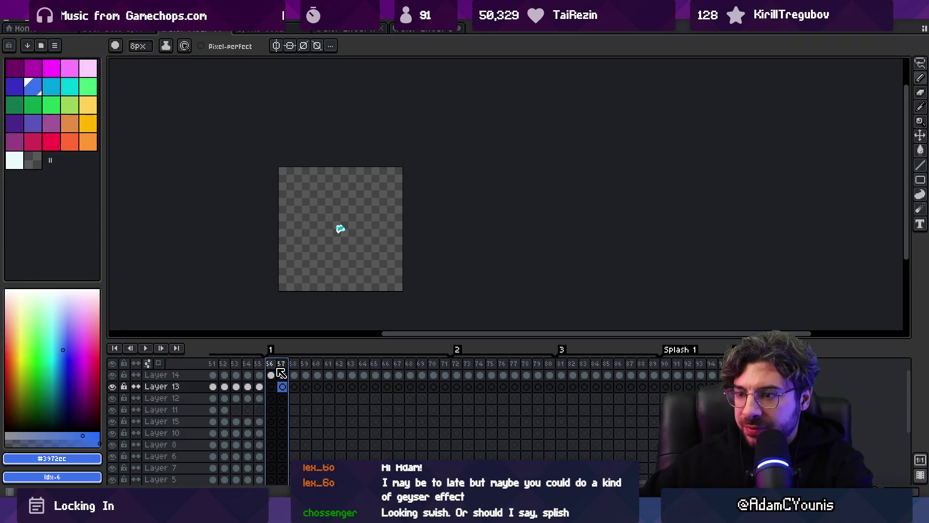
pyautogui.click(10, 17)
pyautogui.click(19, 75)
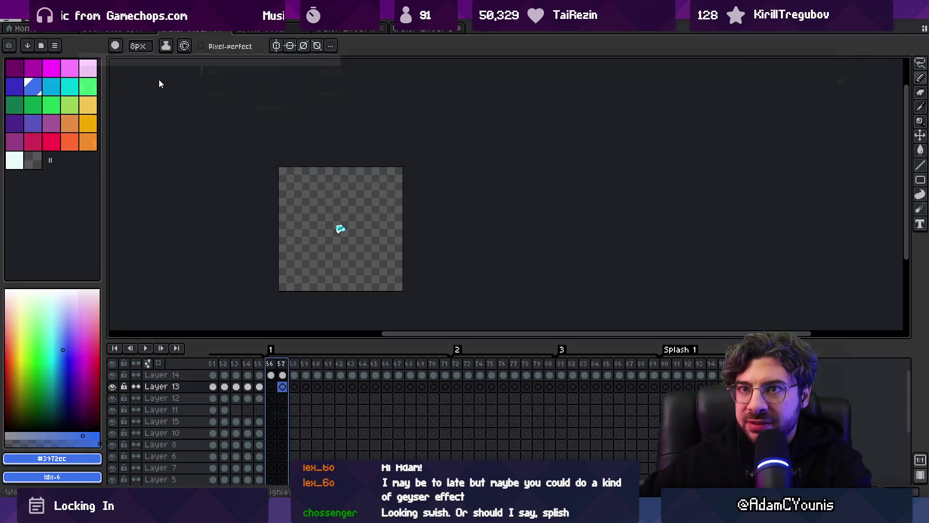
pyautogui.press('End')
pyautogui.press('Left')
pyautogui.press('Left')
pyautogui.press('Left')
pyautogui.press('BackSpace')
pyautogui.press('BackSpace')
pyautogui.press('BackSpace')
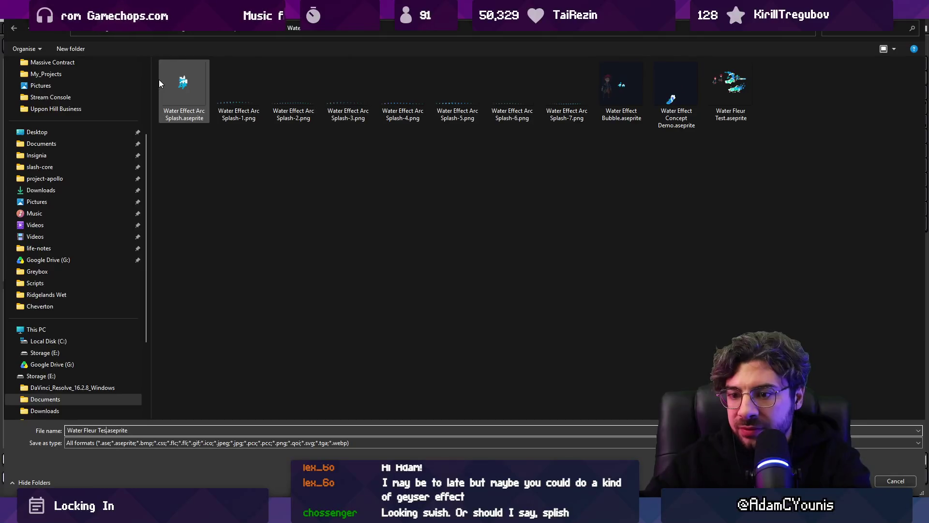
pyautogui.press('Return')
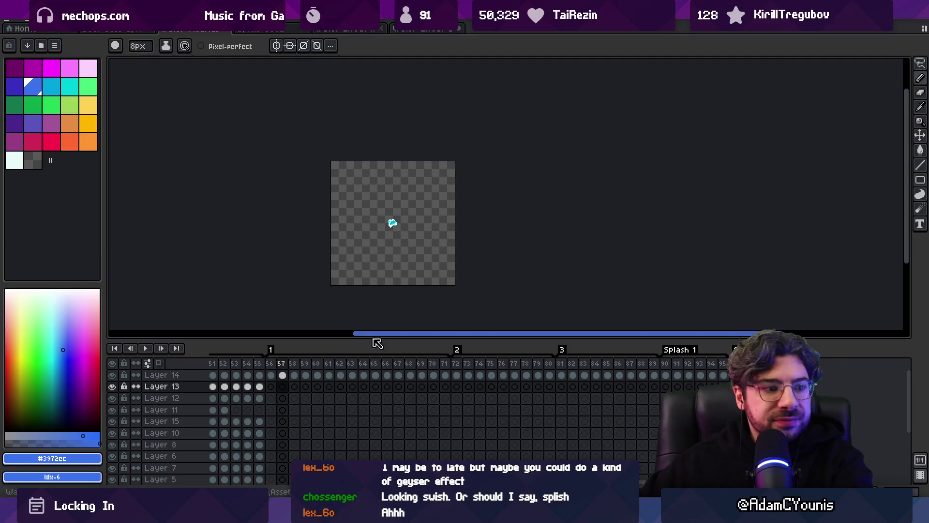
# - Delete the first 55 frames from the timeline
pyautogui.hscroll(-10, 317, 387)
pyautogui.hscroll(-1, 274, 386)
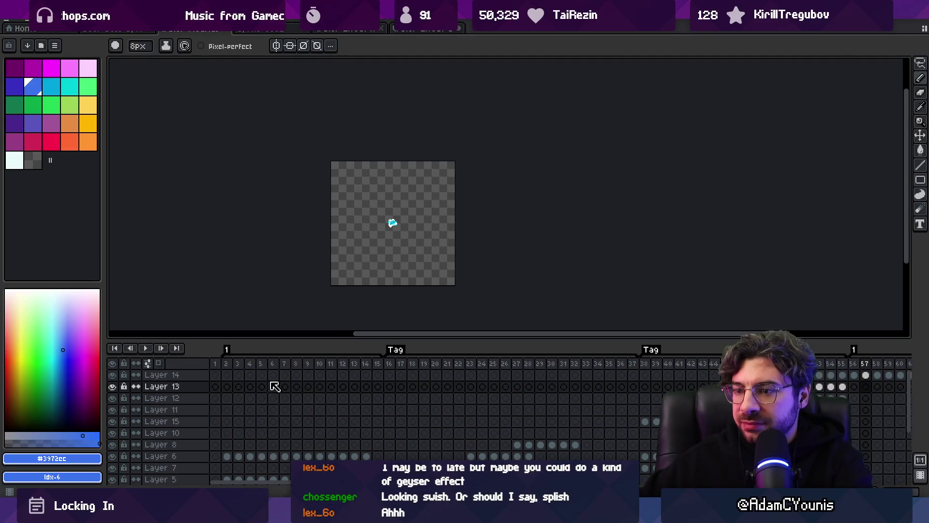
pyautogui.moveTo(215, 365)
pyautogui.mouseDown()
pyautogui.moveTo(910, 365)
pyautogui.moveTo(438, 362)
pyautogui.mouseUp()
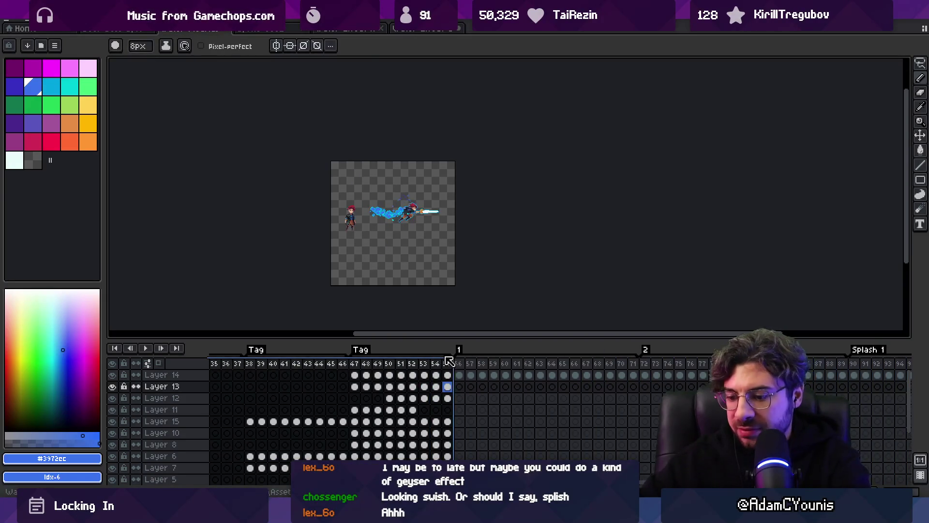
pyautogui.press('Delete')
pyautogui.moveTo(218, 376); pyautogui.dragTo(668, 376)
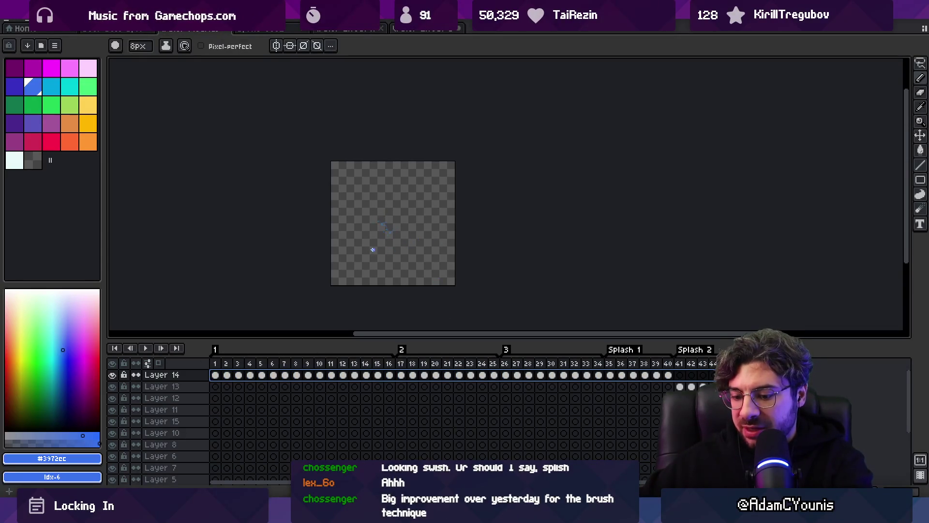
# - Select a box around the splash and crop the canvas to it
pyautogui.press('m')
pyautogui.press('+')
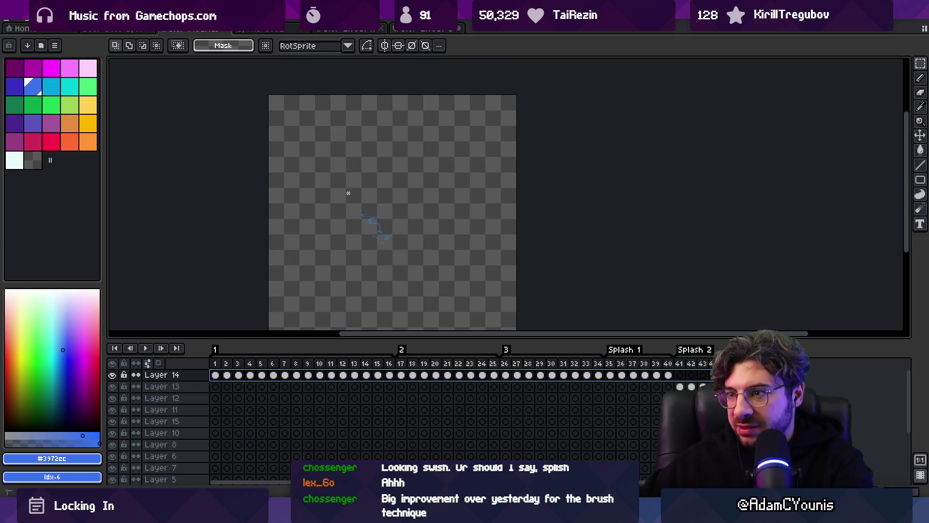
pyautogui.moveTo(347, 193); pyautogui.dragTo(431, 250)
pyautogui.click(318, 176)
pyautogui.moveTo(355, 192)
pyautogui.mouseDown()
pyautogui.moveTo(431, 272)
pyautogui.moveTo(444, 262)
pyautogui.moveTo(443, 285)
pyautogui.mouseUp()
pyautogui.scroll(-1, 377, 211)
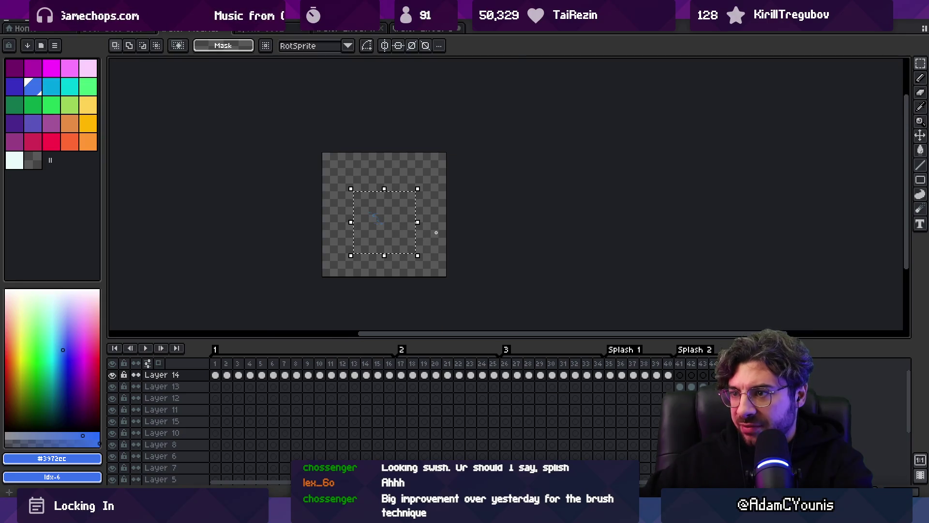
pyautogui.scroll(1, 411, 224)
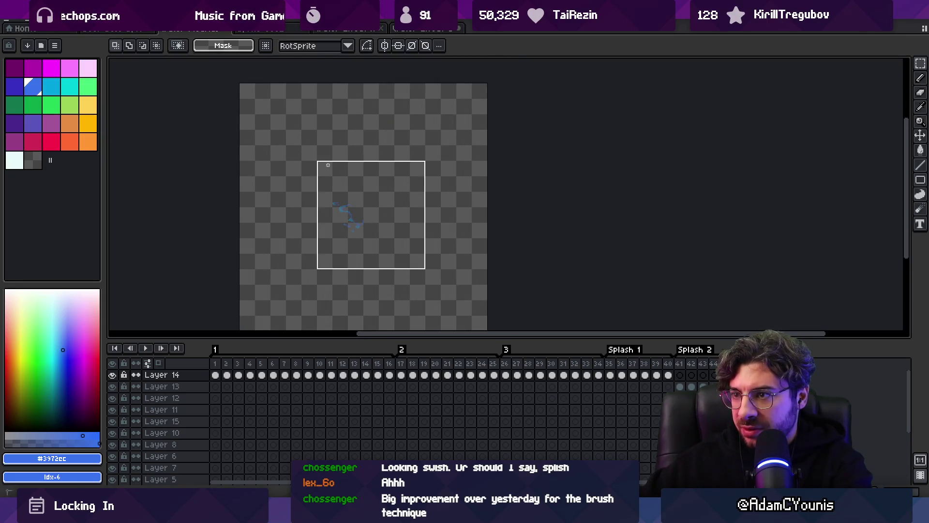
pyautogui.scroll(-1, 390, 192)
pyautogui.scroll(-1, 391, 191)
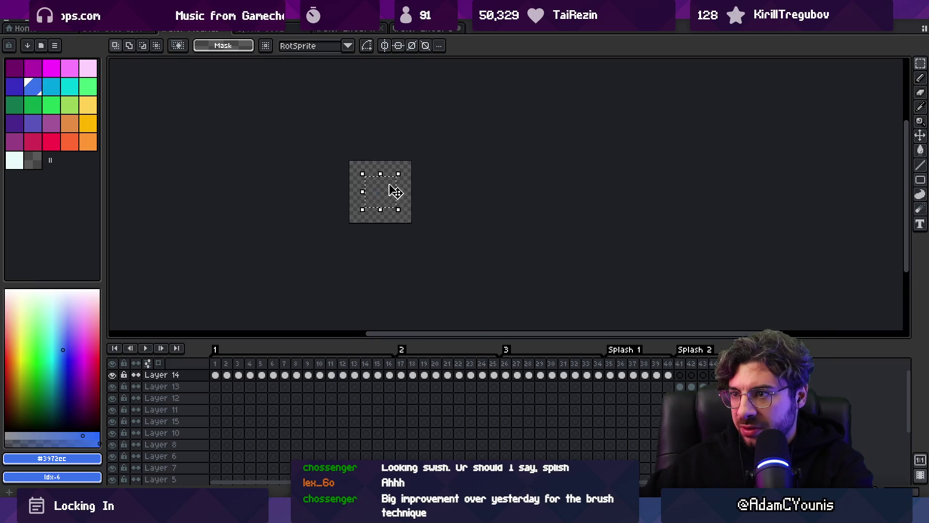
pyautogui.scroll(2, 406, 203)
pyautogui.click(48, 20)
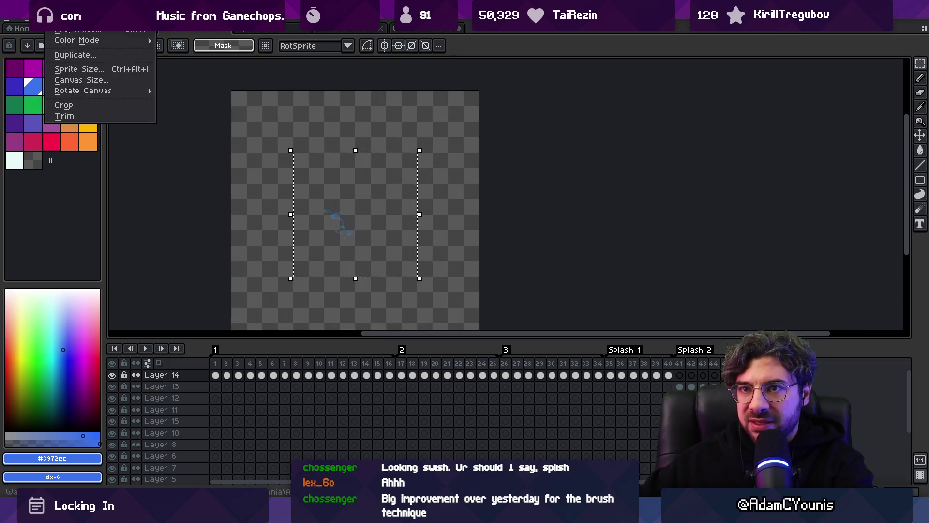
pyautogui.click(149, 102)
# - Select all and crop to the full canvas, then preview frames 1 to 40
pyautogui.moveTo(221, 365); pyautogui.dragTo(695, 349)
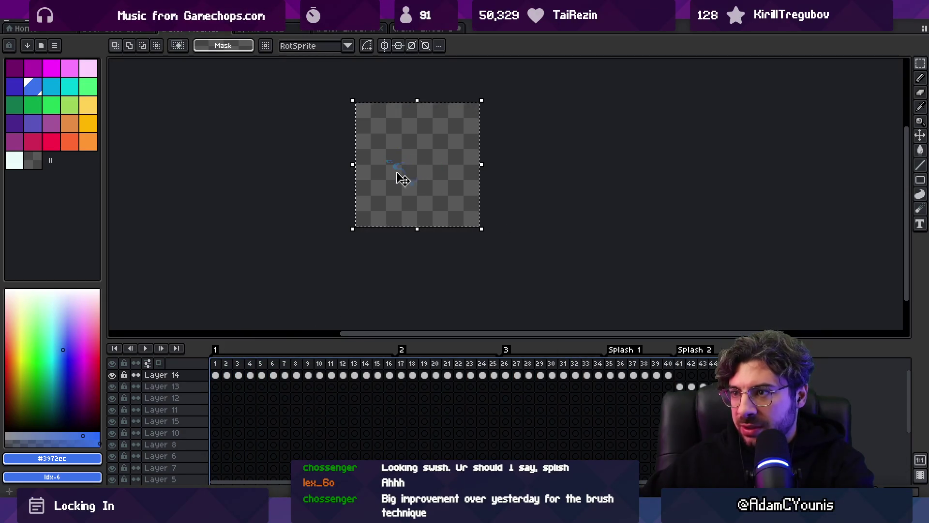
pyautogui.hotkey('ctrl', 'd')
pyautogui.hotkey('ctrl', 'a')
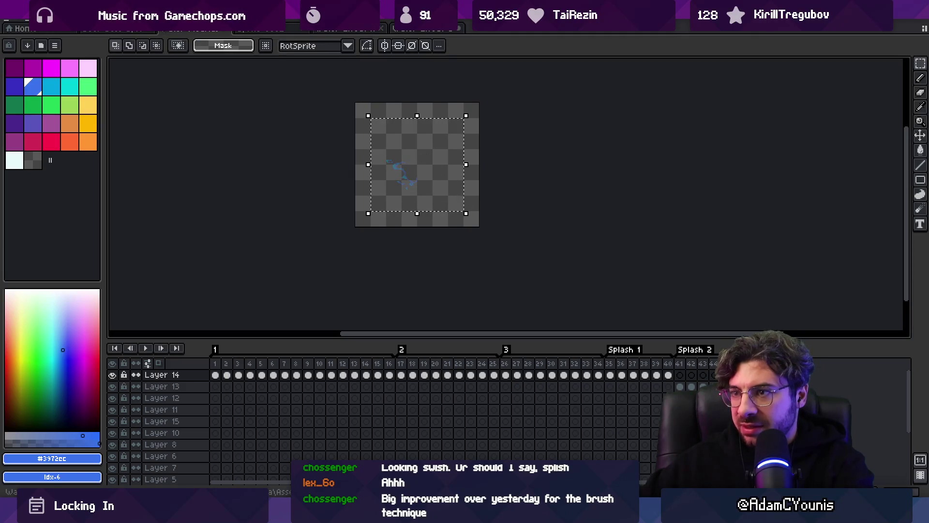
pyautogui.click(49, 20)
pyautogui.click(63, 103)
pyautogui.moveTo(221, 370); pyautogui.dragTo(675, 371)
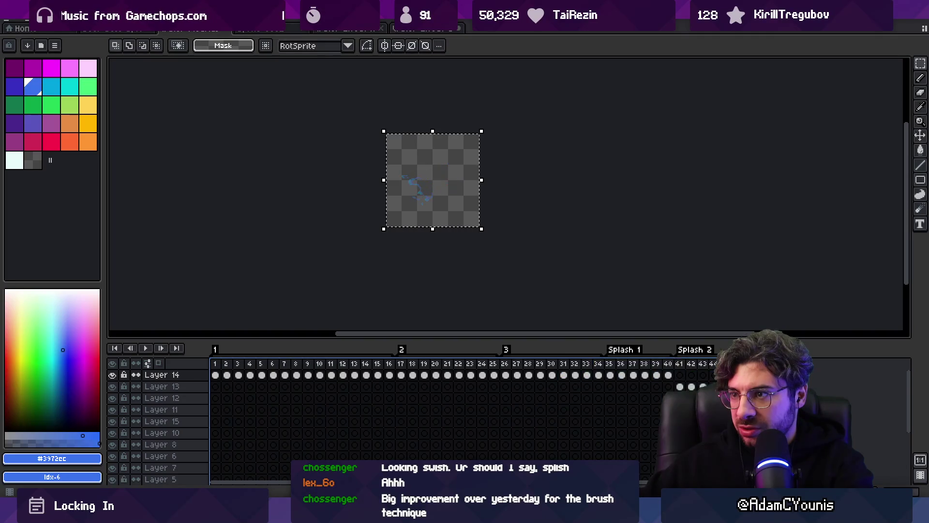
pyautogui.scroll(4, 469, 191)
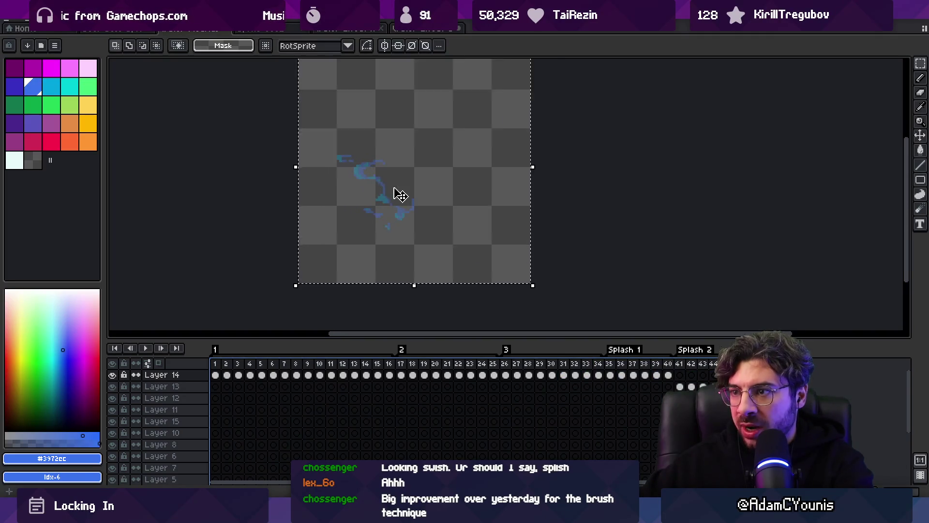
pyautogui.scroll(-1, 347, 175)
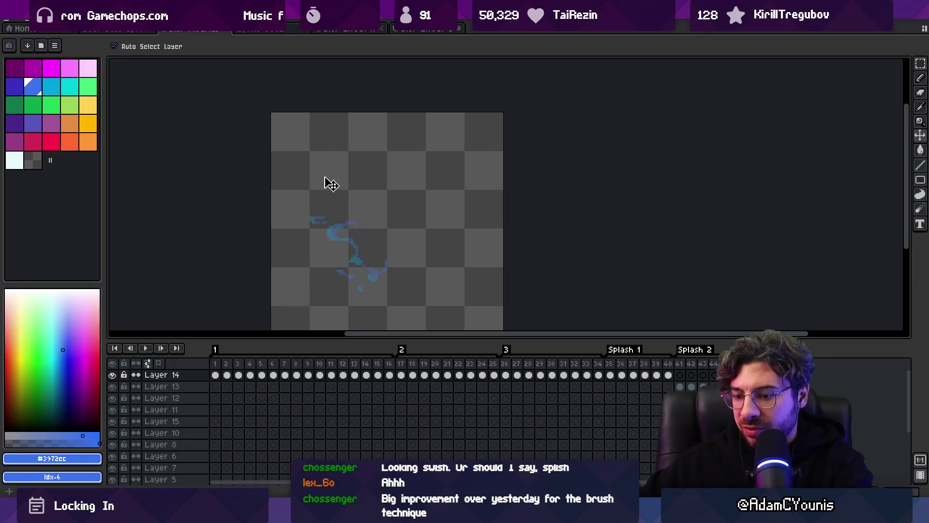
# - Crop the canvas to a square selection around the splash
pyautogui.press('m')
pyautogui.moveTo(310, 152)
pyautogui.mouseDown()
pyautogui.moveTo(463, 276)
pyautogui.moveTo(450, 283)
pyautogui.mouseUp()
pyautogui.hotkey('alt', 's')
pyautogui.press('Down')
pyautogui.press('Down')
pyautogui.press('Down')
pyautogui.press('Return')
pyautogui.moveTo(215, 364); pyautogui.dragTo(668, 363)
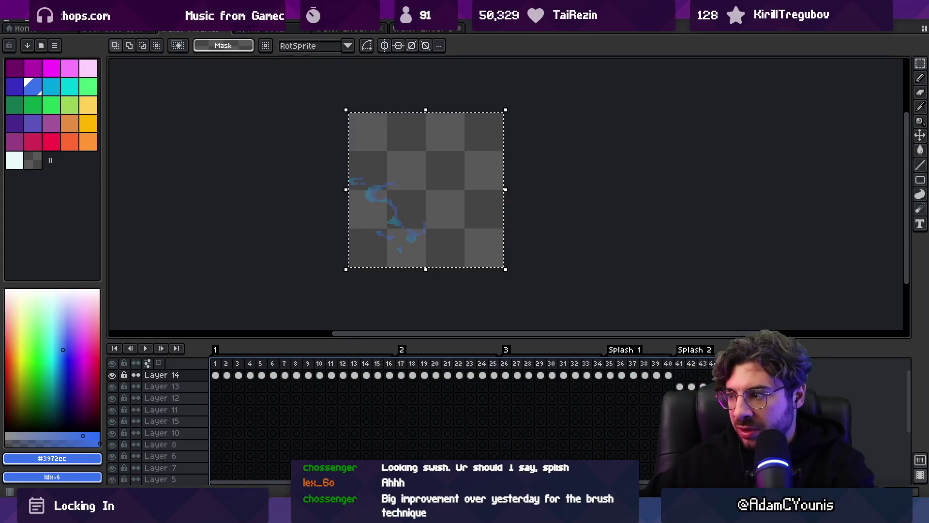
pyautogui.click(680, 386)
# - Re-export the five water sprite sheets, overwriting the files, and return to Unity
pyautogui.press('v')
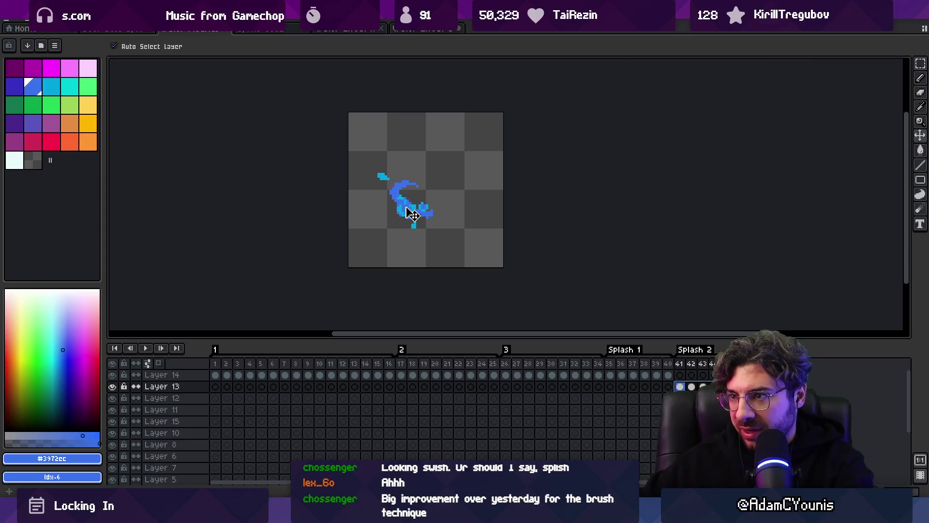
pyautogui.moveTo(684, 366)
pyautogui.mouseDown()
pyautogui.moveTo(707, 364)
pyautogui.moveTo(215, 367)
pyautogui.mouseUp()
pyautogui.scroll(-2, 376, 230)
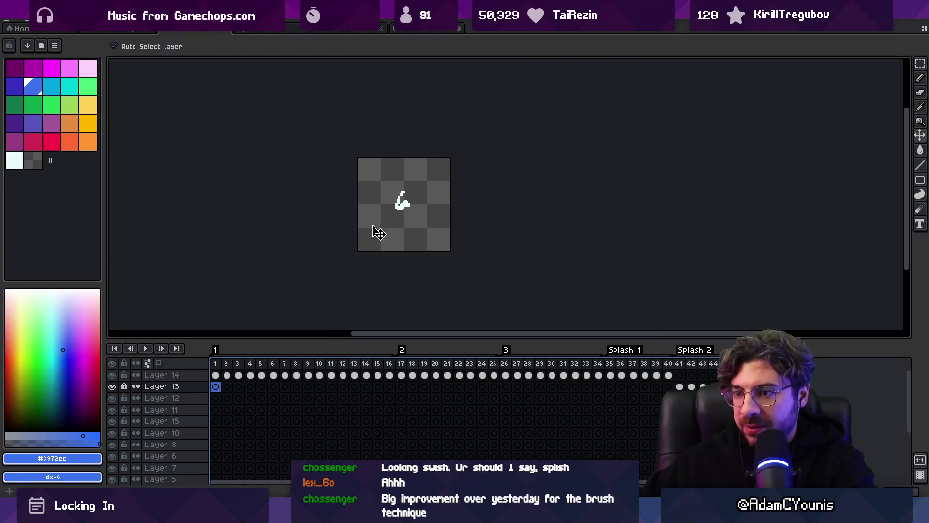
pyautogui.hotkey('ctrl', 'e')
pyautogui.press('Return')
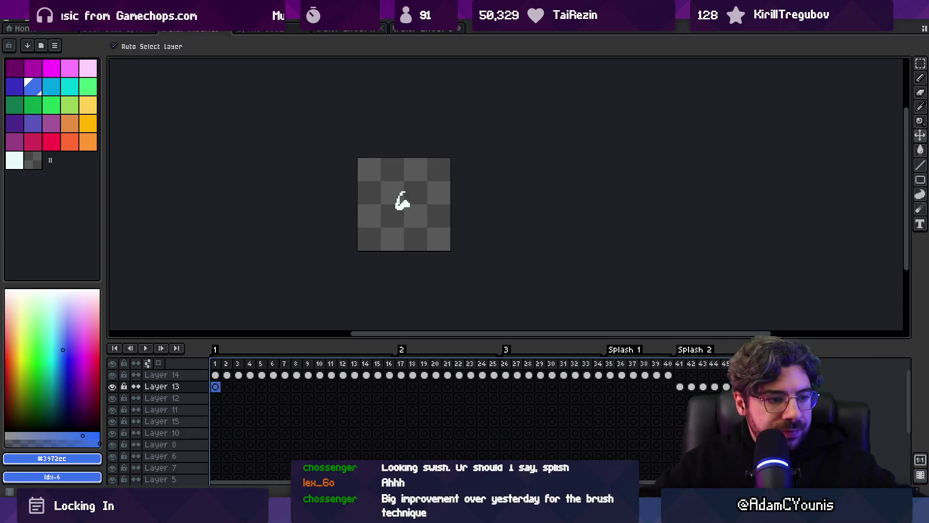
pyautogui.hotkey('alt', 'Tab')
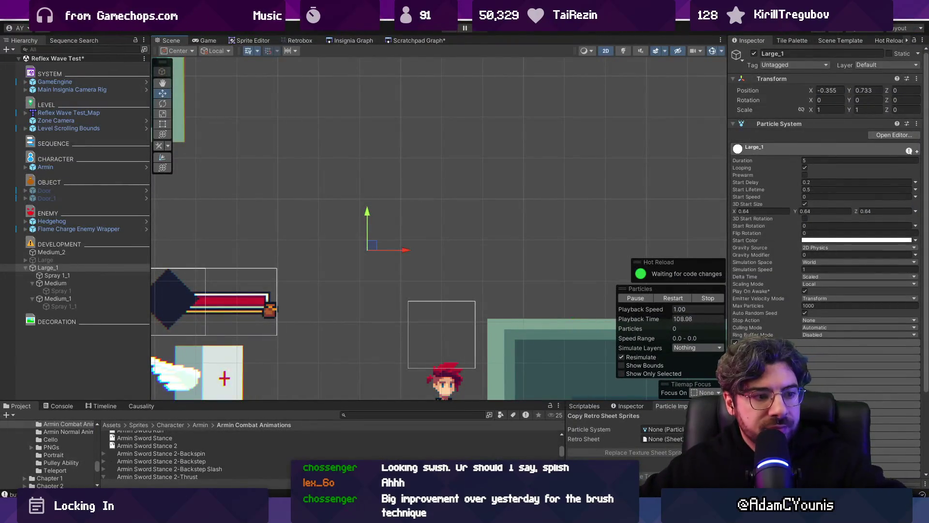
# - Duplicate Large_1 as Large_2 and delete all of Large_2's child objects
pyautogui.scroll(-5, 321, 220)
pyautogui.click(61, 269)
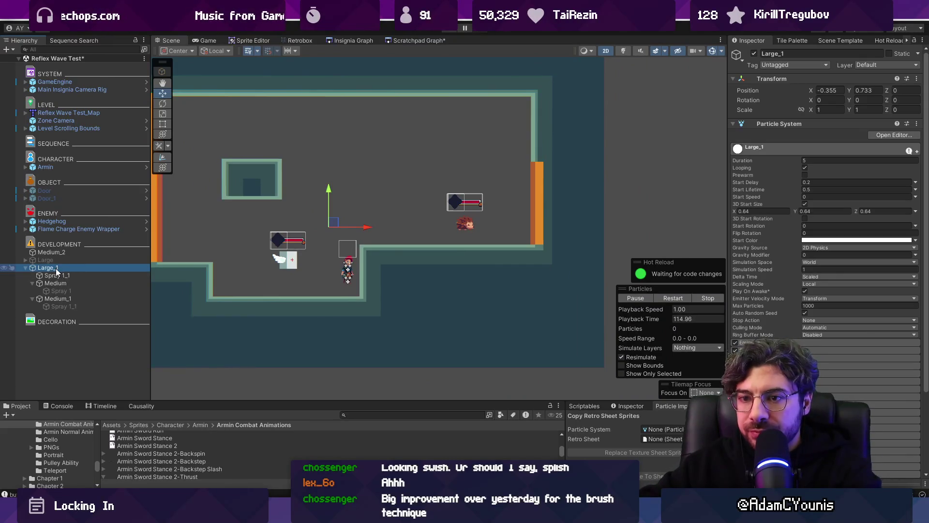
pyautogui.hotkey('ctrl', 'd')
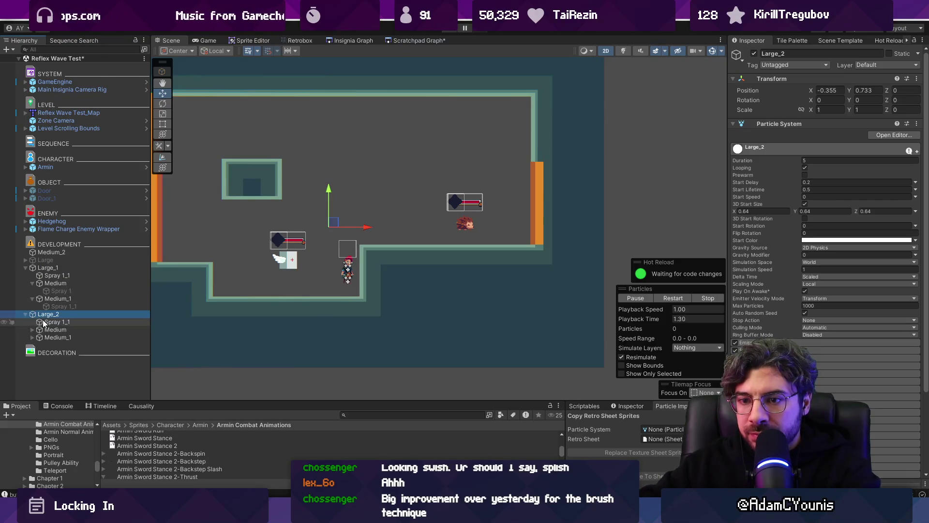
pyautogui.click(44, 321)
pyautogui.keyDown('shift'); pyautogui.click(57, 337); pyautogui.keyUp('shift')
pyautogui.press('Delete')
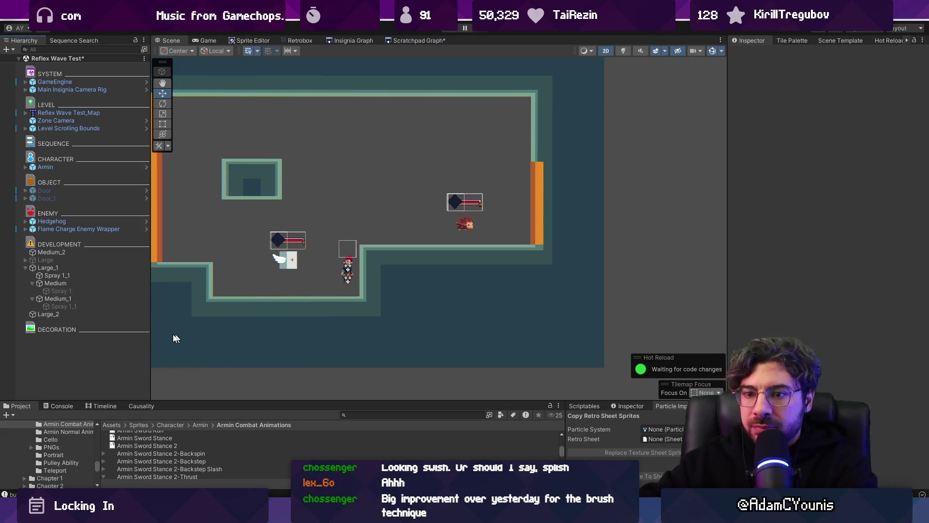
# - Assign Large_2 to the Particle Importer and select the 'water fleur' assets in the project
pyautogui.click(93, 319)
pyautogui.scroll(3, 325, 243)
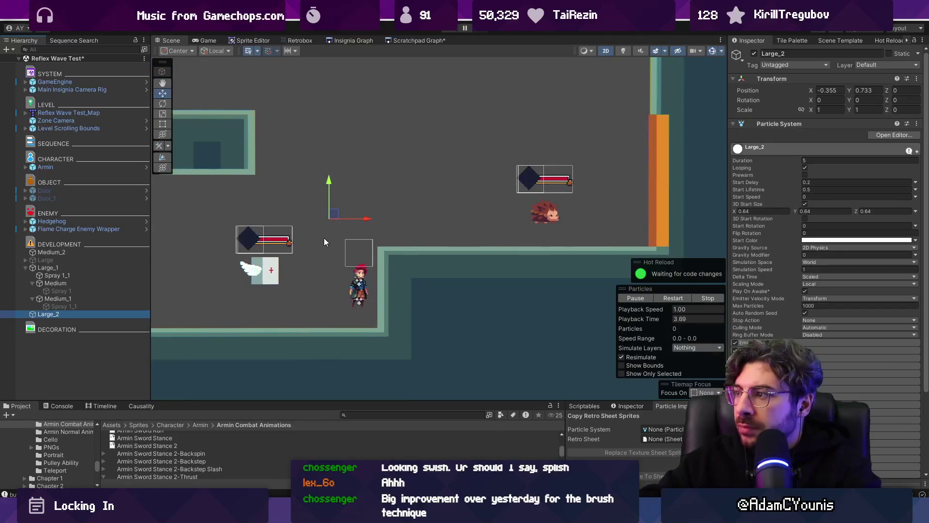
pyautogui.moveTo(68, 317); pyautogui.dragTo(673, 437)
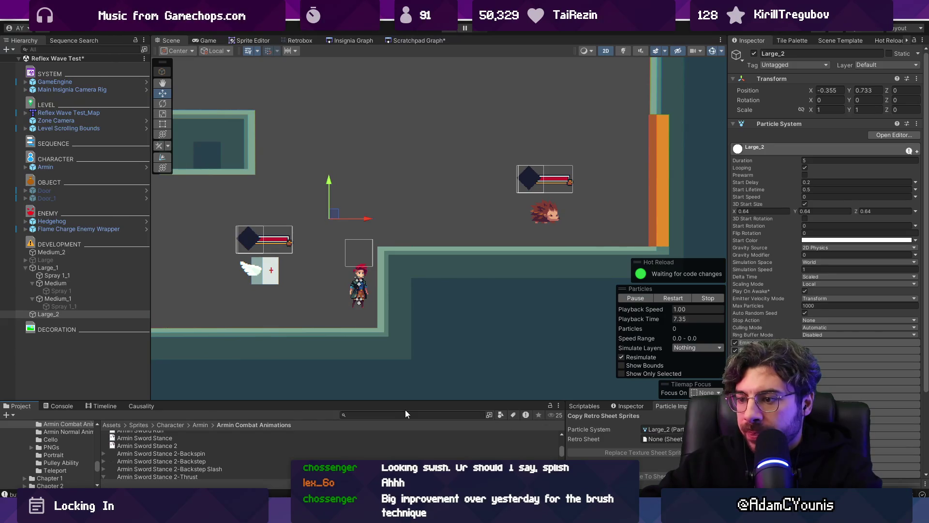
pyautogui.write('water fleur')
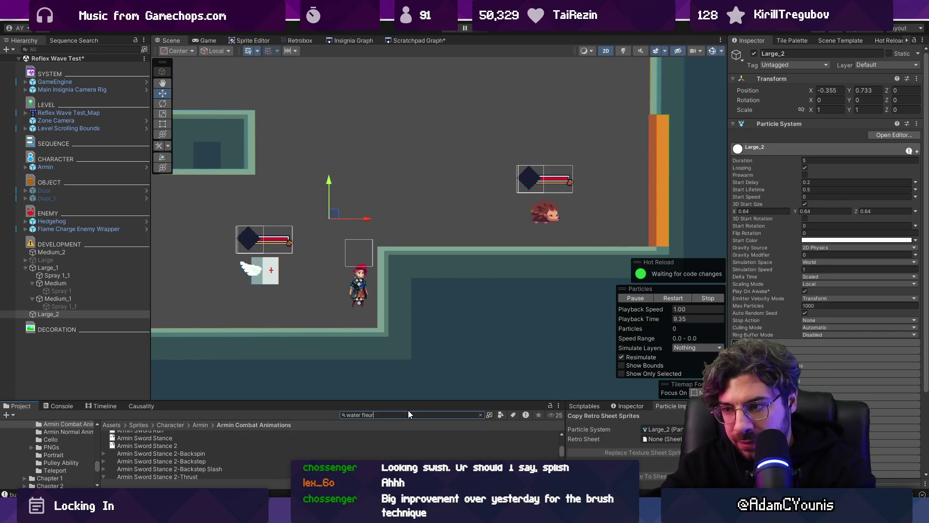
pyautogui.moveTo(406, 402); pyautogui.dragTo(321, 293)
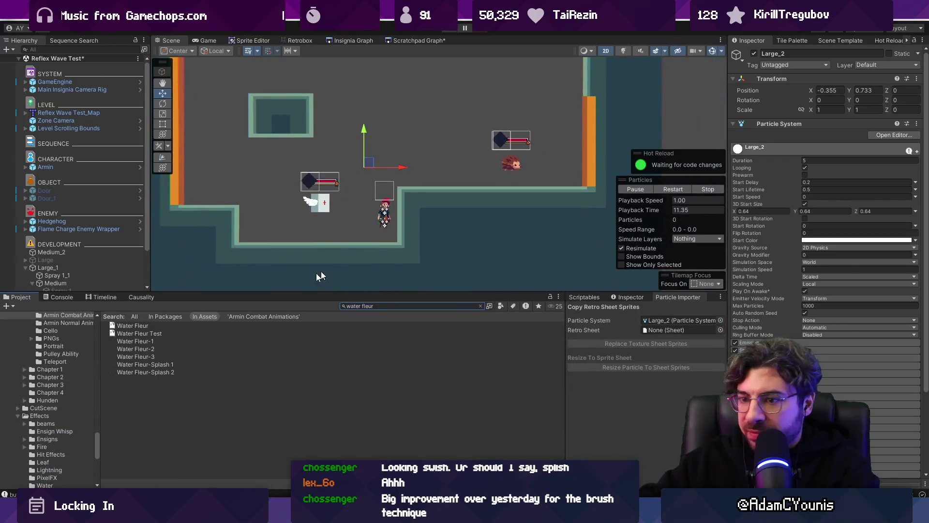
pyautogui.click(147, 341)
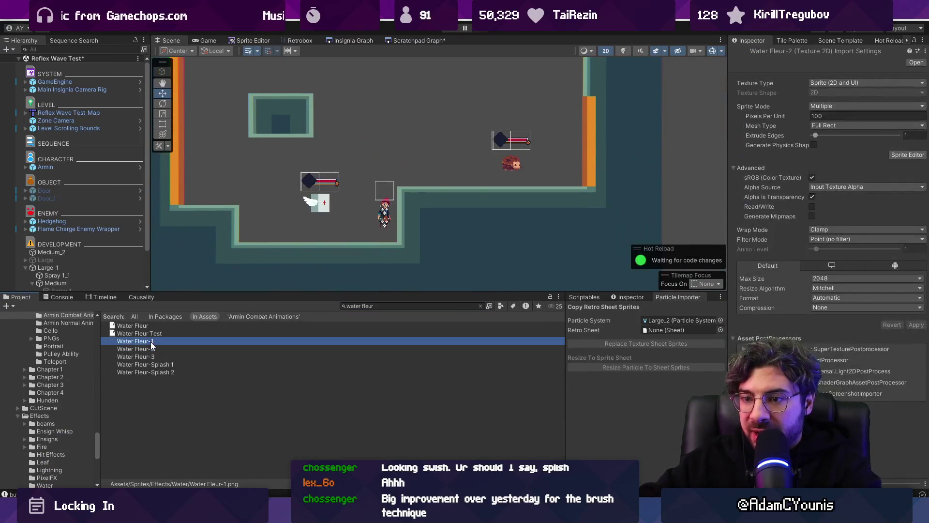
pyautogui.keyDown('shift'); pyautogui.click(186, 364); pyautogui.keyUp('shift')
pyautogui.keyDown('shift'); pyautogui.click(192, 371); pyautogui.keyUp('shift')
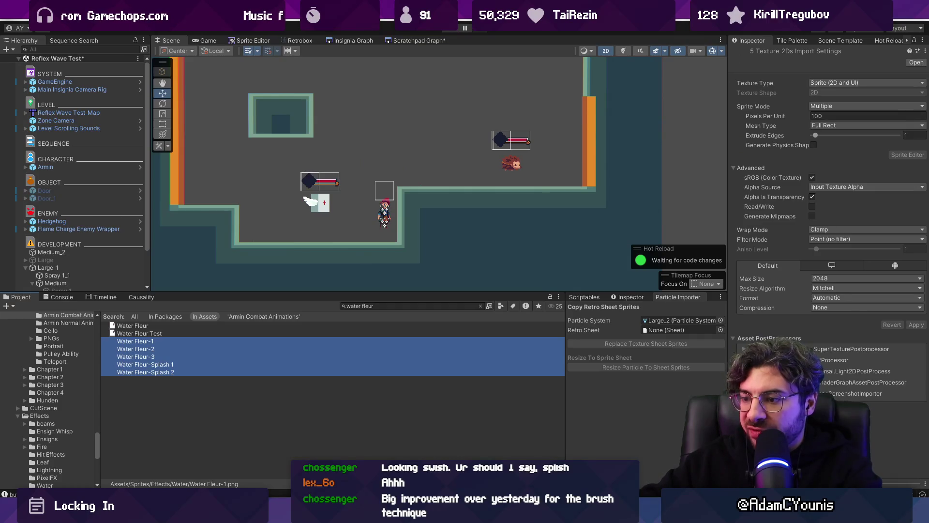
# - Open the Retrobox animator view and reselect Water Fleur-1 through Water Fleur-Splash 2
pyautogui.hotkey('alt', 'Tab')
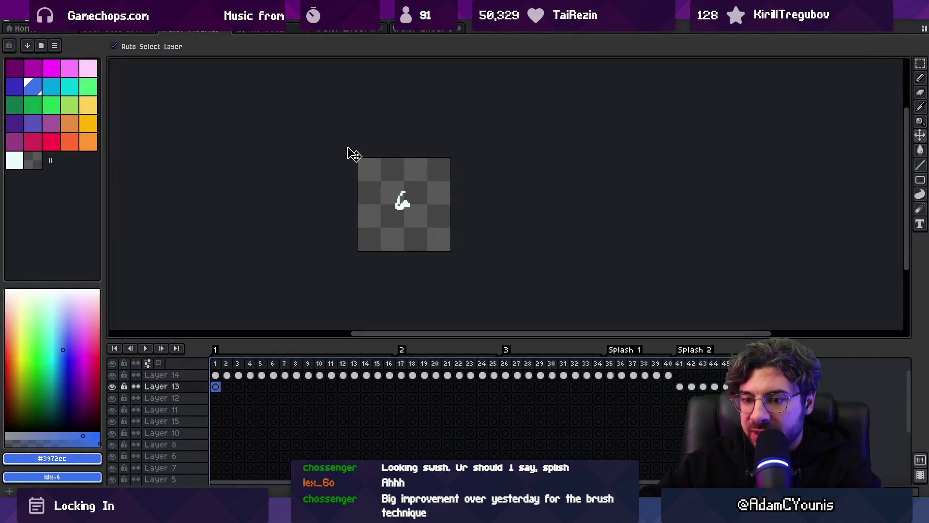
pyautogui.hotkey('alt', 'Tab')
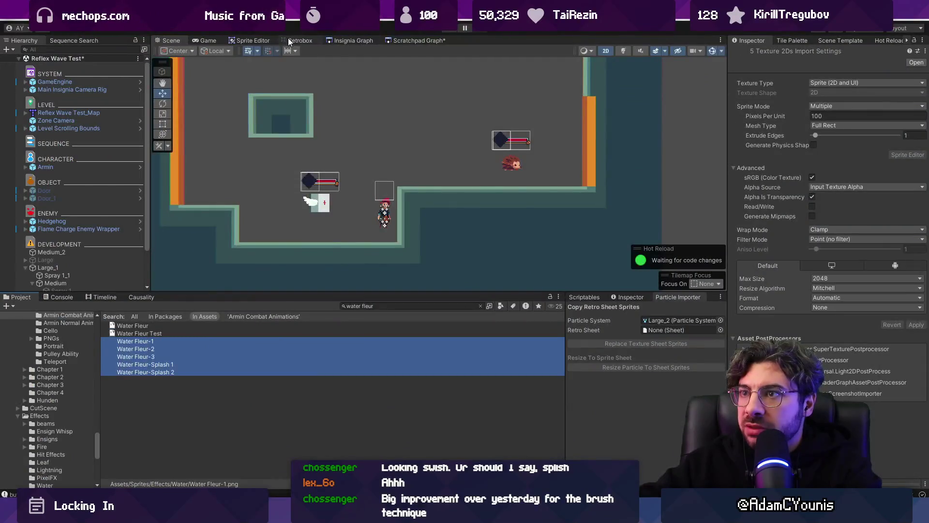
pyautogui.click(288, 41)
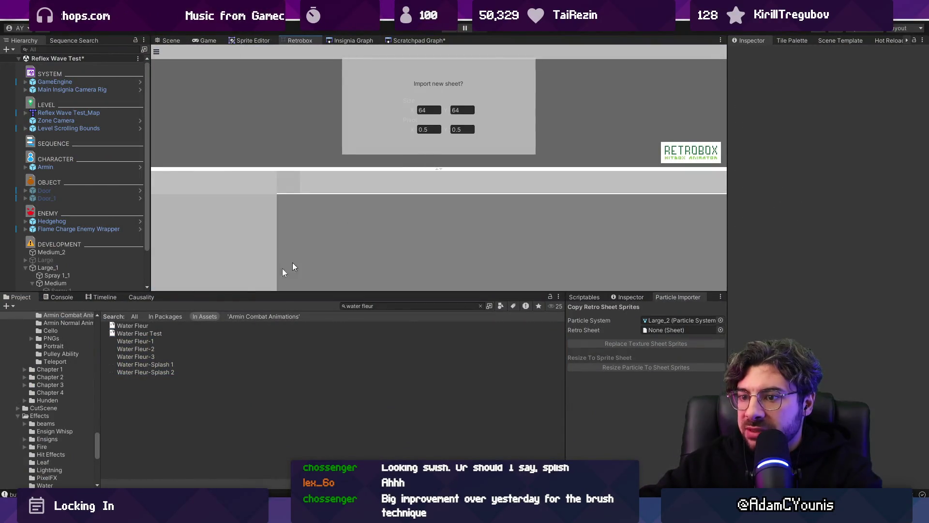
pyautogui.click(145, 341)
pyautogui.keyDown('shift'); pyautogui.click(150, 371); pyautogui.keyUp('shift')
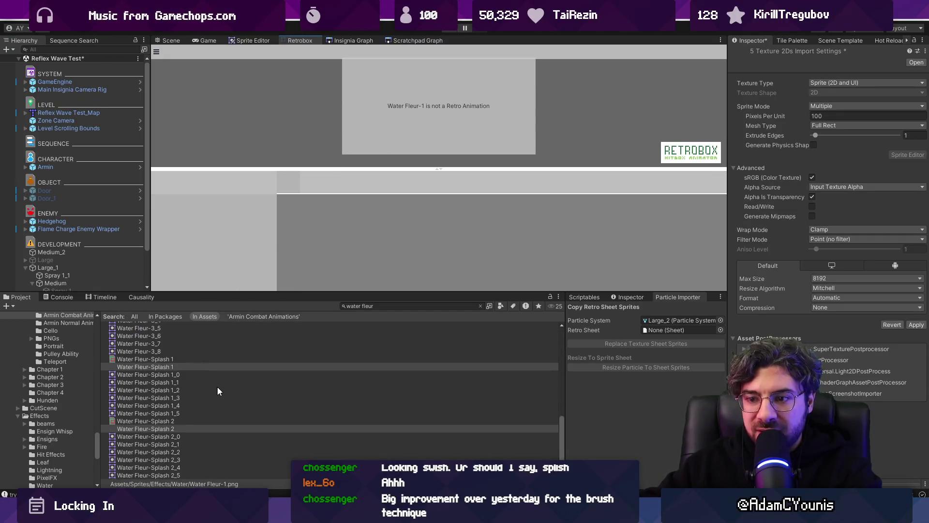
pyautogui.moveTo(217, 293)
pyautogui.mouseDown()
pyautogui.moveTo(217, 146)
pyautogui.moveTo(216, 356)
pyautogui.mouseUp()
# - Set Water Fleur-1 as Large_2's Retro Sheet, replace with its 16 sprites, and resize to 0.64
pyautogui.click(75, 313)
pyautogui.click(435, 271)
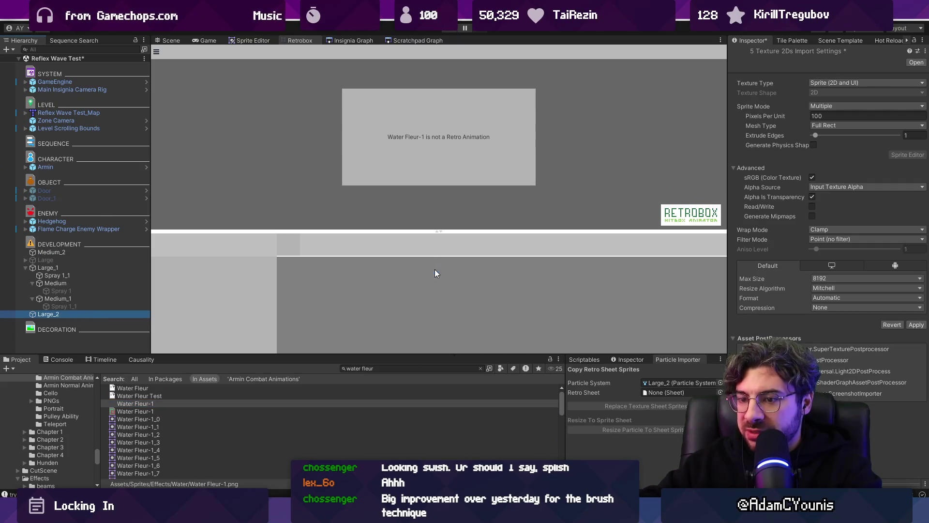
pyautogui.moveTo(144, 410); pyautogui.dragTo(672, 391)
pyautogui.click(603, 407)
pyautogui.click(608, 430)
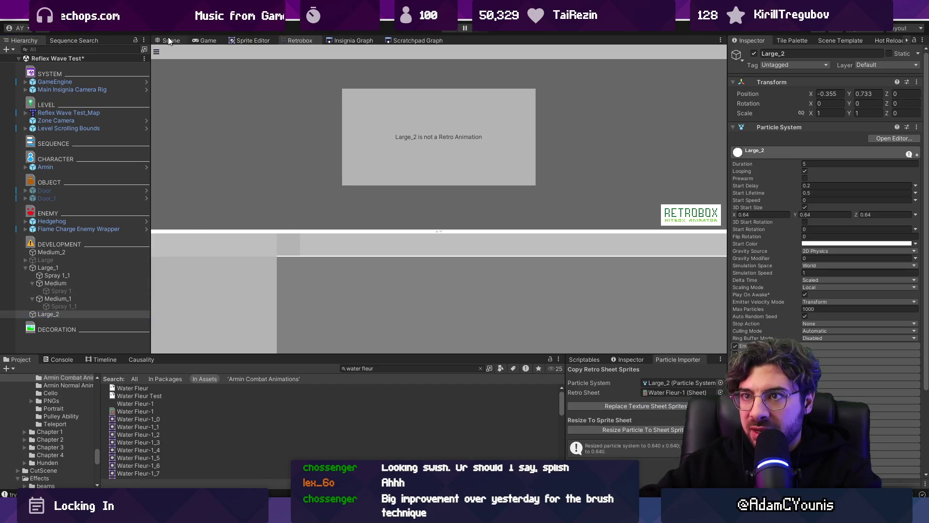
pyautogui.click(168, 39)
pyautogui.moveTo(353, 192)
pyautogui.mouseDown()
pyautogui.moveTo(414, 96)
pyautogui.moveTo(301, 211)
pyautogui.moveTo(382, 213)
pyautogui.moveTo(359, 177)
pyautogui.mouseUp()
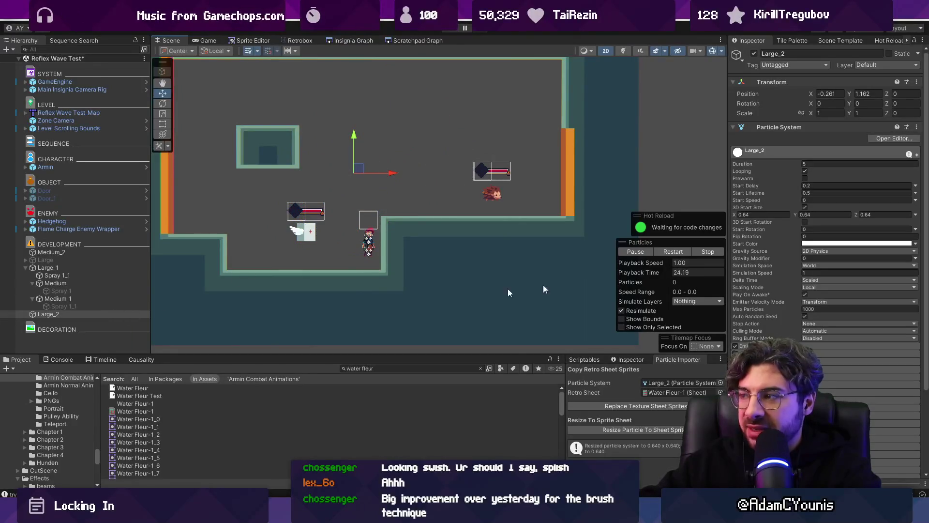
# - Raise Large_2's start lifetime to 0.8 and drag the emitter to preview the longer splash
pyautogui.click(821, 193)
pyautogui.write('1')
pyautogui.moveTo(358, 168)
pyautogui.mouseDown()
pyautogui.moveTo(414, 140)
pyautogui.moveTo(305, 199)
pyautogui.moveTo(411, 186)
pyautogui.mouseUp()
pyautogui.moveTo(406, 162)
pyautogui.mouseDown()
pyautogui.moveTo(370, 183)
pyautogui.moveTo(362, 221)
pyautogui.moveTo(334, 113)
pyautogui.moveTo(293, 126)
pyautogui.moveTo(528, 123)
pyautogui.moveTo(505, 121)
pyautogui.moveTo(239, 214)
pyautogui.moveTo(317, 146)
pyautogui.moveTo(418, 173)
pyautogui.moveTo(297, 263)
pyautogui.moveTo(332, 197)
pyautogui.moveTo(473, 170)
pyautogui.moveTo(414, 196)
pyautogui.moveTo(334, 267)
pyautogui.mouseUp()
pyautogui.scroll(4, 382, 201)
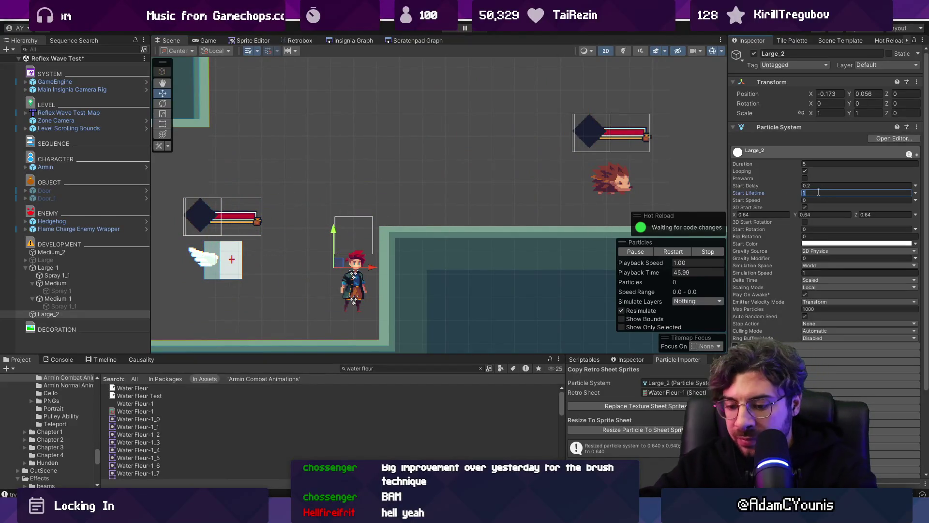
pyautogui.write('0.8')
pyautogui.moveTo(340, 261)
pyautogui.mouseDown()
pyautogui.moveTo(387, 106)
pyautogui.moveTo(382, 252)
pyautogui.moveTo(402, 111)
pyautogui.moveTo(318, 245)
pyautogui.moveTo(257, 159)
pyautogui.mouseUp()
pyautogui.moveTo(262, 194)
pyautogui.mouseDown()
pyautogui.moveTo(271, 117)
pyautogui.moveTo(405, 149)
pyautogui.moveTo(296, 174)
pyautogui.moveTo(396, 195)
pyautogui.moveTo(376, 170)
pyautogui.moveTo(312, 233)
pyautogui.moveTo(297, 133)
pyautogui.moveTo(367, 186)
pyautogui.moveTo(262, 154)
pyautogui.moveTo(353, 201)
pyautogui.moveTo(467, 161)
pyautogui.moveTo(426, 198)
pyautogui.moveTo(347, 176)
pyautogui.moveTo(358, 234)
pyautogui.moveTo(333, 190)
pyautogui.moveTo(394, 156)
pyautogui.moveTo(351, 184)
pyautogui.moveTo(384, 202)
pyautogui.moveTo(455, 151)
pyautogui.moveTo(342, 232)
pyautogui.moveTo(394, 217)
pyautogui.moveTo(365, 187)
pyautogui.moveTo(437, 188)
pyautogui.moveTo(414, 179)
pyautogui.moveTo(373, 204)
pyautogui.moveTo(290, 162)
pyautogui.moveTo(361, 197)
pyautogui.moveTo(508, 154)
pyautogui.moveTo(467, 135)
pyautogui.moveTo(322, 201)
pyautogui.moveTo(342, 214)
pyautogui.moveTo(415, 187)
pyautogui.moveTo(405, 161)
pyautogui.moveTo(312, 207)
pyautogui.moveTo(358, 173)
pyautogui.mouseUp()
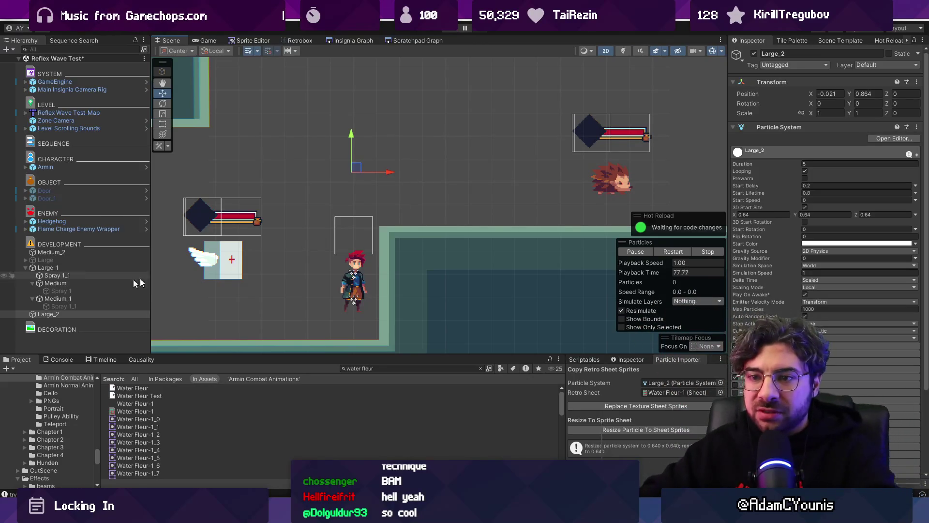
# - Copy the Medium splash under Large_2 and delete its Spray 1 child
pyautogui.click(65, 284)
pyautogui.moveTo(67, 284)
pyautogui.mouseDown()
pyautogui.moveTo(67, 316)
pyautogui.moveTo(55, 315)
pyautogui.mouseUp()
pyautogui.click(54, 327)
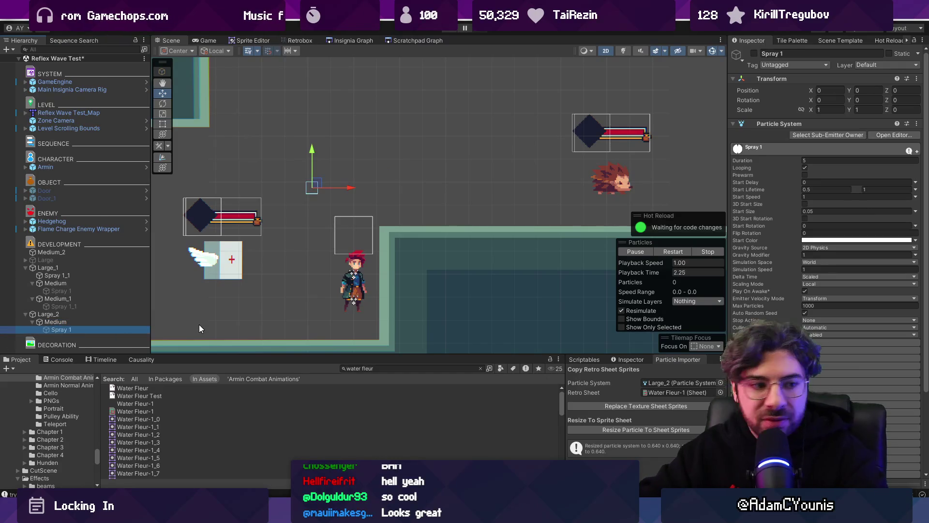
pyautogui.press('Delete')
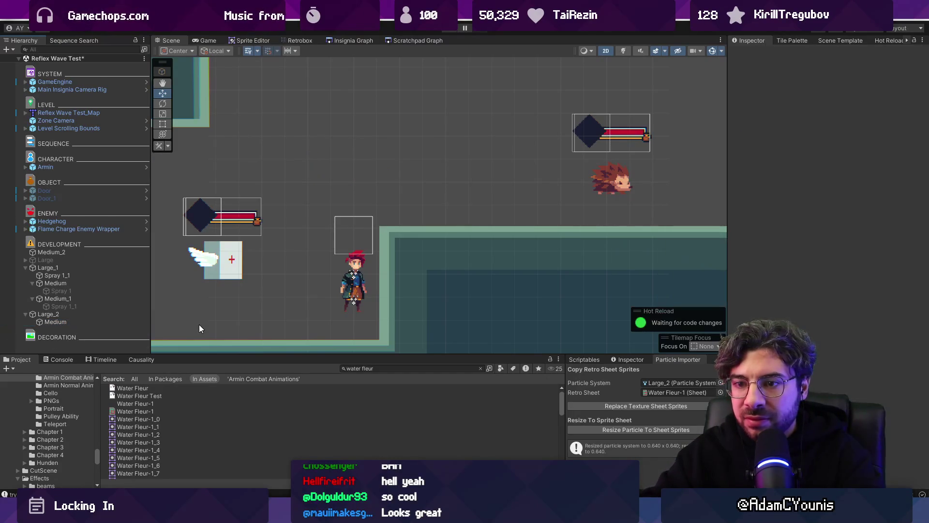
pyautogui.click(94, 319)
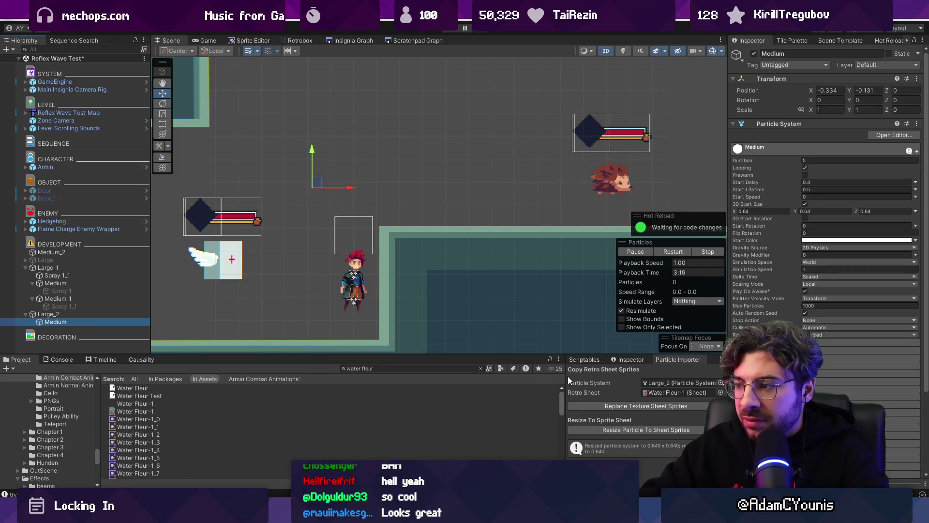
# - Set the Medium copy's Retro Sheet to Water Fleur-Splash 1 and preview it
pyautogui.moveTo(66, 323); pyautogui.dragTo(667, 376)
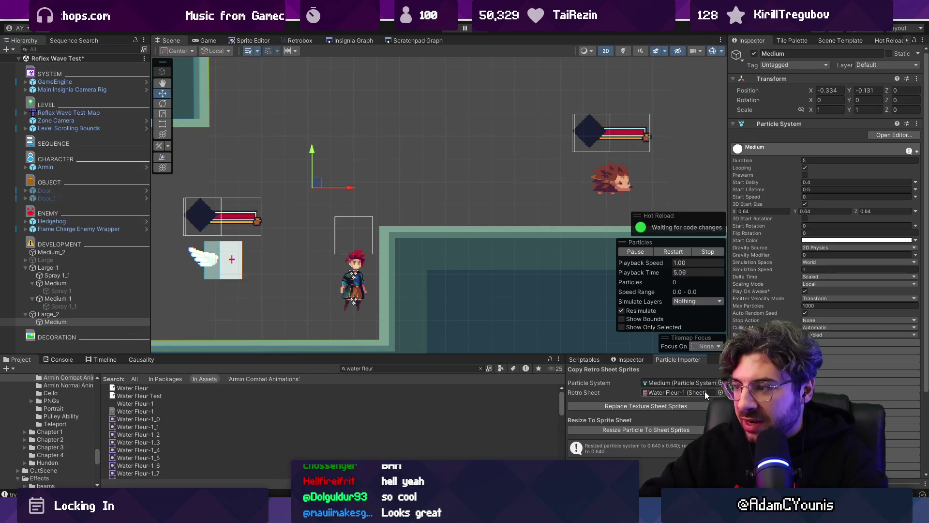
pyautogui.click(721, 392)
pyautogui.doubleClick(745, 349)
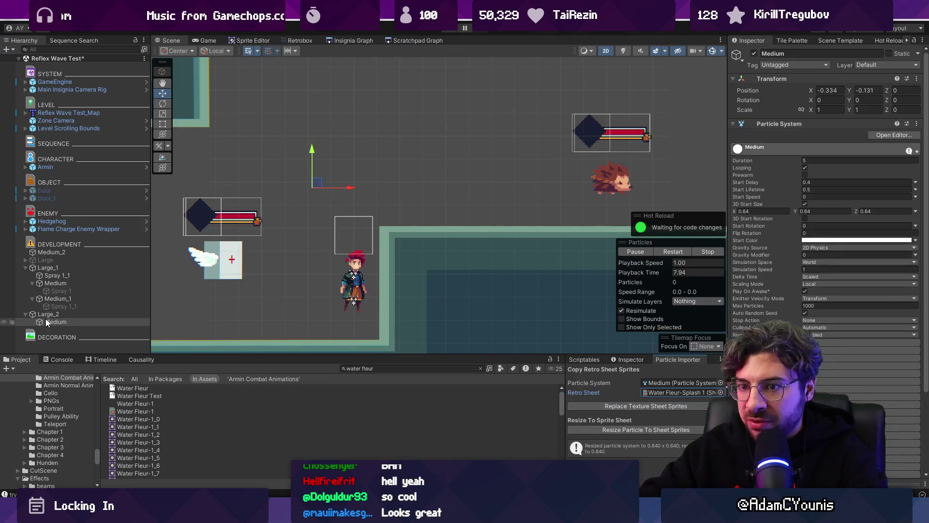
pyautogui.moveTo(317, 182)
pyautogui.mouseDown()
pyautogui.moveTo(311, 207)
pyautogui.moveTo(405, 145)
pyautogui.moveTo(384, 187)
pyautogui.moveTo(358, 168)
pyautogui.moveTo(373, 196)
pyautogui.mouseUp()
# - Lower the Medium emission burst count and set start lifetime to 0.3
pyautogui.scroll(-2, 773, 314)
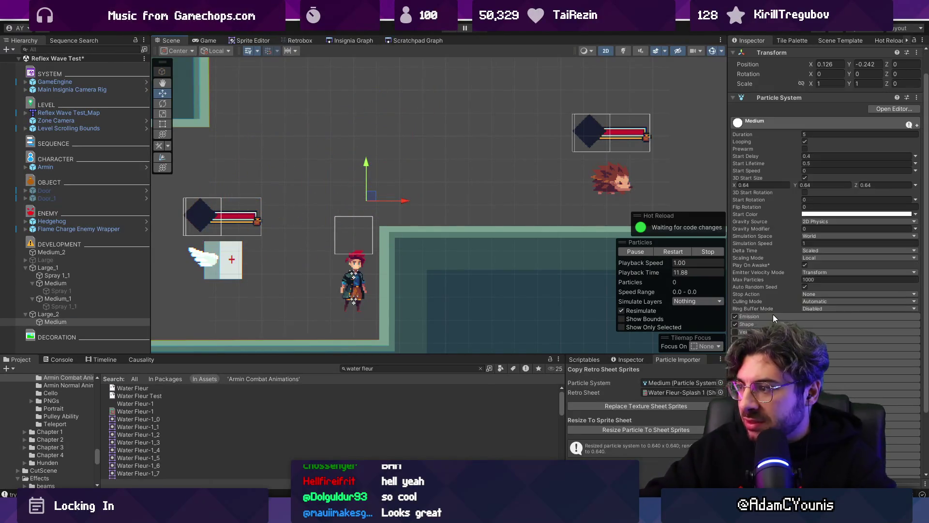
pyautogui.click(771, 316)
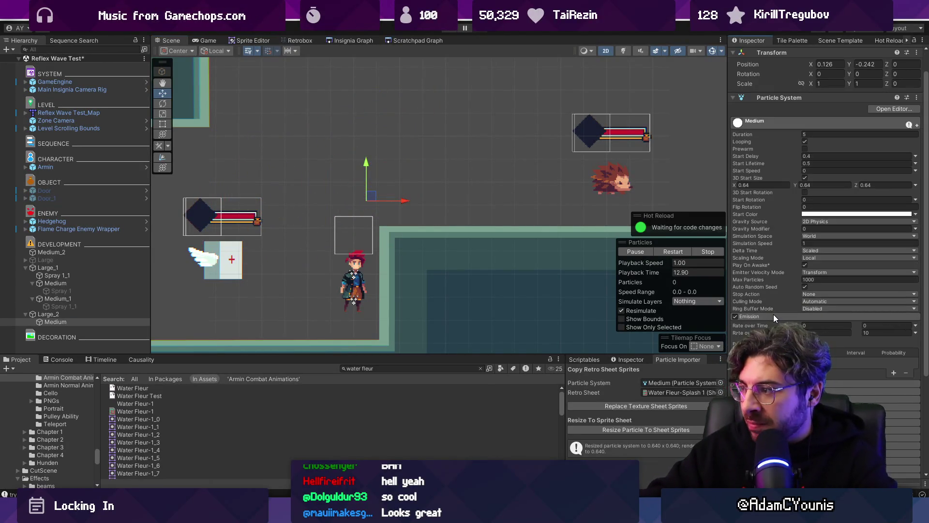
pyautogui.click(840, 332)
pyautogui.write('1')
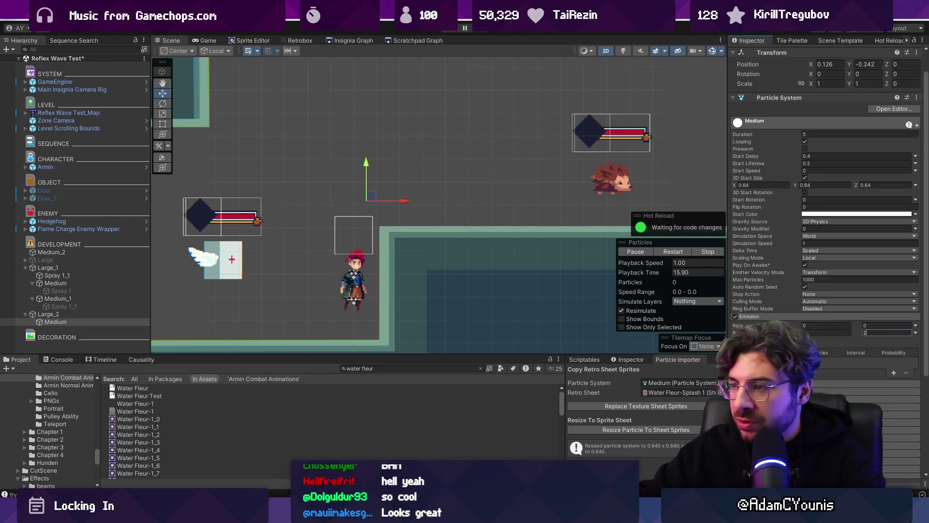
pyautogui.moveTo(371, 195)
pyautogui.mouseDown()
pyautogui.moveTo(271, 198)
pyautogui.moveTo(432, 113)
pyautogui.moveTo(397, 200)
pyautogui.moveTo(361, 203)
pyautogui.moveTo(351, 193)
pyautogui.mouseUp()
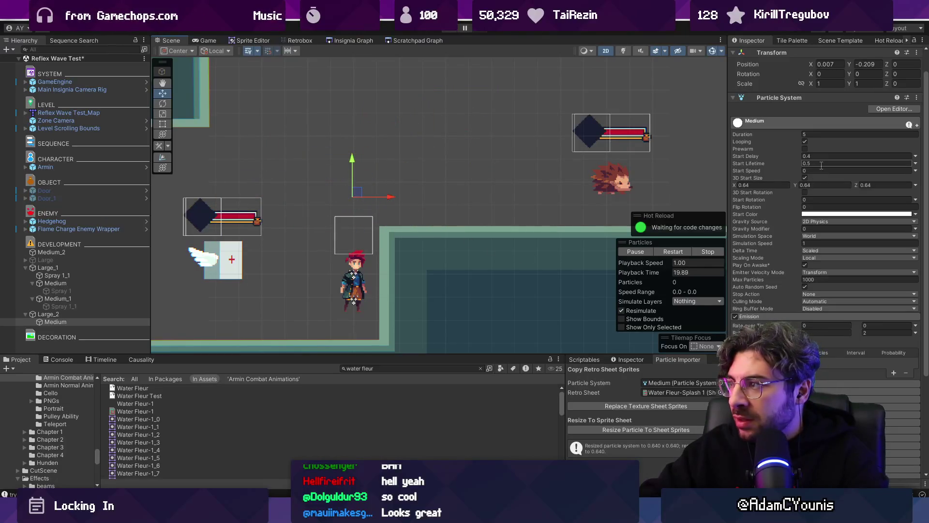
pyautogui.write('3')
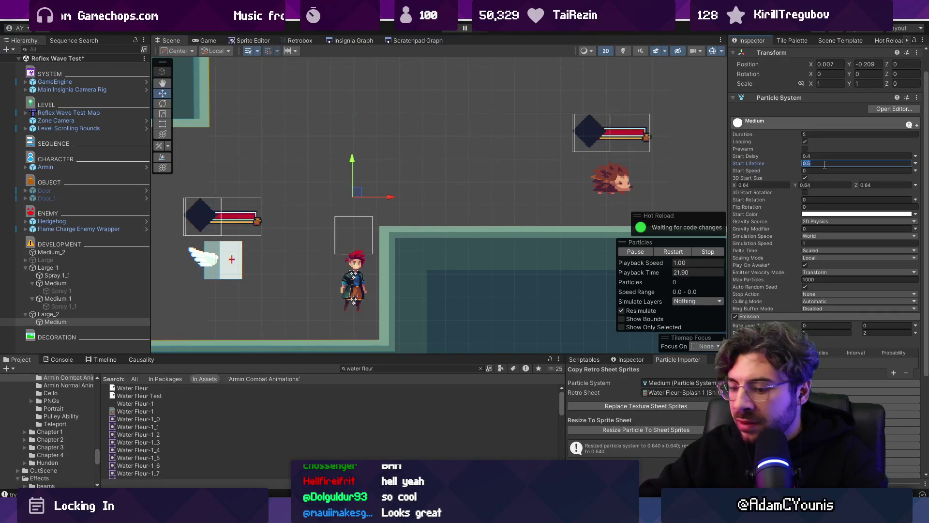
pyautogui.moveTo(360, 198)
pyautogui.mouseDown()
pyautogui.moveTo(483, 159)
pyautogui.moveTo(193, 208)
pyautogui.moveTo(426, 174)
pyautogui.moveTo(435, 208)
pyautogui.moveTo(421, 198)
pyautogui.moveTo(412, 208)
pyautogui.moveTo(379, 182)
pyautogui.mouseUp()
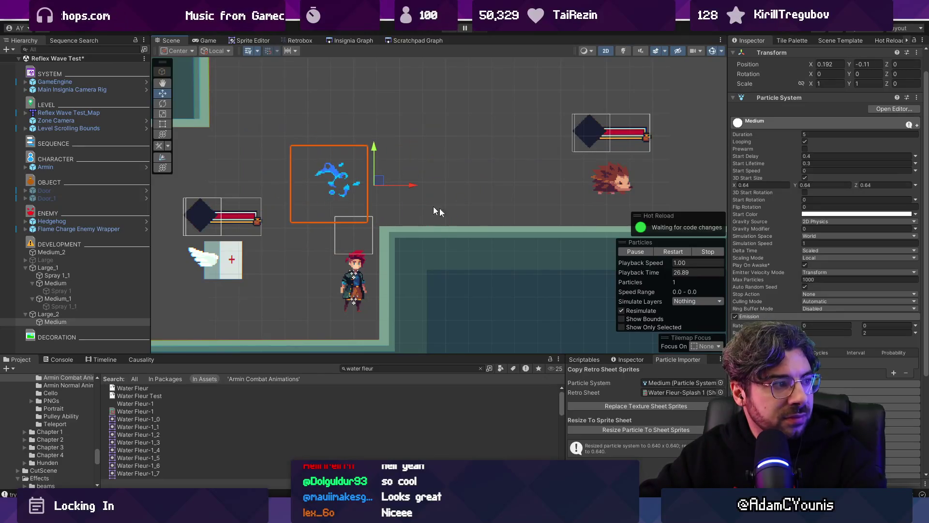
# - Change the Medium emission shape to Sphere and preview the splash
pyautogui.click(773, 317)
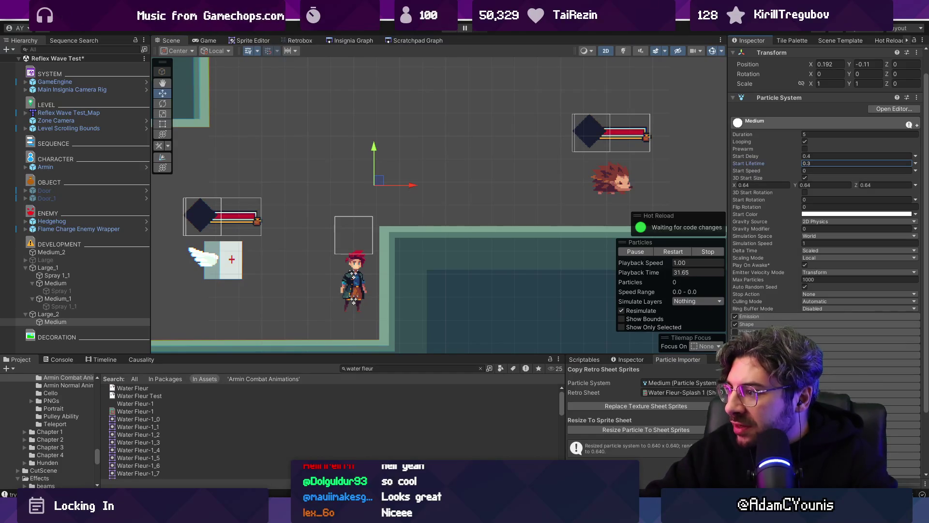
pyautogui.click(754, 324)
pyautogui.click(833, 333)
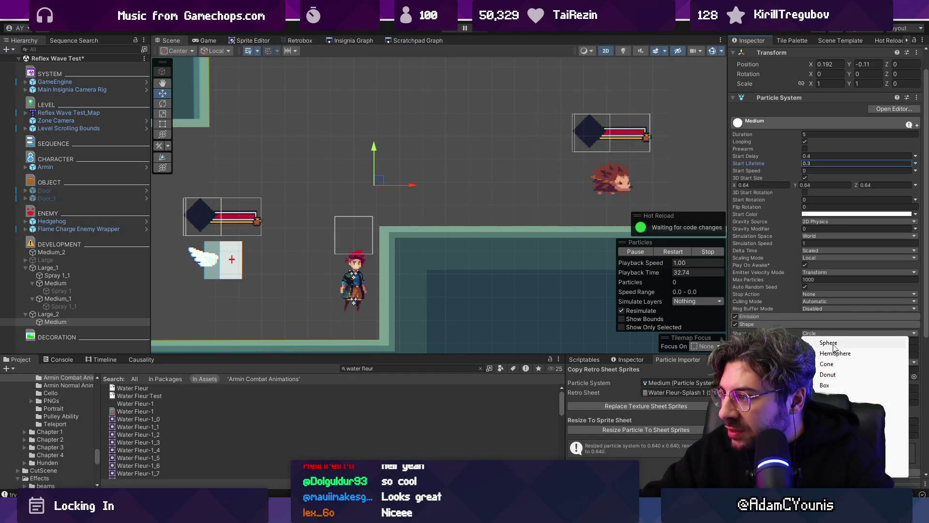
pyautogui.click(833, 345)
pyautogui.moveTo(378, 182)
pyautogui.mouseDown()
pyautogui.moveTo(395, 164)
pyautogui.moveTo(393, 146)
pyautogui.moveTo(306, 166)
pyautogui.moveTo(429, 163)
pyautogui.moveTo(378, 178)
pyautogui.mouseUp()
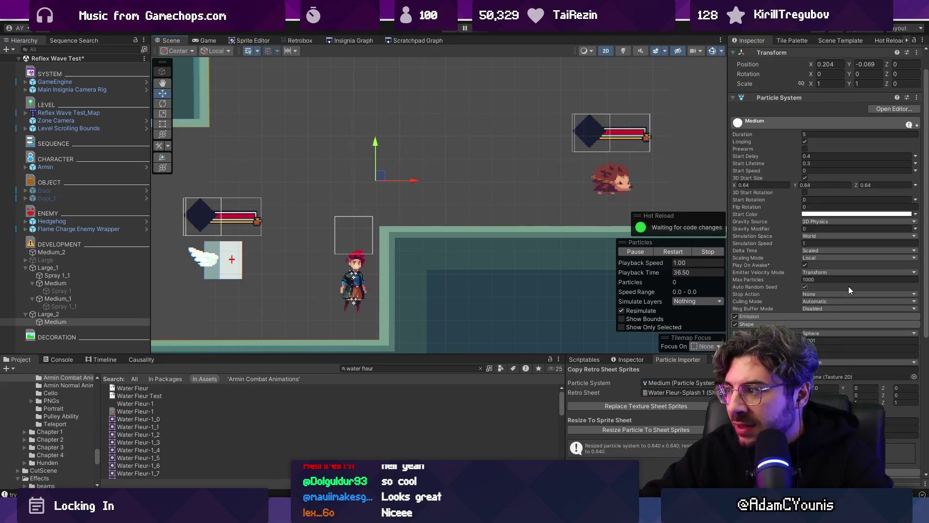
pyautogui.click(832, 332)
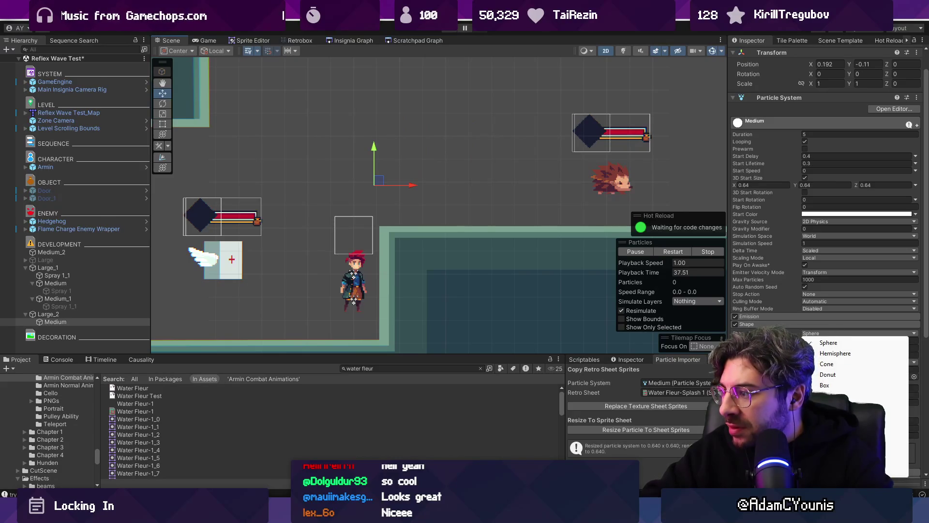
pyautogui.press('Escape')
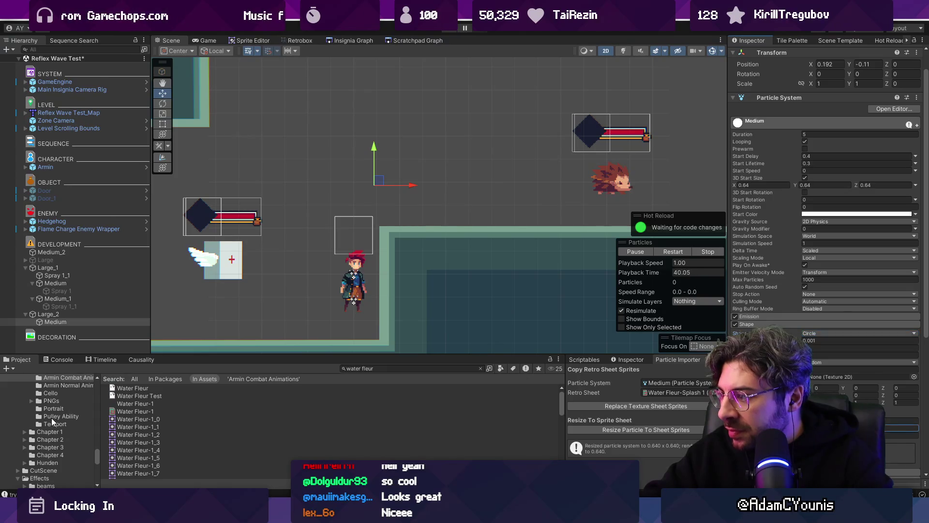
pyautogui.moveTo(377, 182)
pyautogui.mouseDown()
pyautogui.moveTo(322, 196)
pyautogui.moveTo(357, 117)
pyautogui.mouseUp()
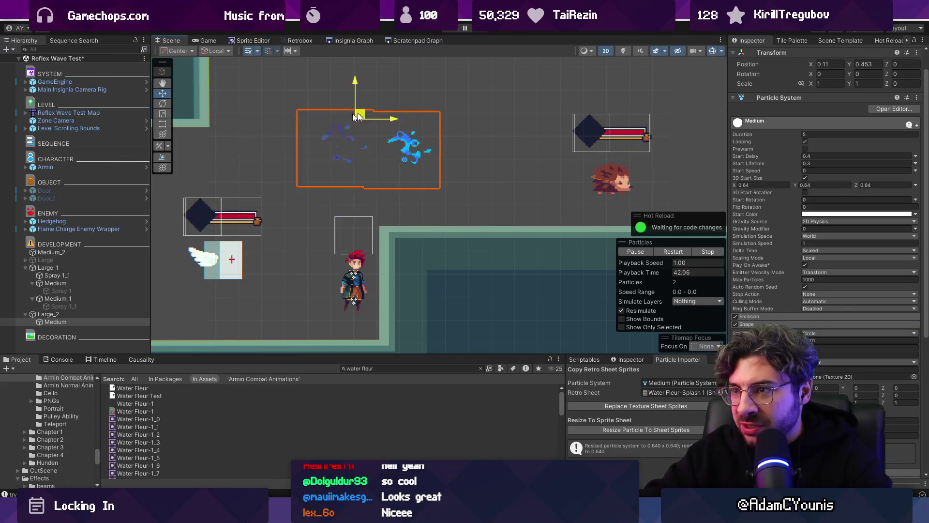
# - Undo the last emitter move and duplicate the Medium splash as Medium_1
pyautogui.hotkey('ctrl', 'z')
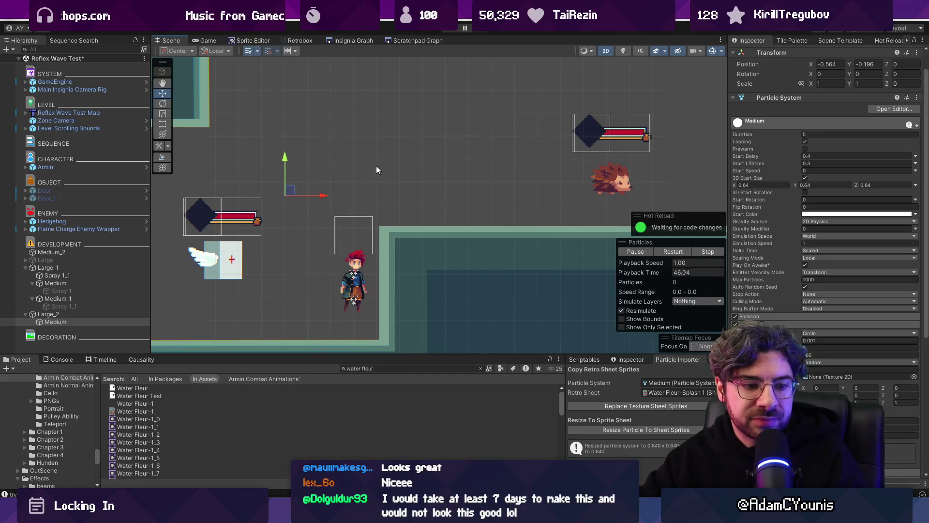
pyautogui.click(62, 320)
pyautogui.hotkey('ctrl', 'd')
pyautogui.click(74, 330)
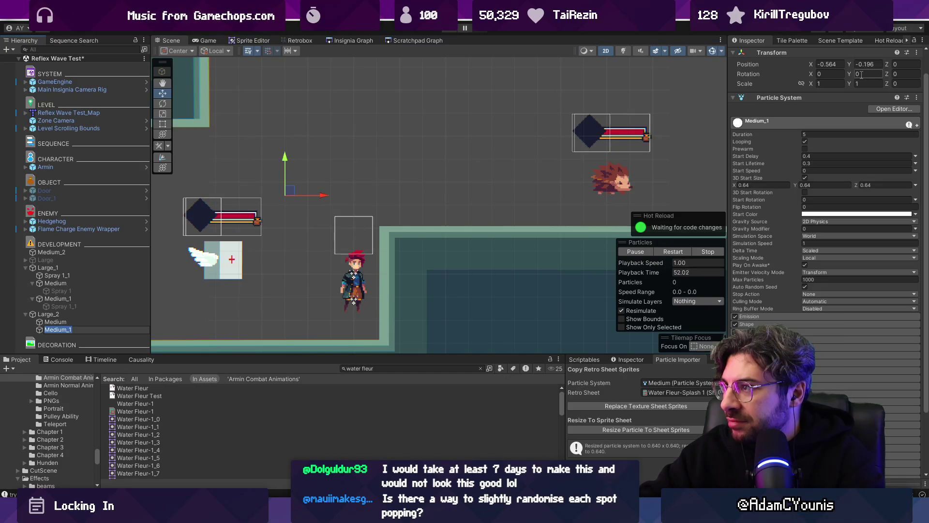
# - Set Medium_1's emission shape rotation to 90 (after trying 180) and preview the splash
pyautogui.click(803, 324)
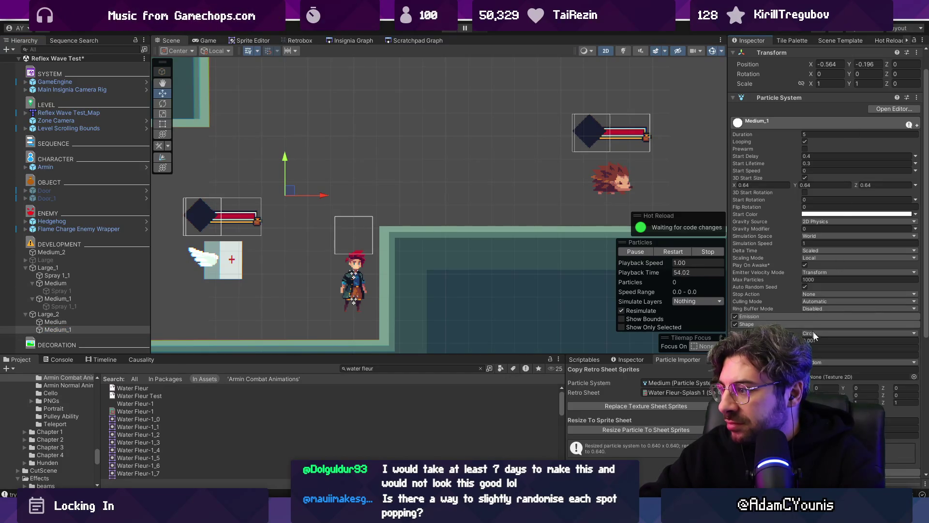
pyautogui.click(868, 395)
pyautogui.write('180')
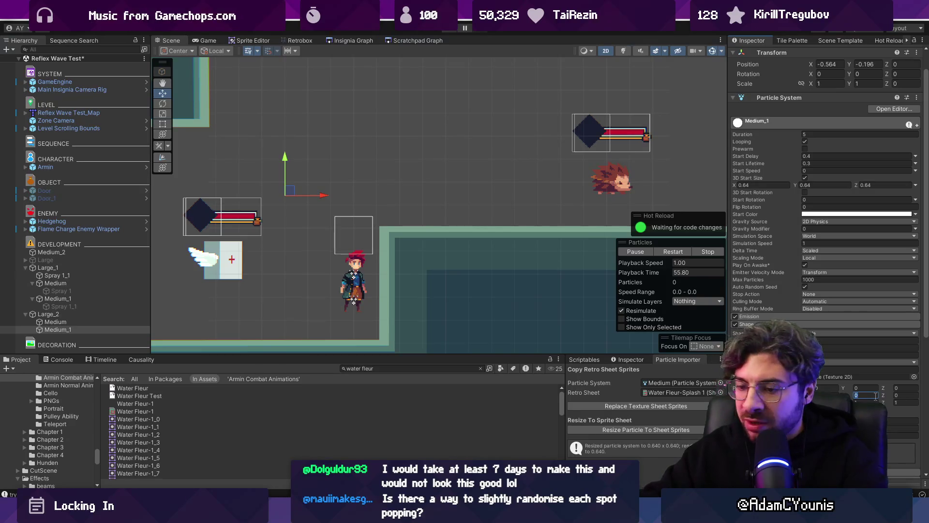
pyautogui.moveTo(297, 195); pyautogui.dragTo(381, 160)
pyautogui.click(869, 395)
pyautogui.write('0')
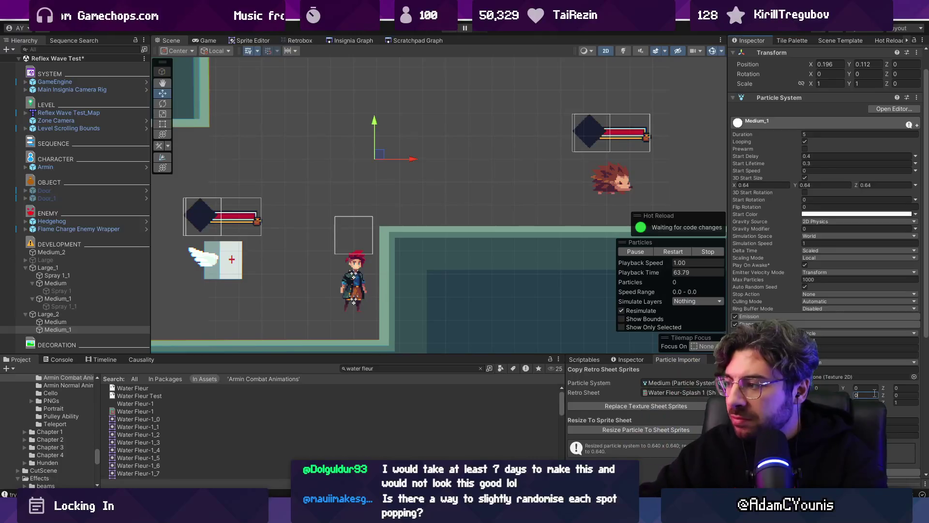
pyautogui.write('90')
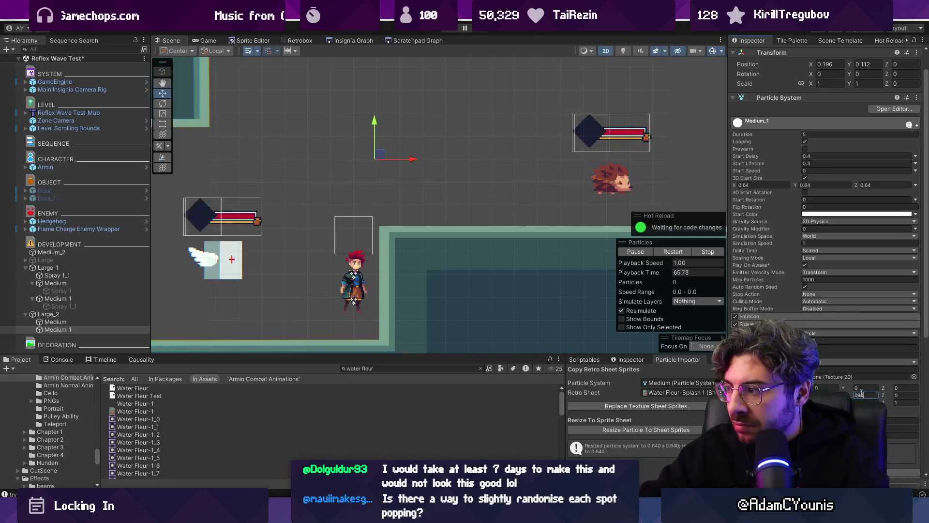
pyautogui.moveTo(407, 111)
pyautogui.mouseDown()
pyautogui.moveTo(225, 162)
pyautogui.moveTo(382, 161)
pyautogui.mouseUp()
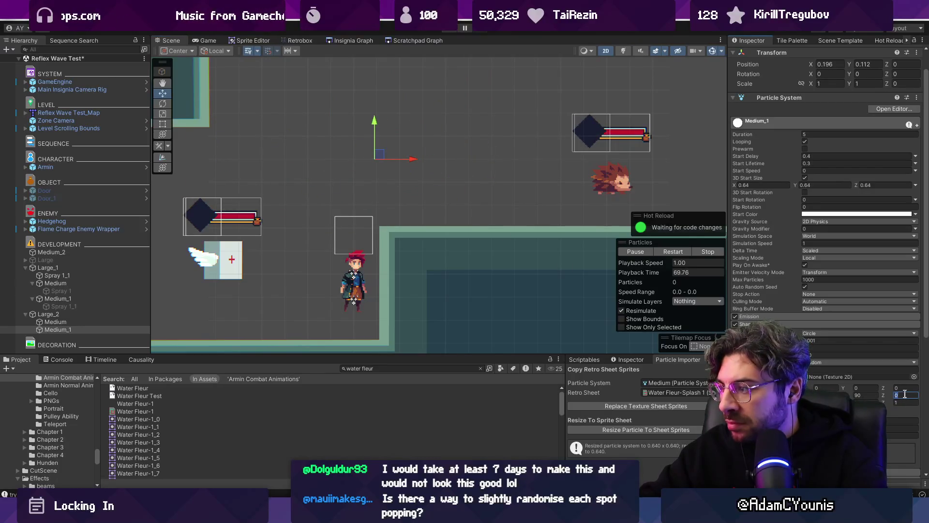
pyautogui.moveTo(460, 144)
pyautogui.mouseDown()
pyautogui.moveTo(412, 186)
pyautogui.moveTo(289, 151)
pyautogui.mouseUp()
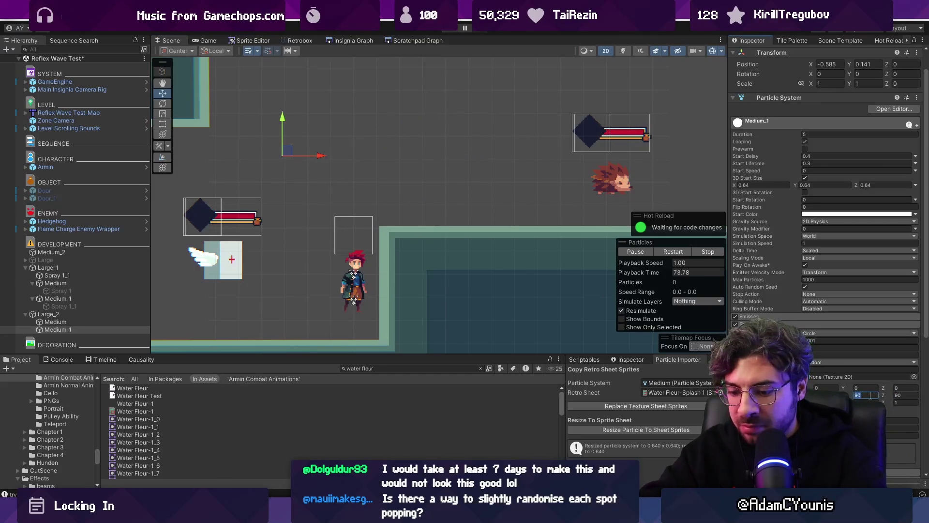
pyautogui.scroll(2, 846, 207)
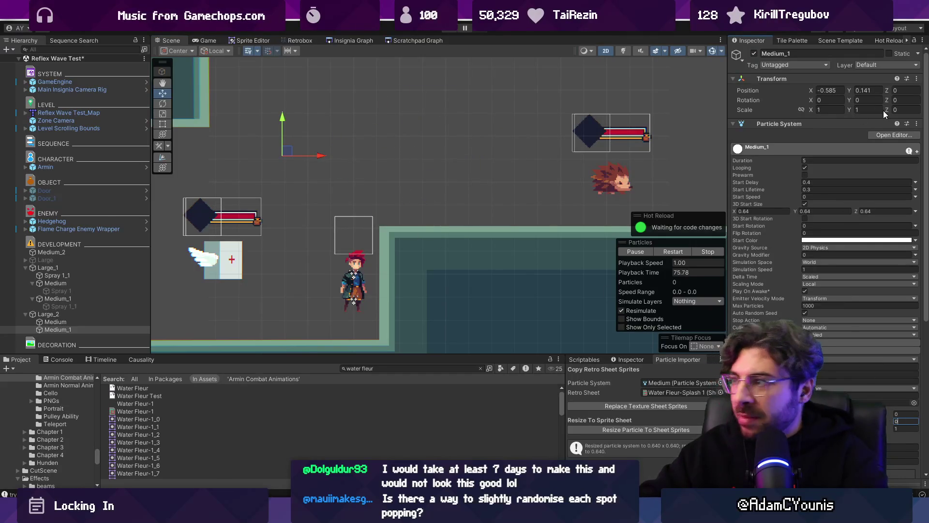
# - Switch Medium_1's particle render mode to Mesh and preview the splash particles
pyautogui.scroll(-10, 802, 248)
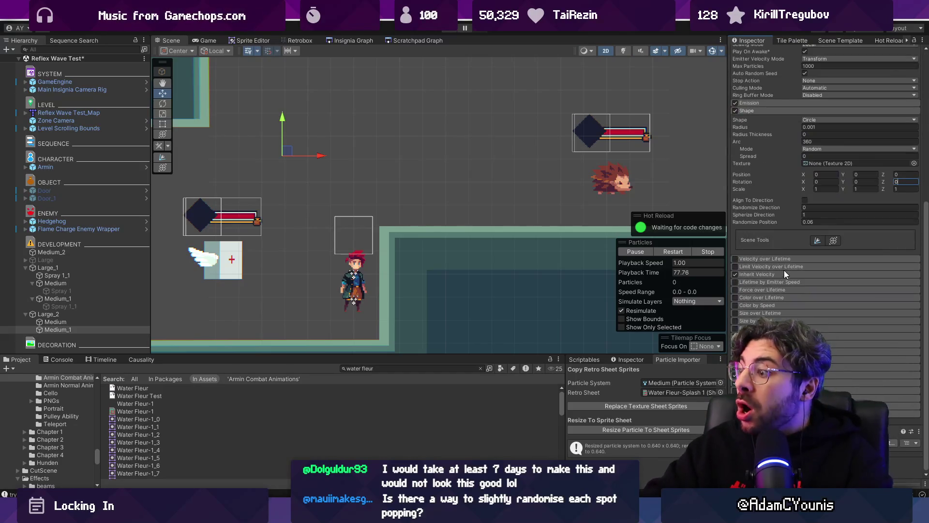
pyautogui.scroll(-5, 828, 242)
pyautogui.click(829, 292)
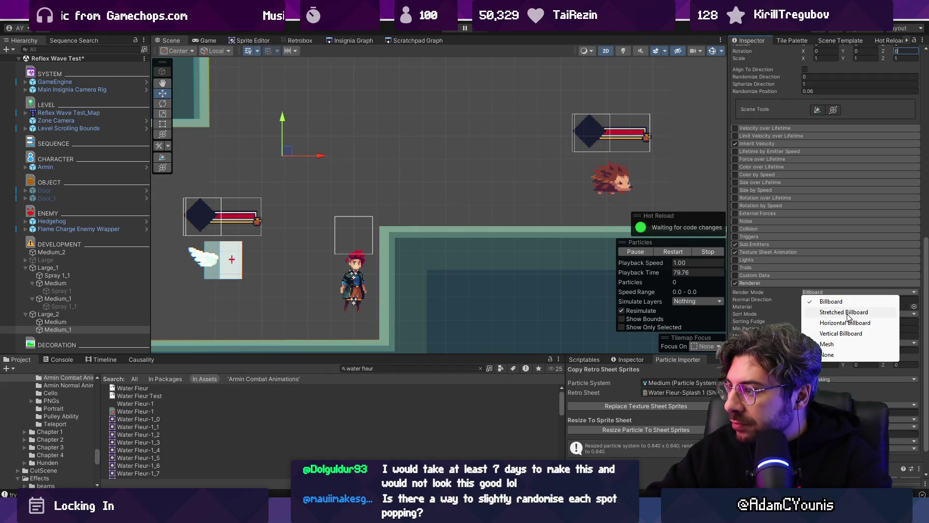
pyautogui.click(847, 344)
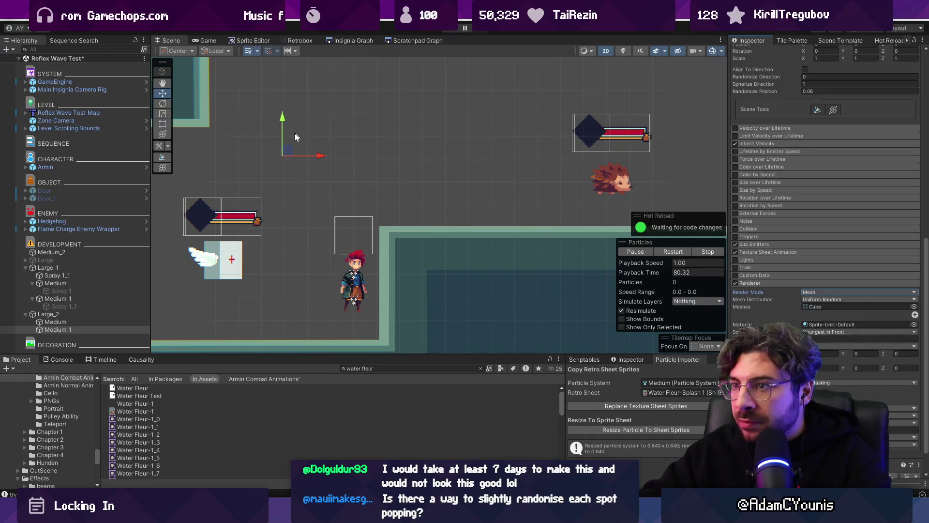
pyautogui.moveTo(376, 144)
pyautogui.mouseDown()
pyautogui.moveTo(380, 129)
pyautogui.moveTo(319, 152)
pyautogui.moveTo(523, 139)
pyautogui.mouseUp()
pyautogui.moveTo(381, 195)
pyautogui.mouseDown()
pyautogui.moveTo(382, 203)
pyautogui.moveTo(503, 116)
pyautogui.moveTo(380, 208)
pyautogui.moveTo(384, 153)
pyautogui.moveTo(401, 199)
pyautogui.moveTo(367, 145)
pyautogui.moveTo(429, 174)
pyautogui.moveTo(376, 139)
pyautogui.mouseUp()
# - Inspect the mesh particles in 3D view, then set Mesh Distribution to Non-uniform Random
pyautogui.press('2')
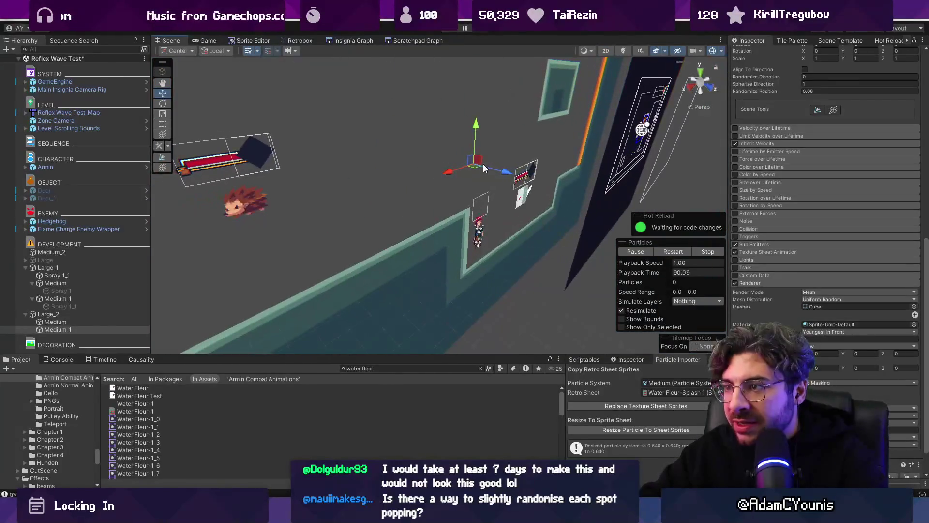
pyautogui.moveTo(425, 169)
pyautogui.mouseDown()
pyautogui.moveTo(359, 144)
pyautogui.moveTo(391, 133)
pyautogui.mouseUp()
pyautogui.press('2')
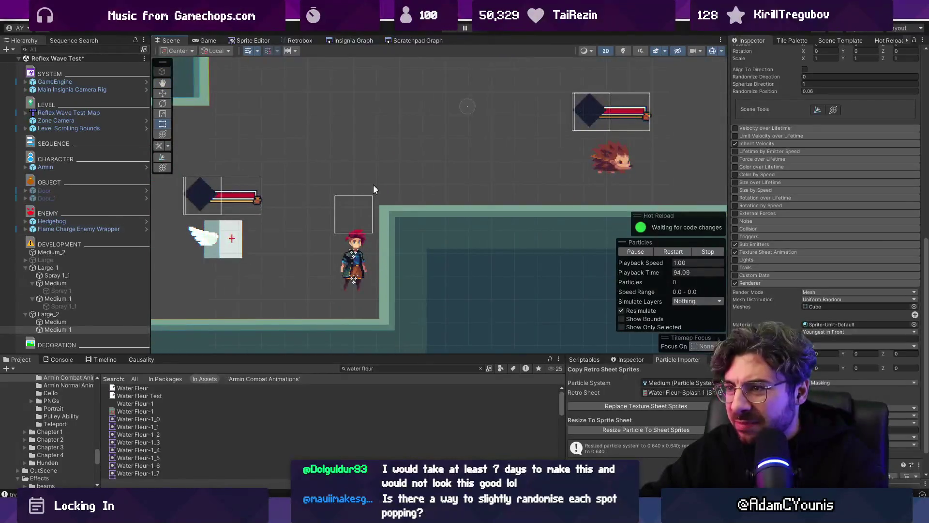
pyautogui.moveTo(464, 114)
pyautogui.mouseDown()
pyautogui.moveTo(315, 111)
pyautogui.moveTo(464, 145)
pyautogui.moveTo(351, 149)
pyautogui.moveTo(425, 139)
pyautogui.mouseUp()
pyautogui.click(842, 300)
pyautogui.click(846, 321)
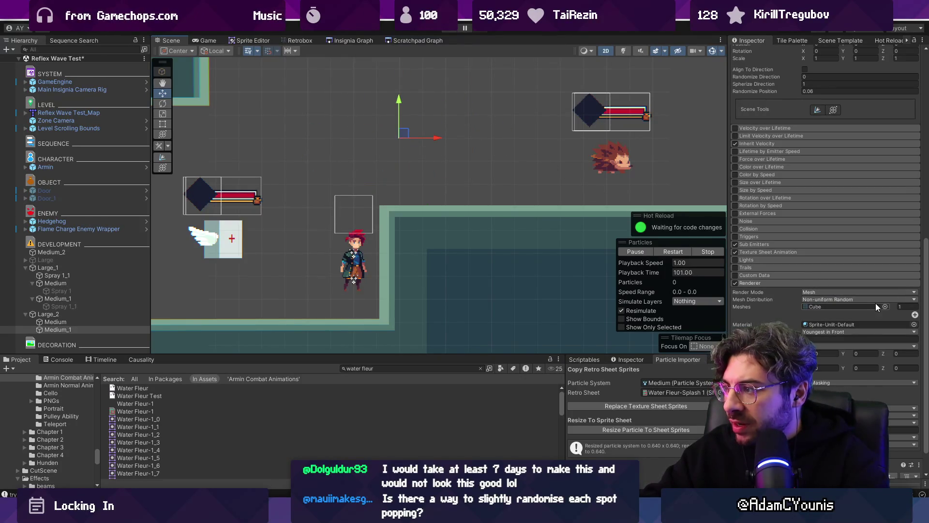
# - Assign the Sprite-Unlit-Default material to Medium_1's particle renderer
pyautogui.click(911, 326)
pyautogui.write('spriu')
pyautogui.press('BackSpace')
pyautogui.write('te lit')
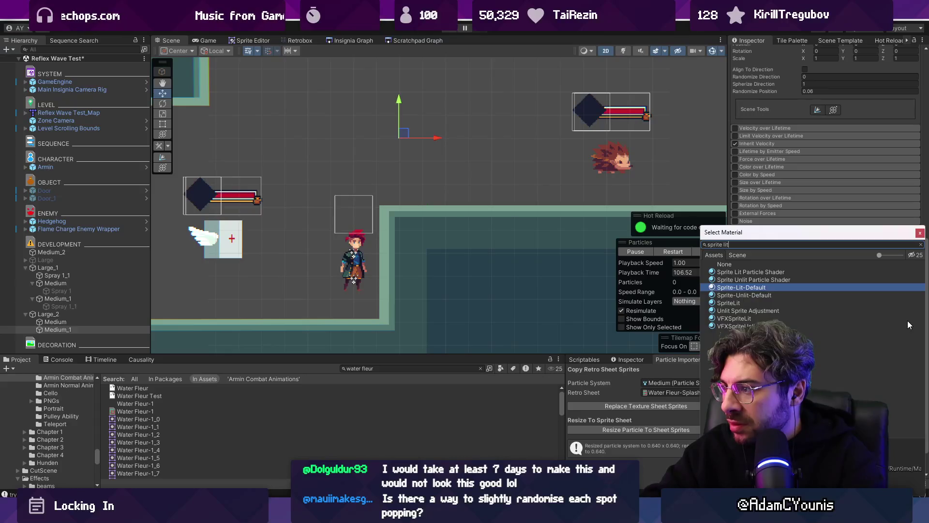
pyautogui.press('Down')
pyautogui.press('Up')
pyautogui.press('Up')
pyautogui.press('Up')
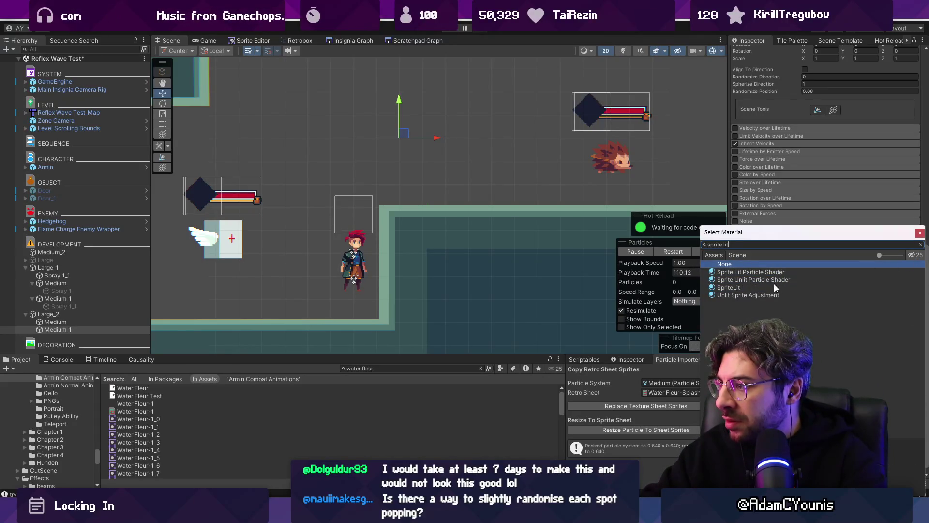
pyautogui.doubleClick(774, 296)
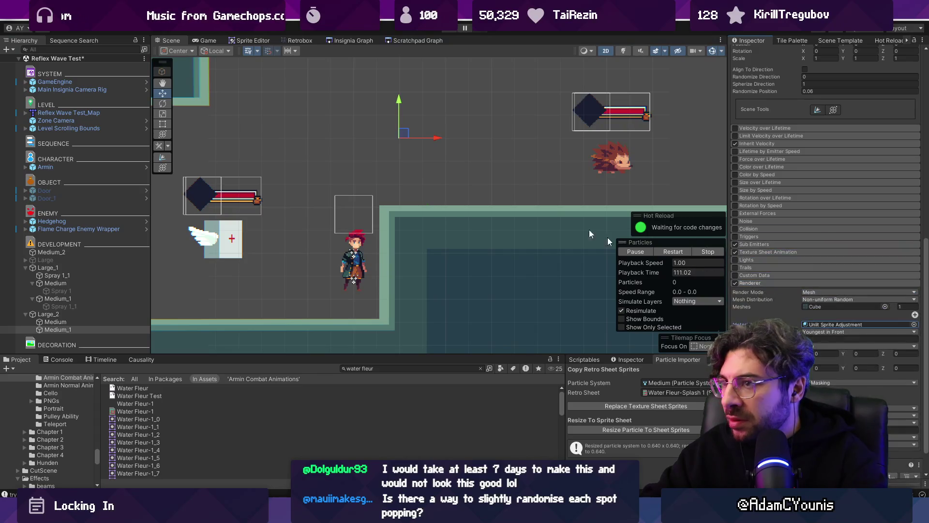
pyautogui.click(915, 324)
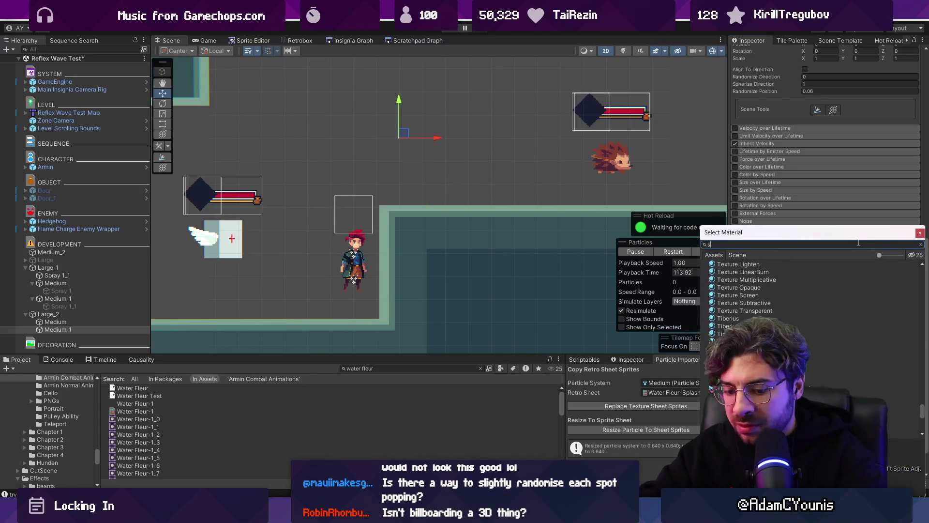
pyautogui.write('prite default')
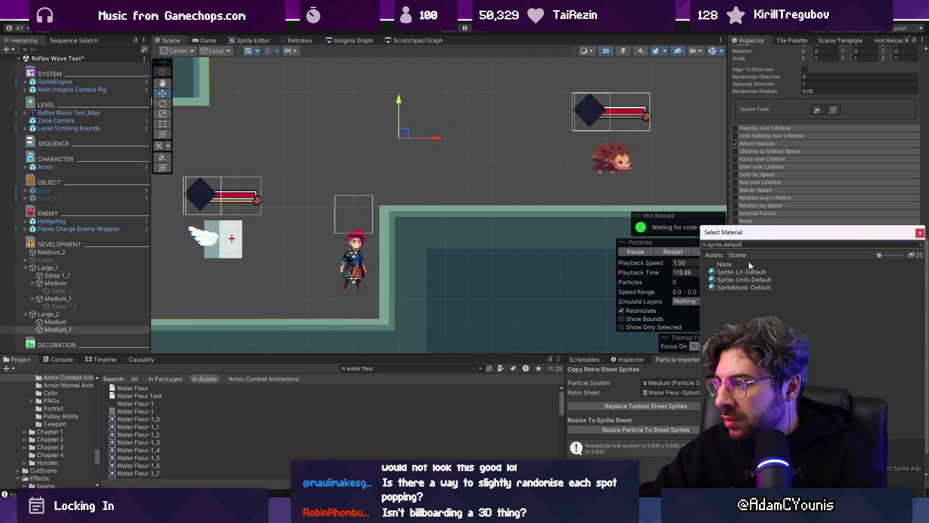
pyautogui.doubleClick(753, 280)
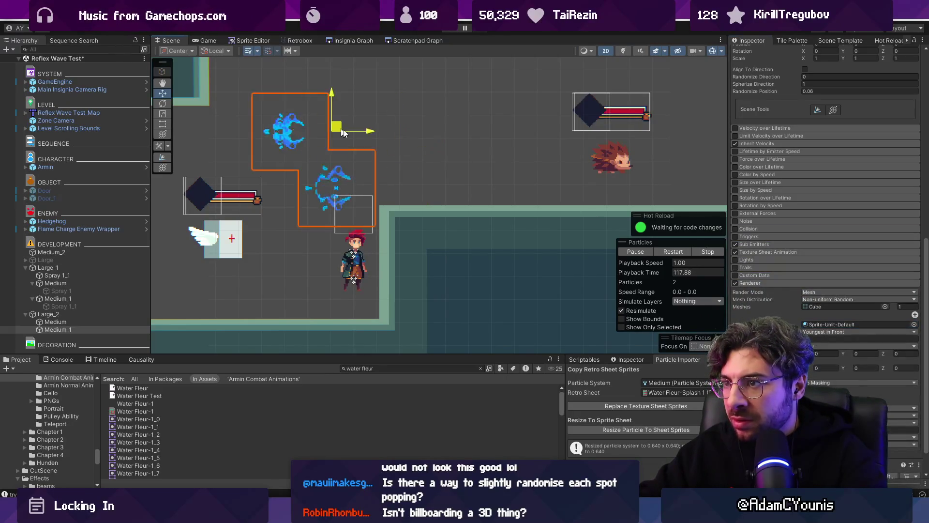
# - Try Vertical Billboard render mode and preview the splash
pyautogui.click(875, 292)
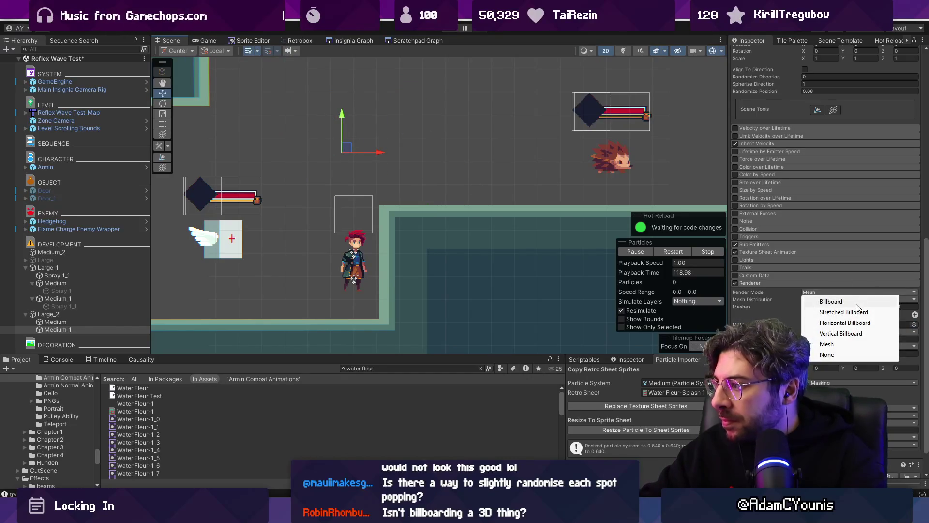
pyautogui.click(853, 334)
pyautogui.moveTo(461, 170); pyautogui.dragTo(314, 159)
pyautogui.moveTo(391, 189)
pyautogui.mouseDown()
pyautogui.moveTo(384, 137)
pyautogui.moveTo(344, 160)
pyautogui.moveTo(385, 158)
pyautogui.mouseUp()
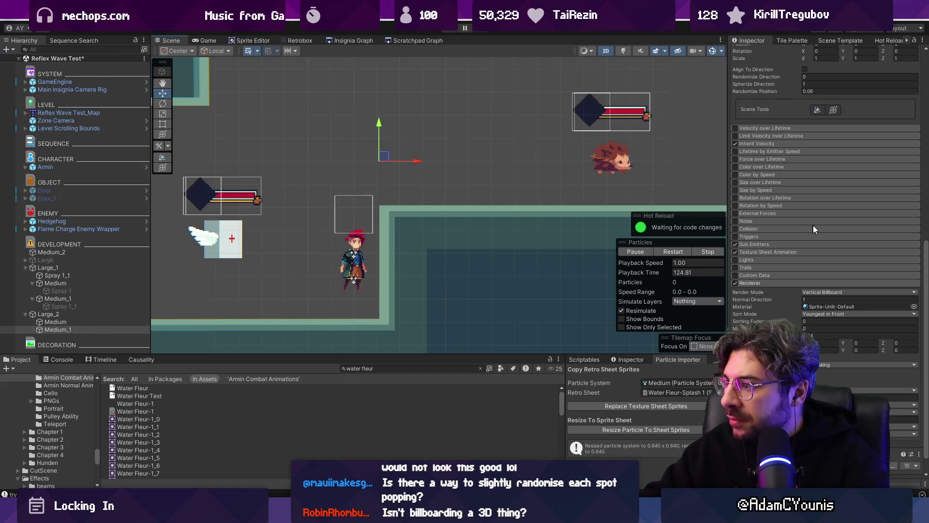
# - Try 180-degree Y and Z rotations on Medium_1 while previewing the flipped splash
pyautogui.scroll(10, 832, 237)
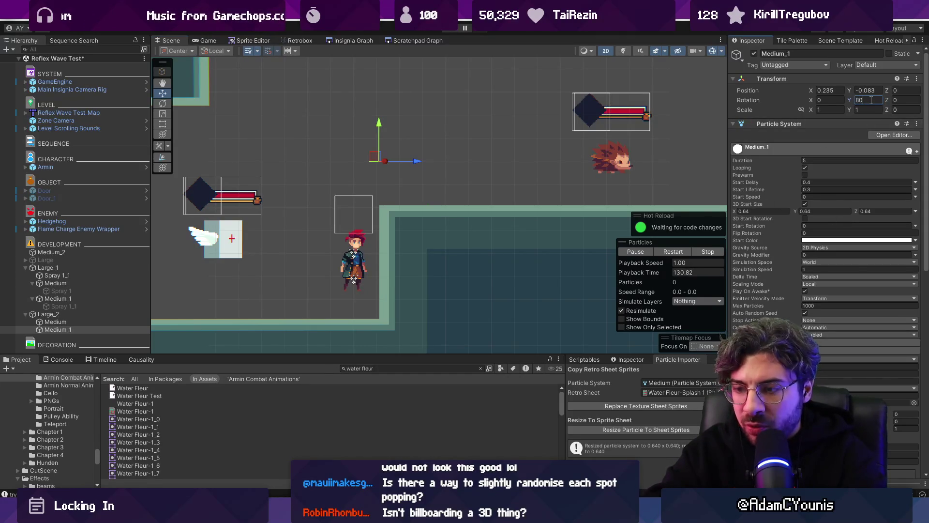
pyautogui.click(365, 159)
pyautogui.moveTo(366, 158)
pyautogui.mouseDown()
pyautogui.moveTo(394, 135)
pyautogui.moveTo(363, 130)
pyautogui.moveTo(367, 146)
pyautogui.moveTo(473, 140)
pyautogui.moveTo(326, 207)
pyautogui.moveTo(452, 143)
pyautogui.mouseUp()
pyautogui.scroll(3, 336, 123)
pyautogui.scroll(-2, 337, 128)
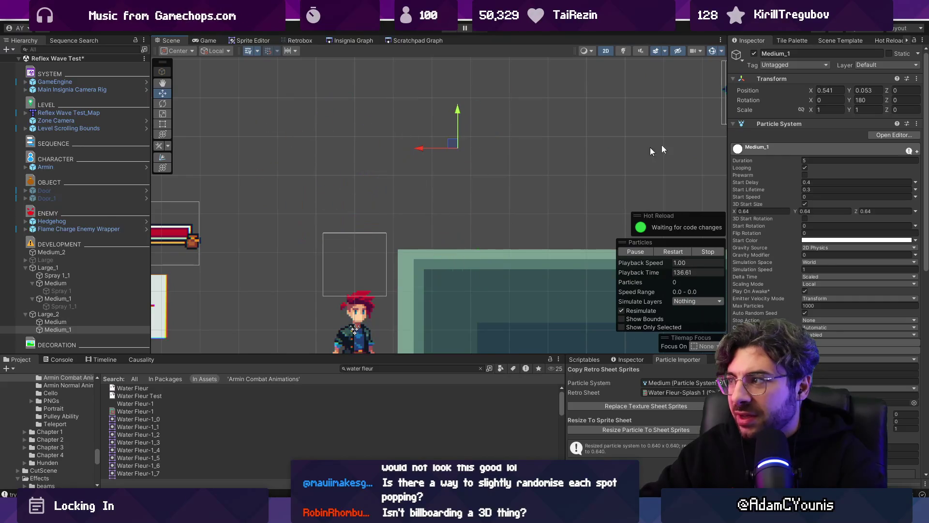
pyautogui.click(901, 100)
pyautogui.write('1')
pyautogui.write('180')
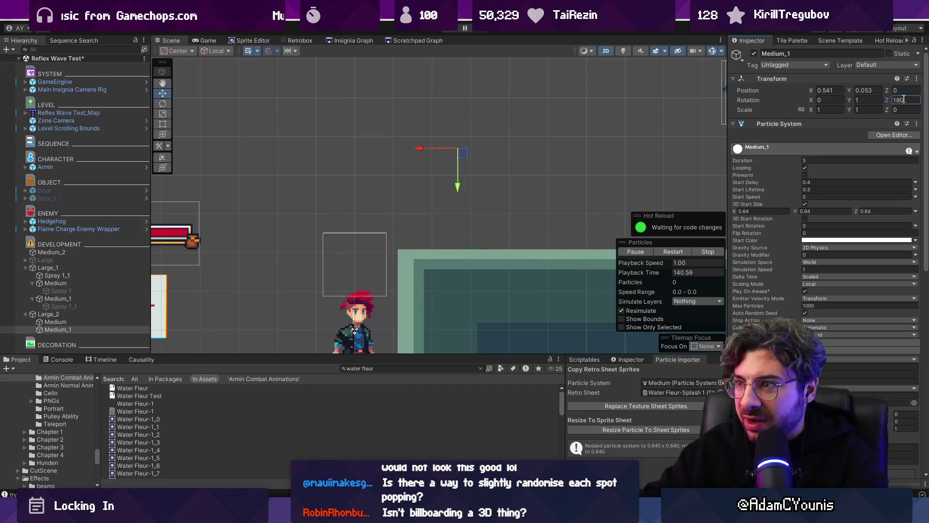
pyautogui.moveTo(461, 150)
pyautogui.mouseDown()
pyautogui.moveTo(308, 159)
pyautogui.moveTo(402, 151)
pyautogui.mouseUp()
pyautogui.click(902, 100)
pyautogui.write('1')
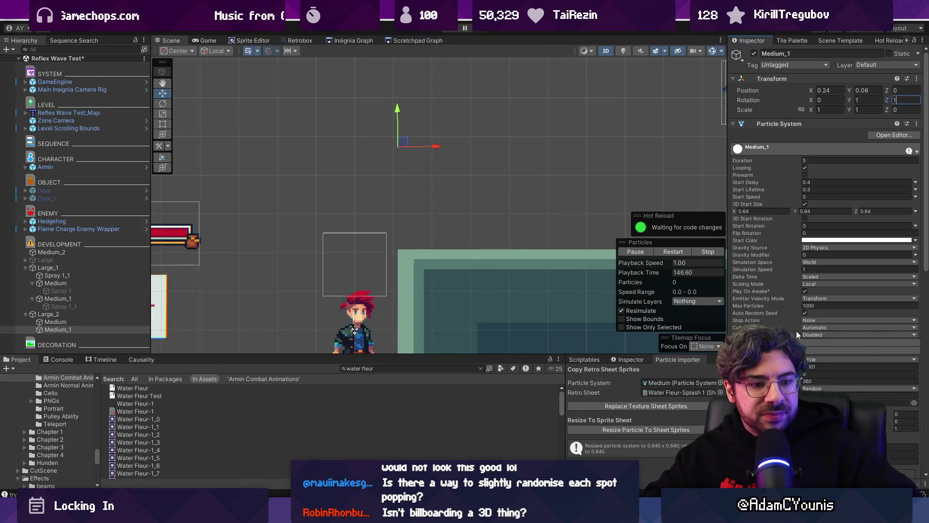
# - Set Medium_1's render mode back to Mesh and preview the splash
pyautogui.scroll(-10, 813, 334)
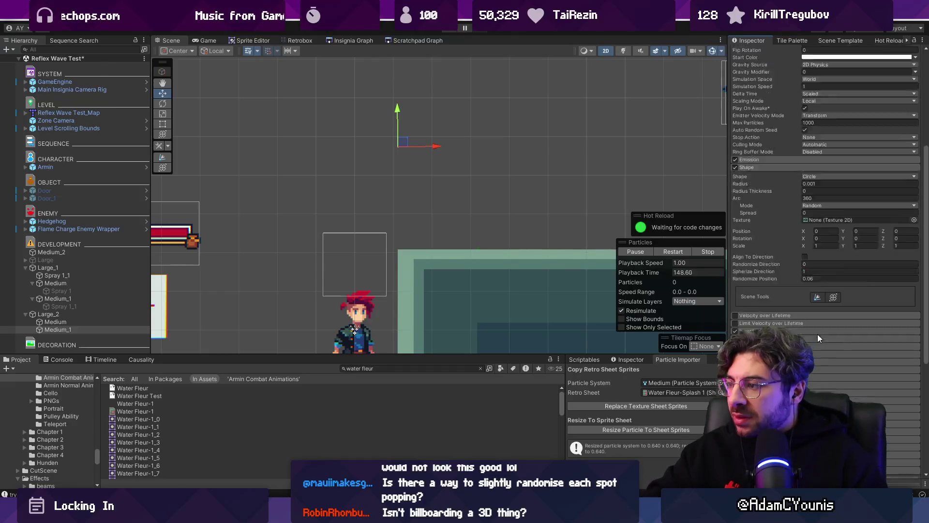
pyautogui.click(832, 271)
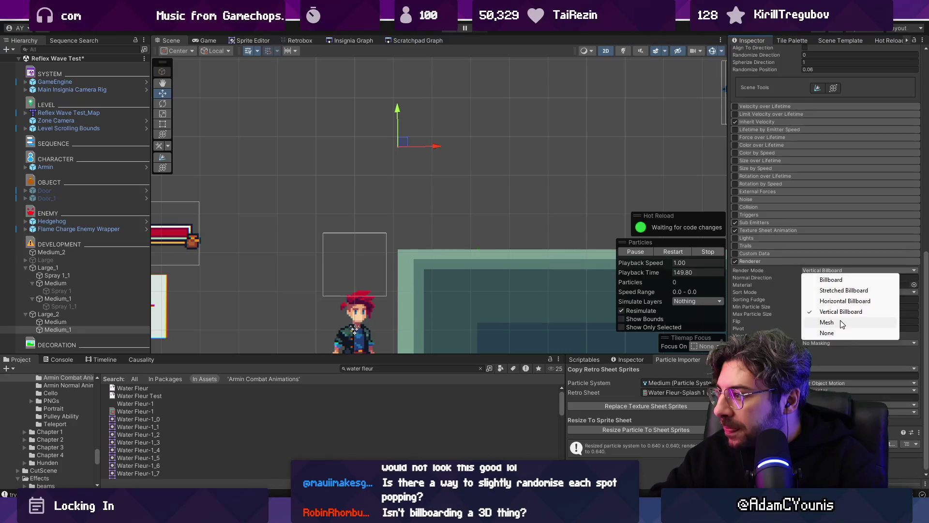
pyautogui.click(835, 332)
pyautogui.click(829, 355)
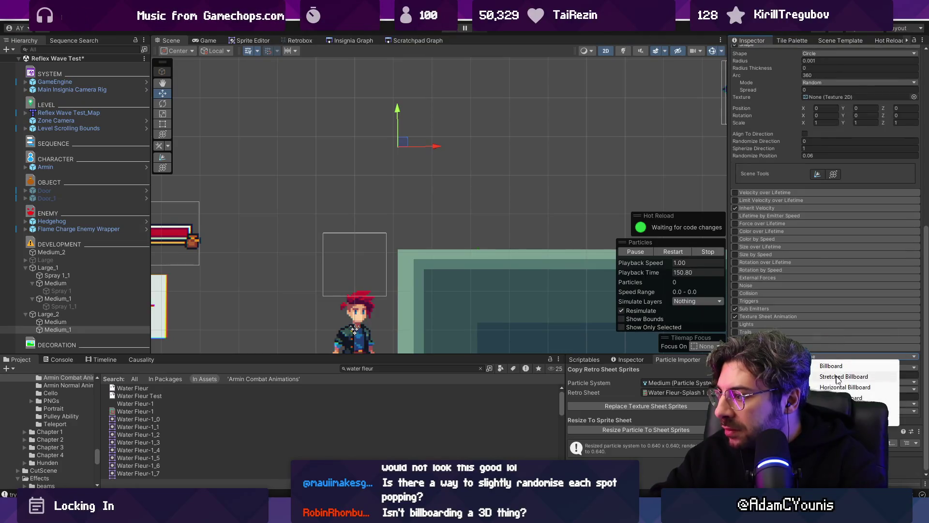
pyautogui.click(837, 398)
pyautogui.moveTo(398, 144)
pyautogui.mouseDown()
pyautogui.moveTo(453, 116)
pyautogui.moveTo(409, 147)
pyautogui.moveTo(496, 184)
pyautogui.moveTo(428, 161)
pyautogui.mouseUp()
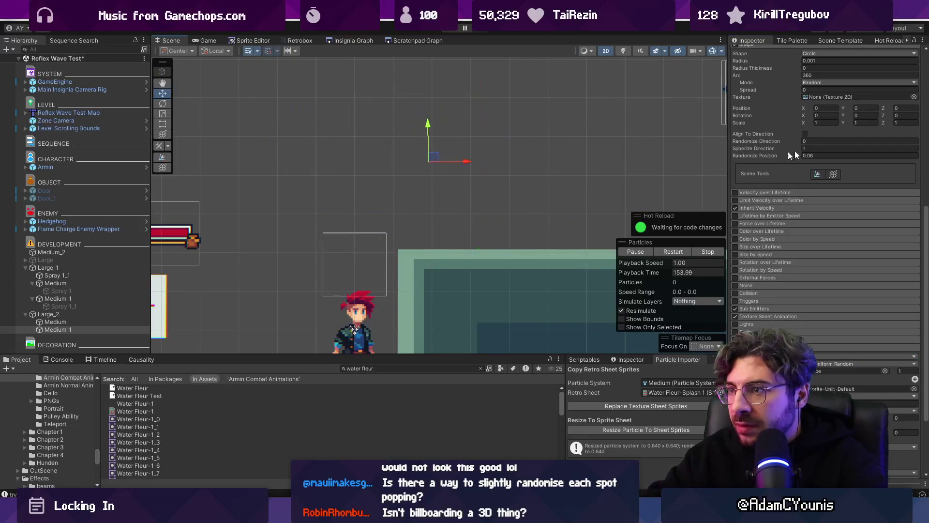
pyautogui.scroll(3, 800, 161)
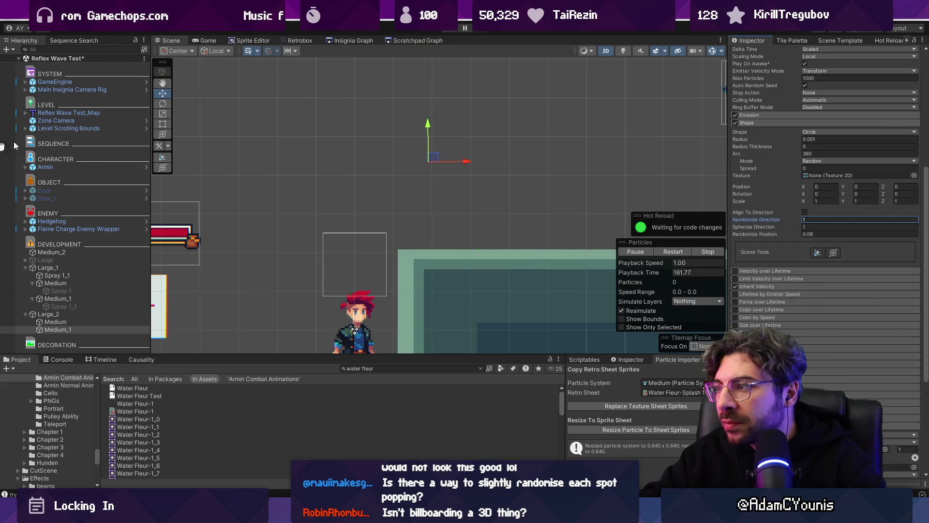
# - Enable Align To Direction on Medium_1 and drag the emitter to preview the splashes
pyautogui.moveTo(425, 180)
pyautogui.mouseDown()
pyautogui.moveTo(433, 188)
pyautogui.moveTo(503, 162)
pyautogui.moveTo(479, 97)
pyautogui.moveTo(368, 145)
pyautogui.moveTo(510, 122)
pyautogui.moveTo(353, 208)
pyautogui.moveTo(543, 150)
pyautogui.moveTo(343, 193)
pyautogui.moveTo(437, 139)
pyautogui.moveTo(371, 191)
pyautogui.moveTo(494, 141)
pyautogui.moveTo(377, 148)
pyautogui.moveTo(489, 155)
pyautogui.moveTo(409, 181)
pyautogui.moveTo(390, 170)
pyautogui.mouseUp()
pyautogui.scroll(-6, 821, 311)
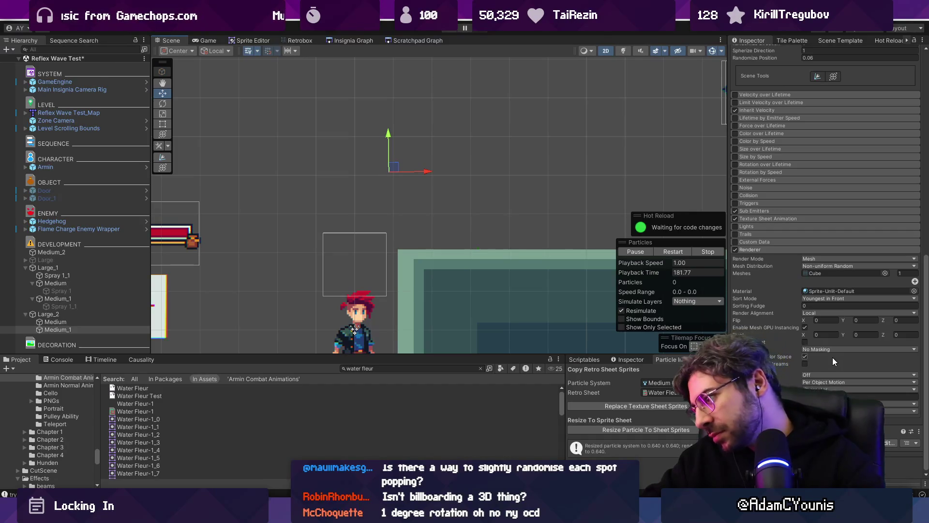
pyautogui.moveTo(399, 168)
pyautogui.mouseDown()
pyautogui.moveTo(364, 133)
pyautogui.moveTo(425, 121)
pyautogui.moveTo(481, 160)
pyautogui.moveTo(478, 176)
pyautogui.moveTo(410, 115)
pyautogui.moveTo(332, 121)
pyautogui.moveTo(373, 145)
pyautogui.moveTo(380, 257)
pyautogui.moveTo(278, 150)
pyautogui.moveTo(481, 174)
pyautogui.moveTo(445, 180)
pyautogui.moveTo(477, 196)
pyautogui.mouseUp()
pyautogui.scroll(3, 830, 296)
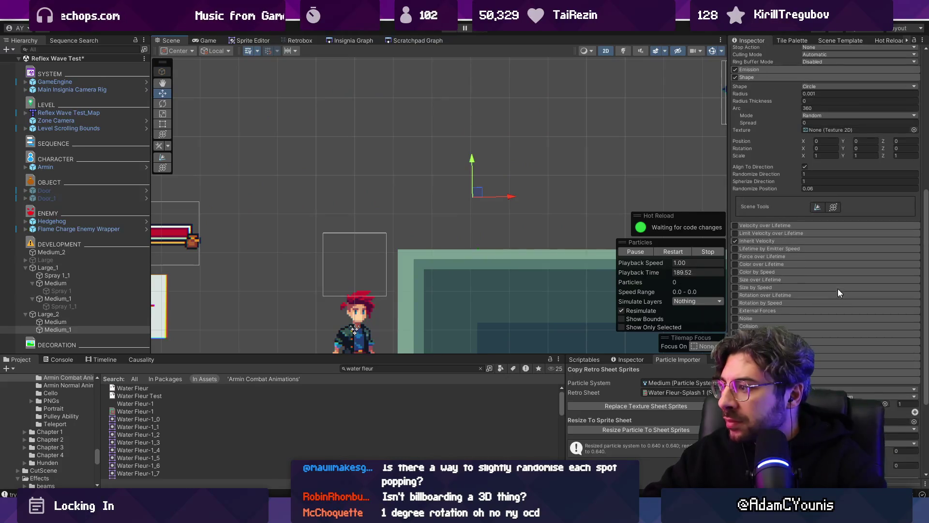
pyautogui.scroll(3, 795, 225)
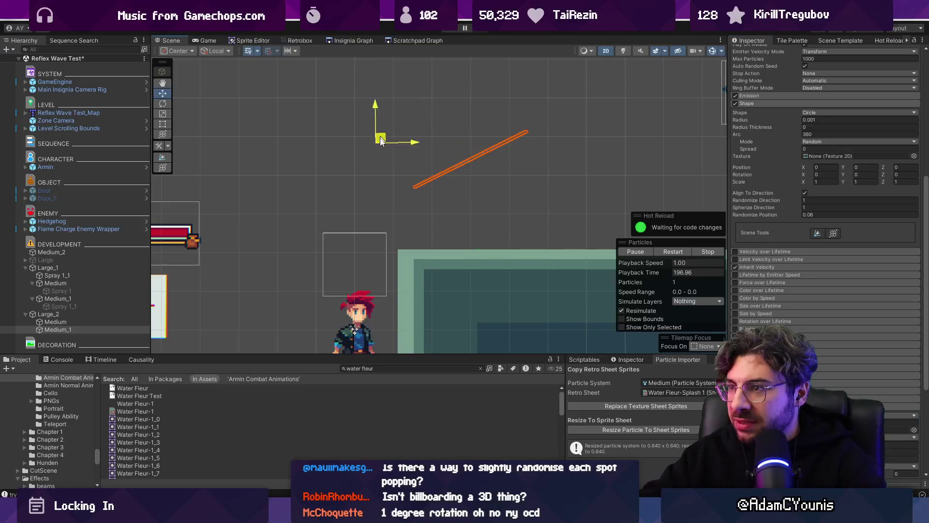
pyautogui.moveTo(445, 178)
pyautogui.mouseDown()
pyautogui.moveTo(441, 214)
pyautogui.moveTo(469, 190)
pyautogui.moveTo(416, 206)
pyautogui.moveTo(466, 173)
pyautogui.mouseUp()
pyautogui.scroll(10, 852, 170)
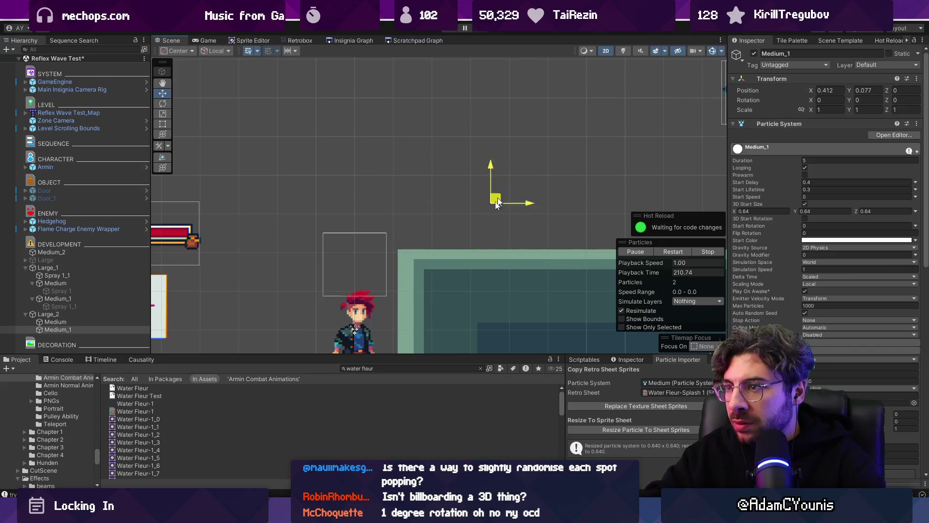
# - Drag Medium_1 around the scene to preview its current splashes
pyautogui.moveTo(444, 160); pyautogui.dragTo(408, 177)
pyautogui.scroll(-10, 826, 277)
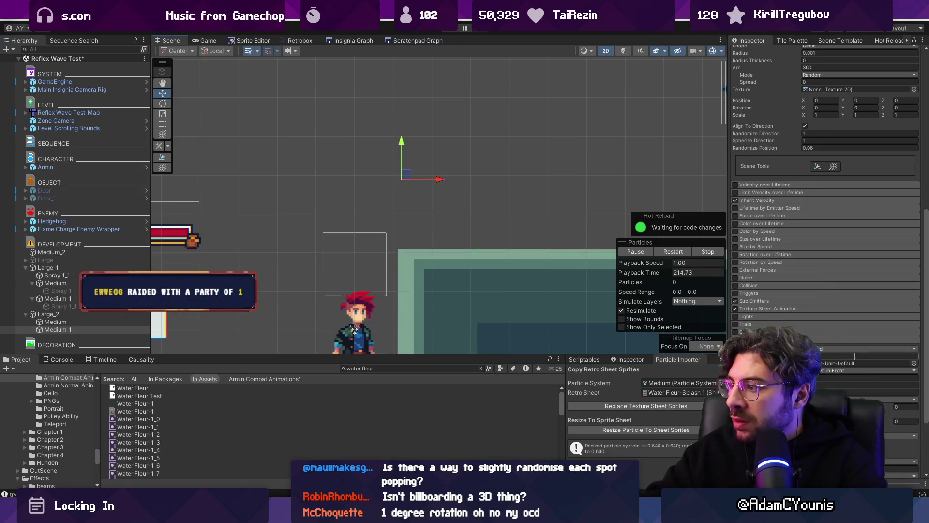
pyautogui.scroll(5, 824, 266)
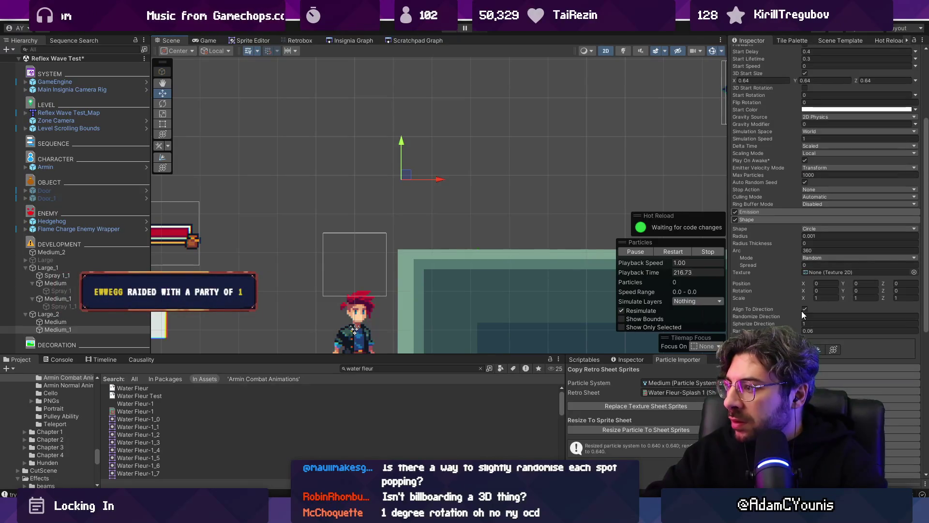
pyautogui.moveTo(405, 175)
pyautogui.mouseDown()
pyautogui.moveTo(492, 167)
pyautogui.moveTo(334, 177)
pyautogui.moveTo(579, 169)
pyautogui.moveTo(393, 175)
pyautogui.moveTo(432, 179)
pyautogui.moveTo(409, 165)
pyautogui.moveTo(427, 194)
pyautogui.mouseUp()
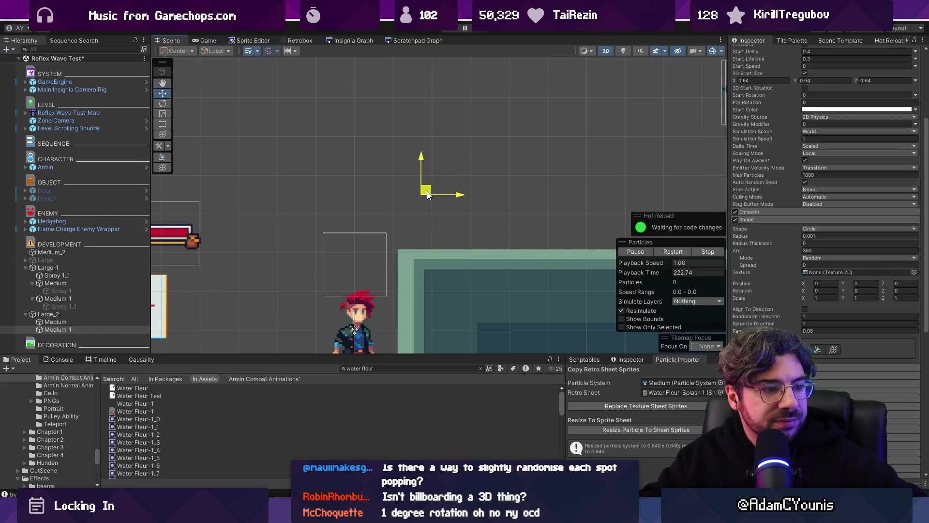
pyautogui.moveTo(427, 194)
pyautogui.mouseDown()
pyautogui.moveTo(431, 163)
pyautogui.moveTo(367, 183)
pyautogui.moveTo(402, 158)
pyautogui.moveTo(432, 172)
pyautogui.mouseUp()
# - Set Randomize Direction and Spherize Direction to 0 and sweep the emitter to test
pyautogui.click(804, 316)
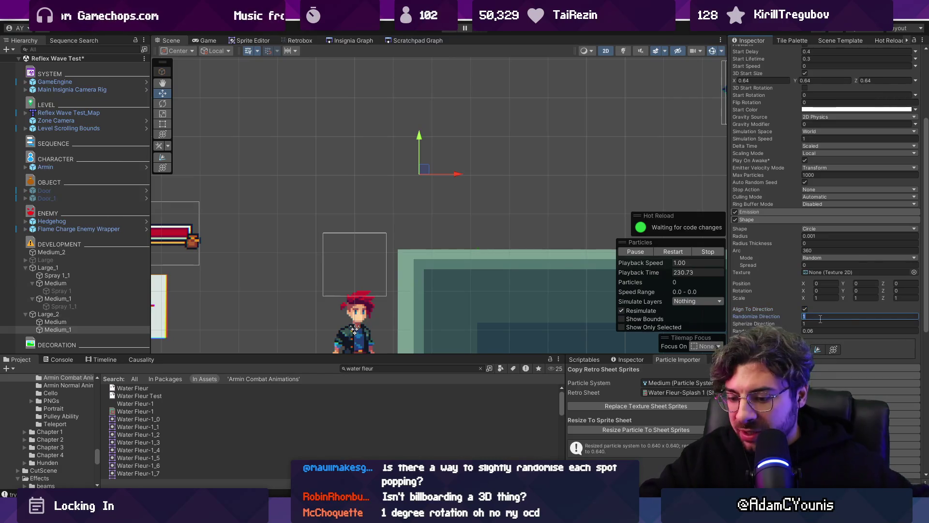
pyautogui.write('0')
pyautogui.press('Tab')
pyautogui.write('0')
pyautogui.moveTo(424, 173); pyautogui.dragTo(556, 177)
pyautogui.moveTo(506, 160); pyautogui.dragTo(427, 130)
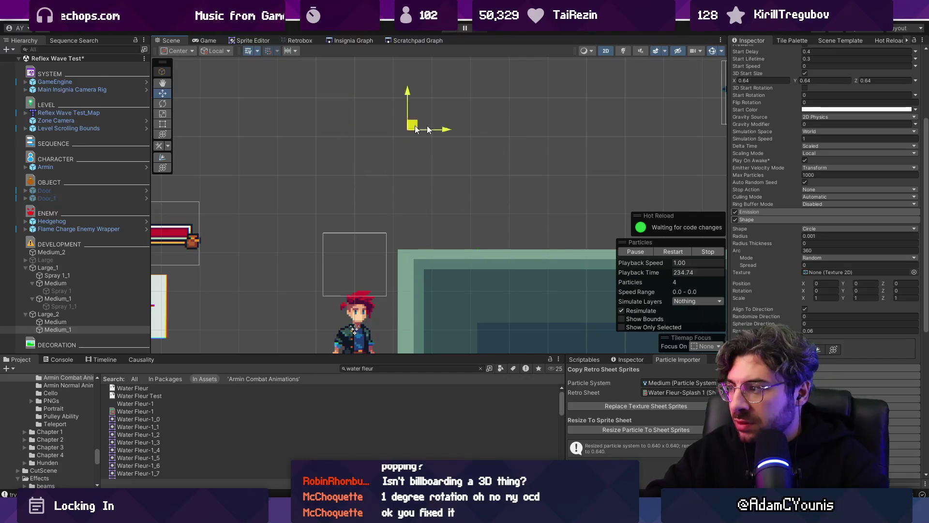
pyautogui.moveTo(553, 188)
pyautogui.mouseDown()
pyautogui.moveTo(428, 92)
pyautogui.moveTo(428, 136)
pyautogui.moveTo(474, 165)
pyautogui.mouseUp()
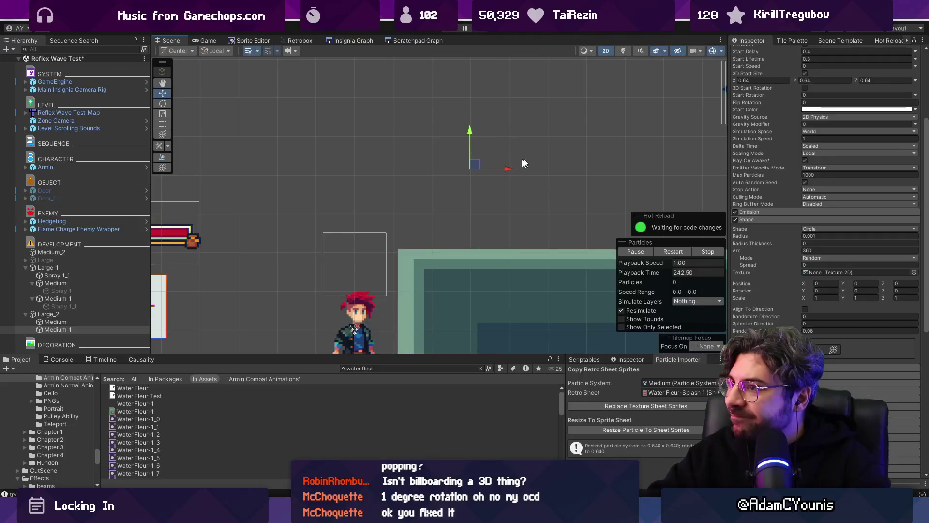
# - Keep Medium_1's Ring Buffer Mode set to Disabled
pyautogui.scroll(2, 785, 199)
pyautogui.click(814, 230)
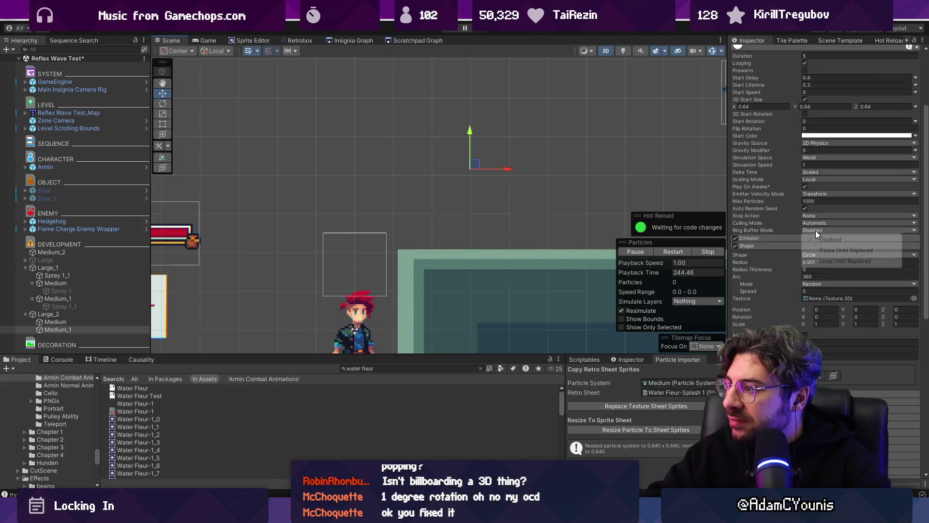
pyautogui.click(794, 231)
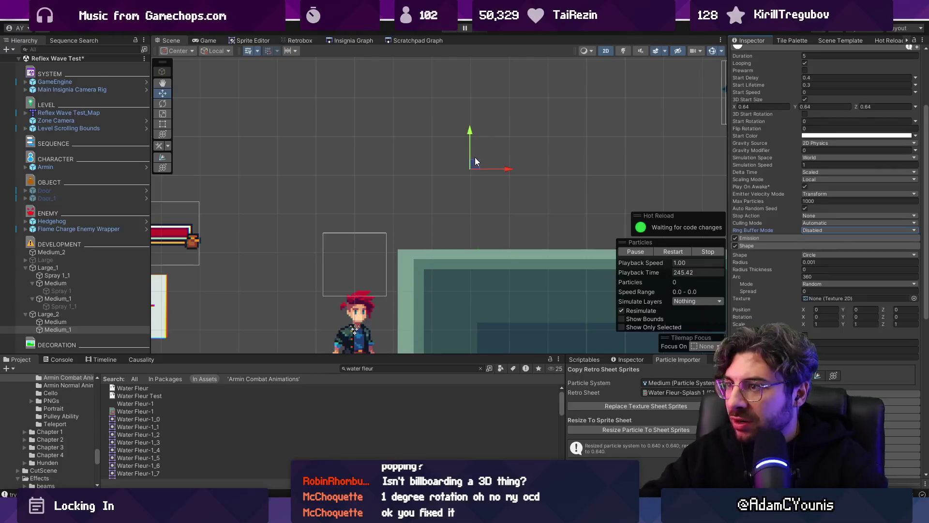
pyautogui.scroll(5, 828, 170)
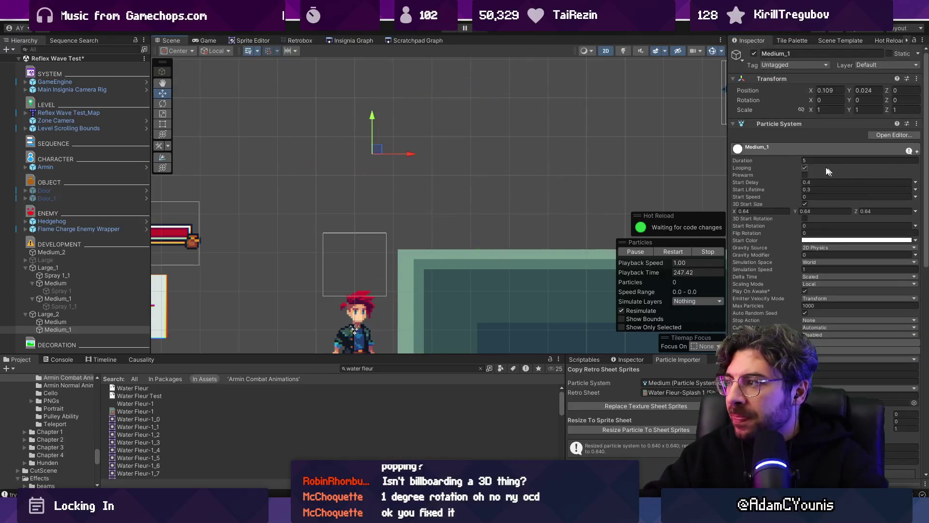
# - Drag the Medium_1 emitter around the scene to preview its mirrored splash
pyautogui.moveTo(398, 151)
pyautogui.mouseDown()
pyautogui.moveTo(421, 181)
pyautogui.moveTo(481, 145)
pyautogui.moveTo(391, 185)
pyautogui.moveTo(385, 204)
pyautogui.moveTo(240, 146)
pyautogui.moveTo(305, 136)
pyautogui.moveTo(477, 151)
pyautogui.moveTo(530, 97)
pyautogui.moveTo(525, 131)
pyautogui.mouseUp()
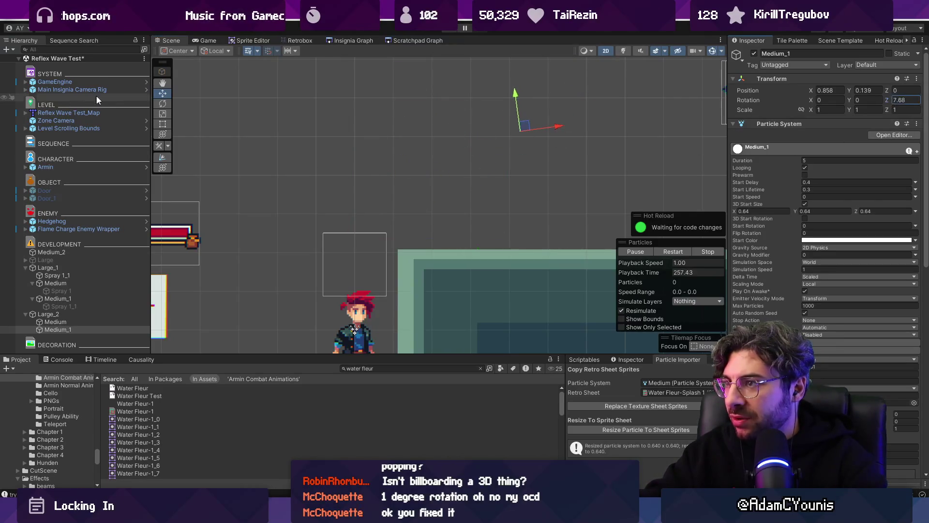
pyautogui.moveTo(518, 126)
pyautogui.mouseDown()
pyautogui.moveTo(438, 161)
pyautogui.moveTo(387, 114)
pyautogui.mouseUp()
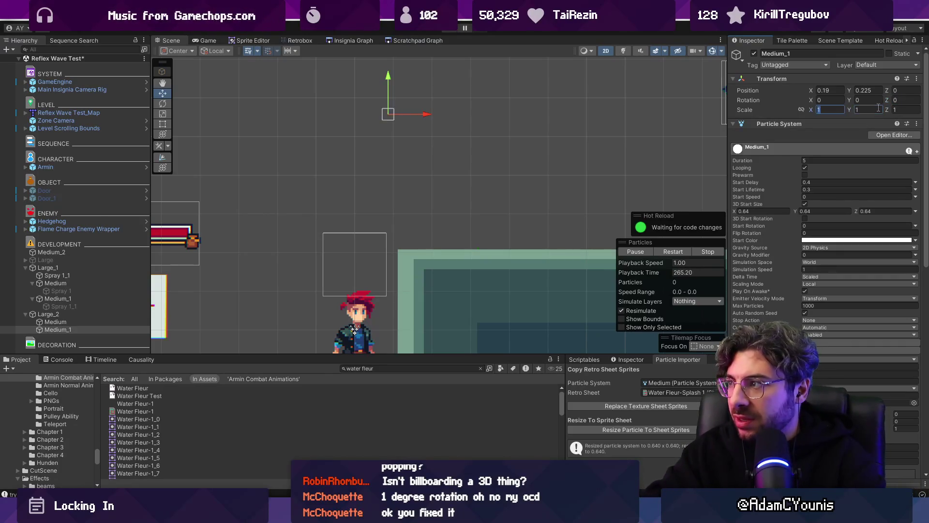
pyautogui.moveTo(392, 110)
pyautogui.mouseDown()
pyautogui.moveTo(442, 113)
pyautogui.moveTo(363, 173)
pyautogui.moveTo(426, 155)
pyautogui.moveTo(384, 177)
pyautogui.mouseUp()
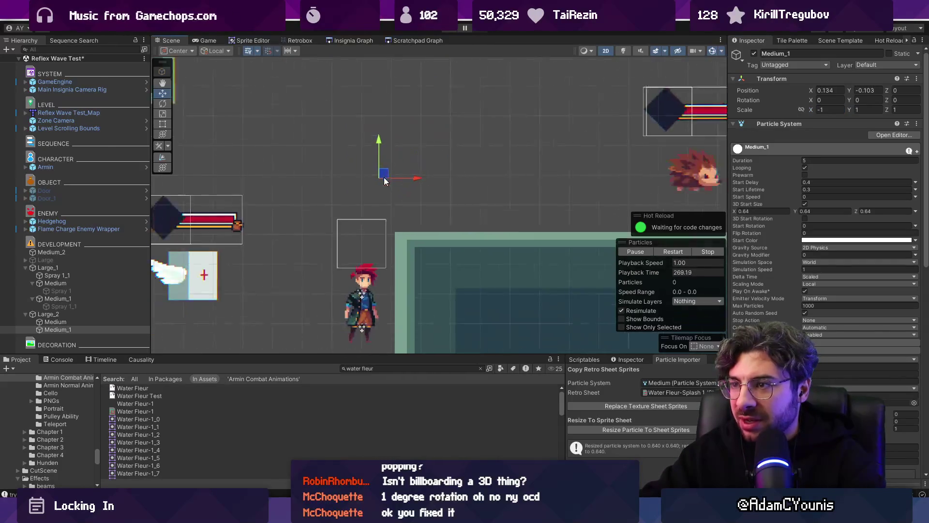
# - Select Medium and Medium_1 together and move both splash emitters as one
pyautogui.click(104, 321)
pyautogui.keyDown('ctrl'); pyautogui.click(106, 331); pyautogui.keyUp('ctrl')
pyautogui.click(464, 126)
pyautogui.moveTo(349, 136)
pyautogui.mouseDown()
pyautogui.moveTo(435, 124)
pyautogui.moveTo(443, 152)
pyautogui.moveTo(473, 149)
pyautogui.moveTo(339, 209)
pyautogui.moveTo(426, 150)
pyautogui.mouseUp()
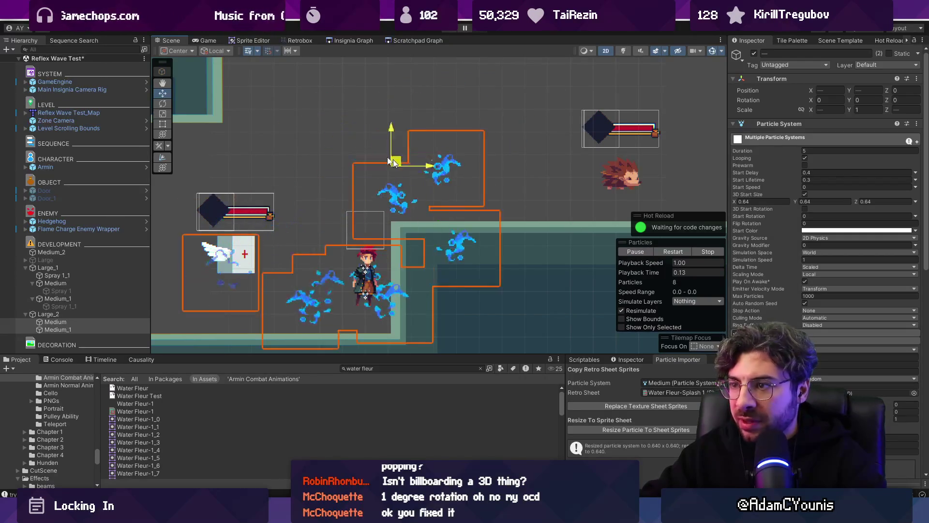
# - Zero the splashes' Position X and Y, then drag them to preview
pyautogui.write('0')
pyautogui.press('Tab')
pyautogui.write('0')
pyautogui.moveTo(368, 165)
pyautogui.mouseDown()
pyautogui.moveTo(448, 145)
pyautogui.moveTo(317, 169)
pyautogui.moveTo(405, 125)
pyautogui.moveTo(343, 191)
pyautogui.moveTo(409, 183)
pyautogui.mouseUp()
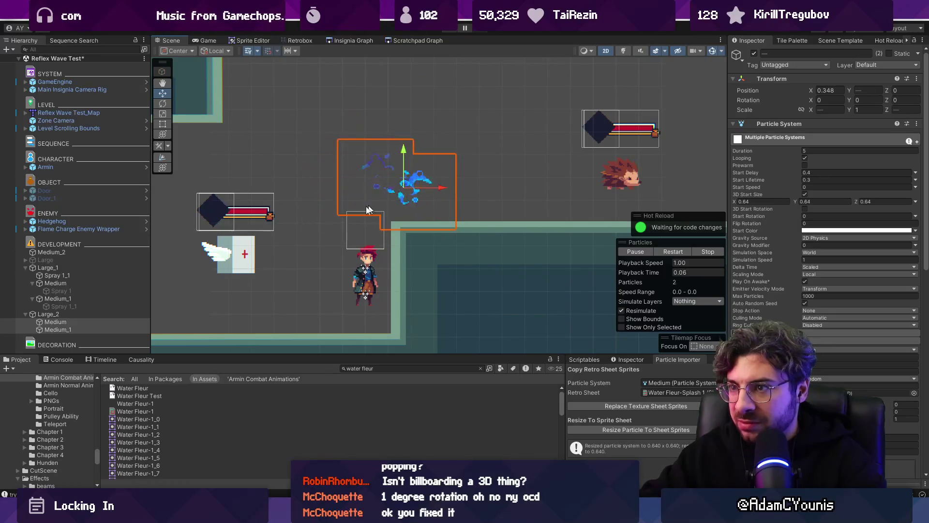
# - Set the Medium splash's Start Delay to 0
pyautogui.scroll(-3, 856, 310)
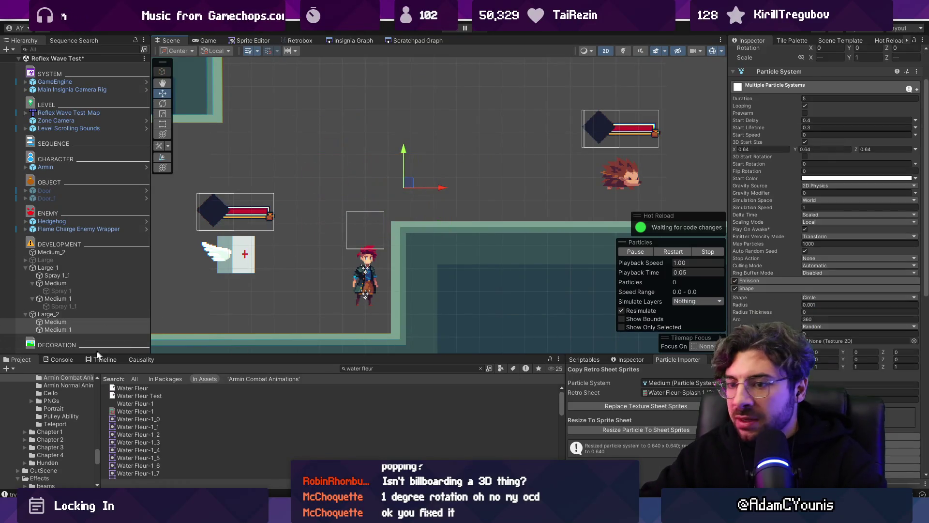
pyautogui.click(82, 322)
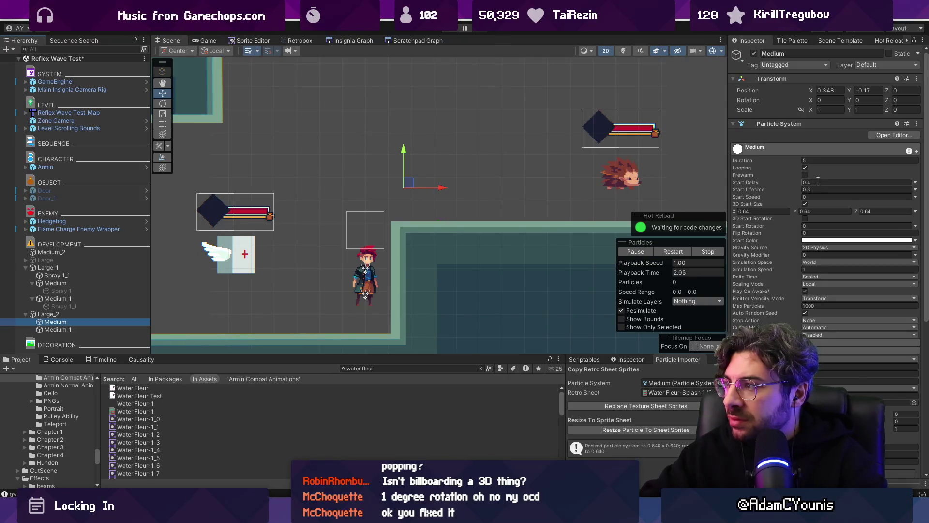
pyautogui.write('0')
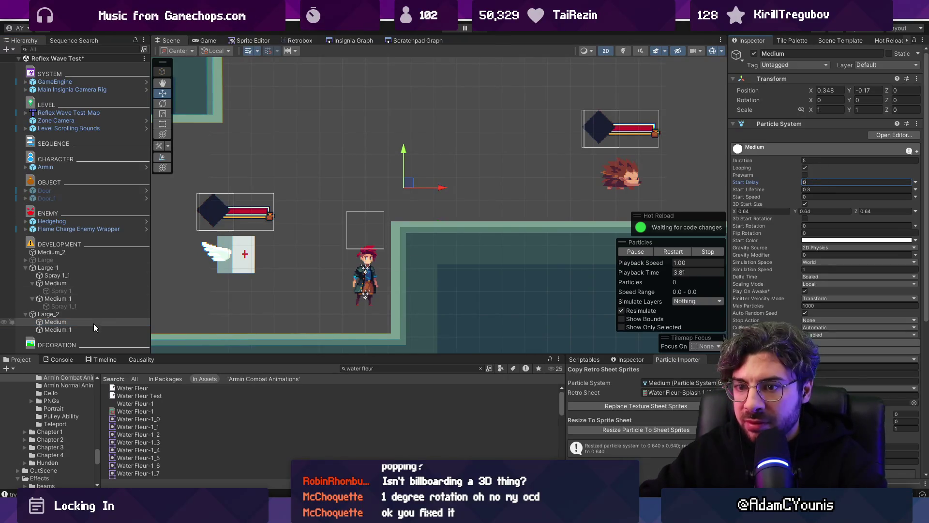
# - Reselect Medium and Medium_1 and sweep them left and back right to preview
pyautogui.keyDown('shift'); pyautogui.click(94, 328); pyautogui.keyUp('shift')
pyautogui.moveTo(443, 144)
pyautogui.mouseDown()
pyautogui.moveTo(348, 179)
pyautogui.moveTo(379, 148)
pyautogui.moveTo(251, 155)
pyautogui.moveTo(467, 140)
pyautogui.moveTo(445, 155)
pyautogui.moveTo(336, 169)
pyautogui.moveTo(369, 204)
pyautogui.moveTo(437, 155)
pyautogui.moveTo(440, 198)
pyautogui.moveTo(460, 206)
pyautogui.moveTo(402, 165)
pyautogui.moveTo(482, 173)
pyautogui.moveTo(329, 181)
pyautogui.moveTo(446, 178)
pyautogui.mouseUp()
pyautogui.moveTo(587, 169)
pyautogui.mouseDown()
pyautogui.moveTo(452, 153)
pyautogui.moveTo(311, 165)
pyautogui.moveTo(187, 154)
pyautogui.moveTo(714, 150)
pyautogui.moveTo(366, 152)
pyautogui.mouseUp()
# - Compare the Medium and Medium_1 splash settings side by side
pyautogui.click(88, 320)
pyautogui.click(90, 327)
pyautogui.click(94, 320)
pyautogui.click(95, 327)
pyautogui.click(96, 318)
pyautogui.click(96, 326)
# - Reselect both Medium splashes and move them up-left, then up-right
pyautogui.keyDown('ctrl'); pyautogui.click(98, 322); pyautogui.keyUp('ctrl')
pyautogui.click(365, 151)
pyautogui.moveTo(342, 149)
pyautogui.mouseDown()
pyautogui.moveTo(366, 203)
pyautogui.moveTo(370, 147)
pyautogui.moveTo(301, 123)
pyautogui.mouseUp()
pyautogui.moveTo(296, 197)
pyautogui.mouseDown()
pyautogui.moveTo(440, 162)
pyautogui.moveTo(347, 201)
pyautogui.moveTo(407, 179)
pyautogui.moveTo(414, 129)
pyautogui.moveTo(396, 167)
pyautogui.moveTo(334, 92)
pyautogui.moveTo(387, 164)
pyautogui.moveTo(412, 164)
pyautogui.moveTo(384, 128)
pyautogui.mouseUp()
# - Select Medium_1 plus Medium and collapse the Transform settings
pyautogui.click(83, 322)
pyautogui.click(58, 329)
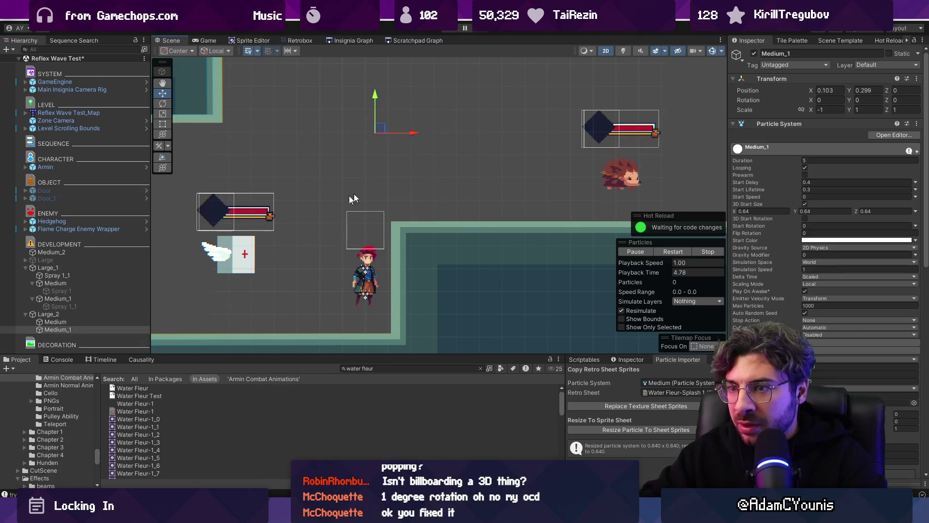
pyautogui.keyDown('ctrl'); pyautogui.click(102, 321); pyautogui.keyUp('ctrl')
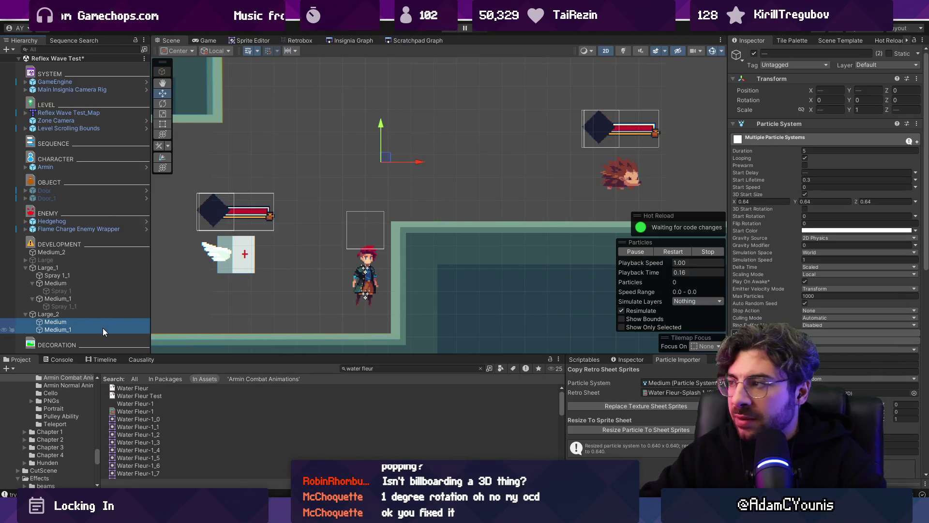
pyautogui.click(828, 78)
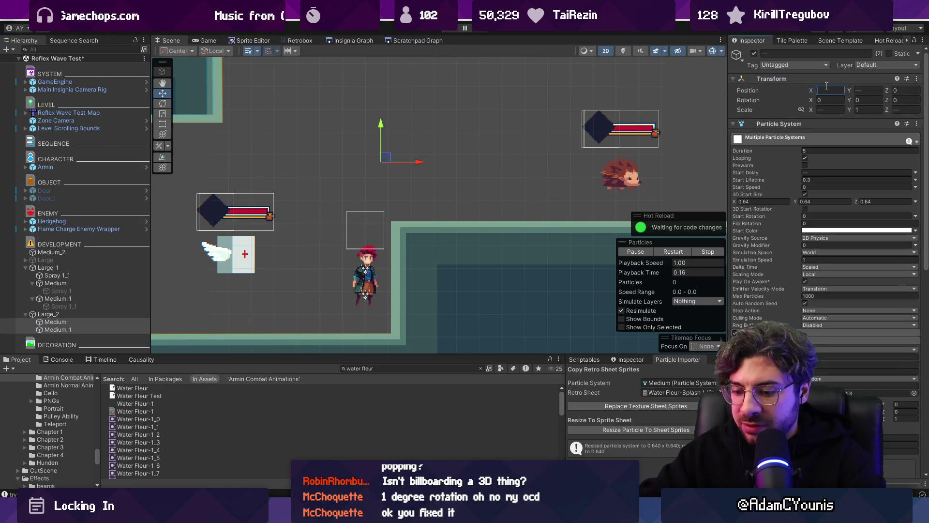
# - Move Large_2, then switch its Medium and Medium_1 splashes off the Character sorting layer
pyautogui.click(123, 315)
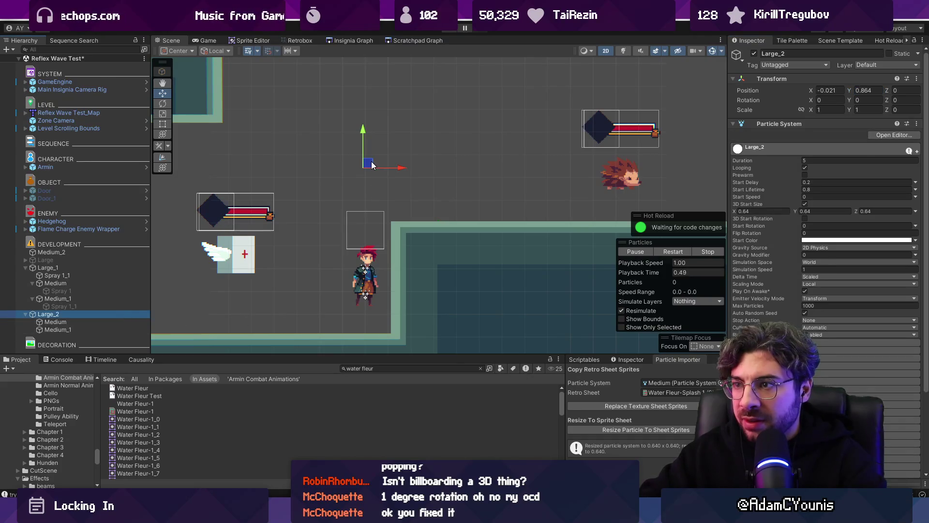
pyautogui.moveTo(428, 177)
pyautogui.mouseDown()
pyautogui.moveTo(321, 196)
pyautogui.moveTo(415, 169)
pyautogui.moveTo(522, 160)
pyautogui.moveTo(329, 145)
pyautogui.moveTo(312, 212)
pyautogui.moveTo(380, 216)
pyautogui.moveTo(447, 182)
pyautogui.moveTo(481, 149)
pyautogui.moveTo(274, 166)
pyautogui.moveTo(360, 152)
pyautogui.moveTo(593, 157)
pyautogui.moveTo(314, 157)
pyautogui.moveTo(390, 165)
pyautogui.mouseUp()
pyautogui.click(108, 322)
pyautogui.hotkey('shift', 'Down')
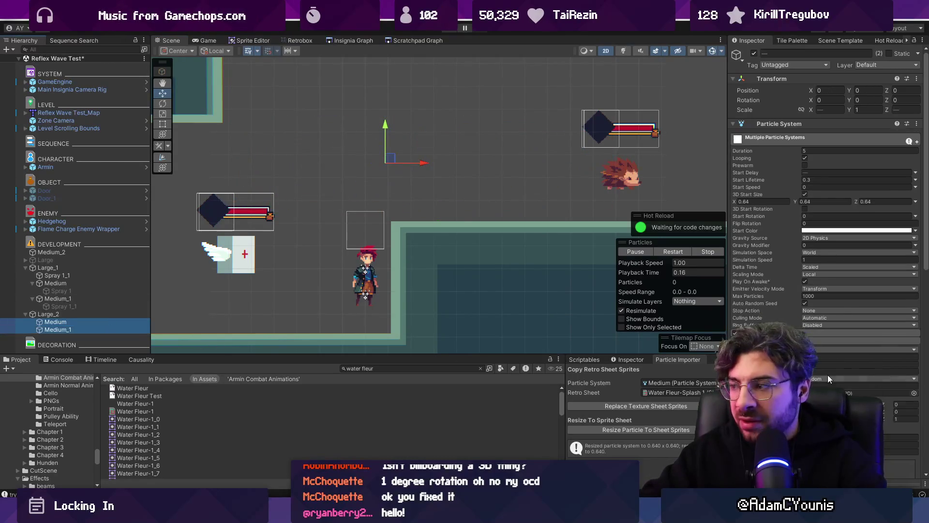
pyautogui.click(847, 390)
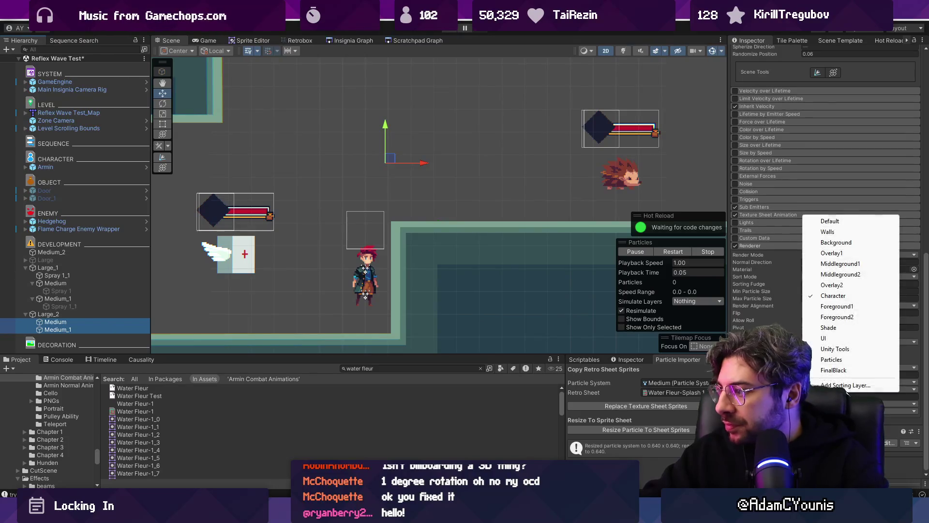
pyautogui.click(840, 317)
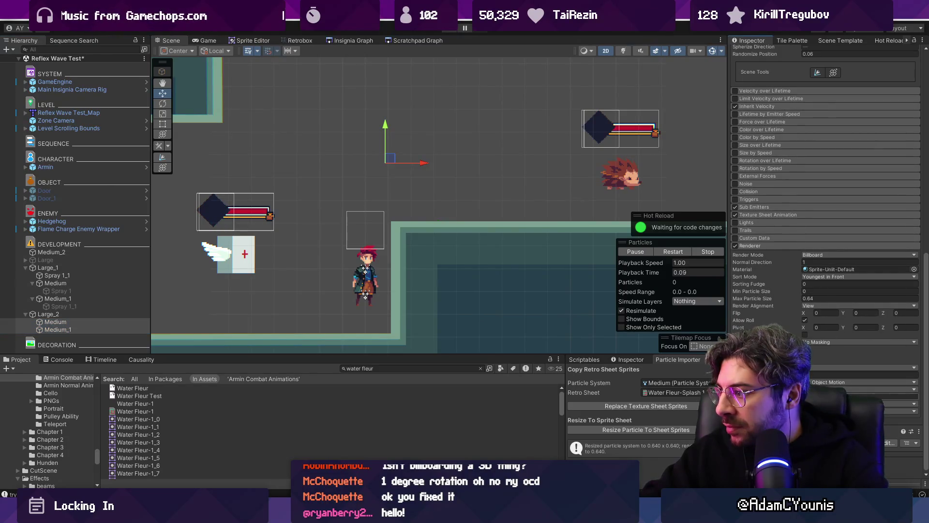
pyautogui.click(325, 342)
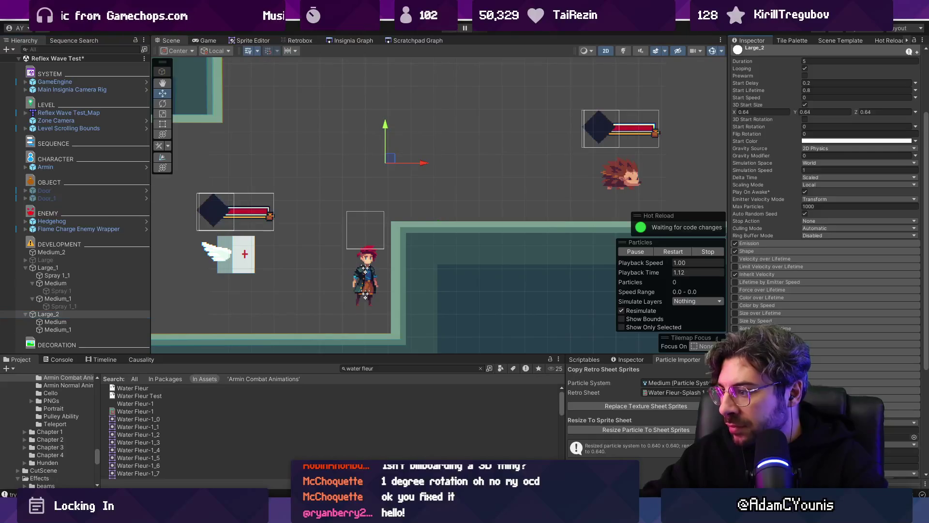
pyautogui.scroll(-5, 825, 218)
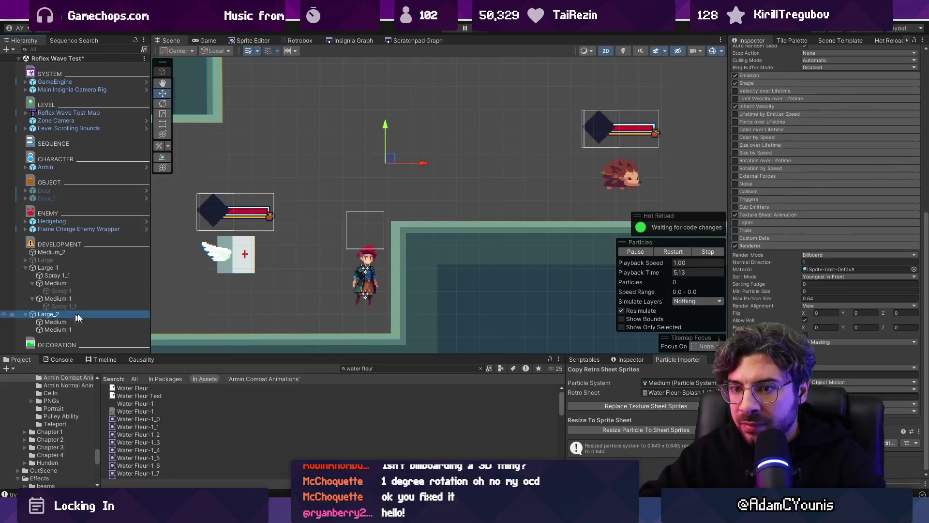
# - Drag the Large_2 splash onto the player and around to preview it
pyautogui.moveTo(464, 147)
pyautogui.mouseDown()
pyautogui.moveTo(506, 124)
pyautogui.moveTo(340, 187)
pyautogui.mouseUp()
pyautogui.moveTo(463, 133)
pyautogui.mouseDown()
pyautogui.moveTo(596, 124)
pyautogui.moveTo(290, 131)
pyautogui.moveTo(370, 206)
pyautogui.moveTo(357, 286)
pyautogui.moveTo(353, 107)
pyautogui.moveTo(471, 151)
pyautogui.moveTo(304, 202)
pyautogui.moveTo(367, 169)
pyautogui.moveTo(352, 154)
pyautogui.moveTo(351, 179)
pyautogui.moveTo(498, 154)
pyautogui.moveTo(485, 166)
pyautogui.moveTo(373, 150)
pyautogui.moveTo(363, 213)
pyautogui.moveTo(410, 173)
pyautogui.moveTo(513, 155)
pyautogui.moveTo(411, 159)
pyautogui.moveTo(370, 180)
pyautogui.moveTo(435, 156)
pyautogui.moveTo(538, 156)
pyautogui.moveTo(515, 161)
pyautogui.moveTo(539, 175)
pyautogui.moveTo(364, 155)
pyautogui.mouseUp()
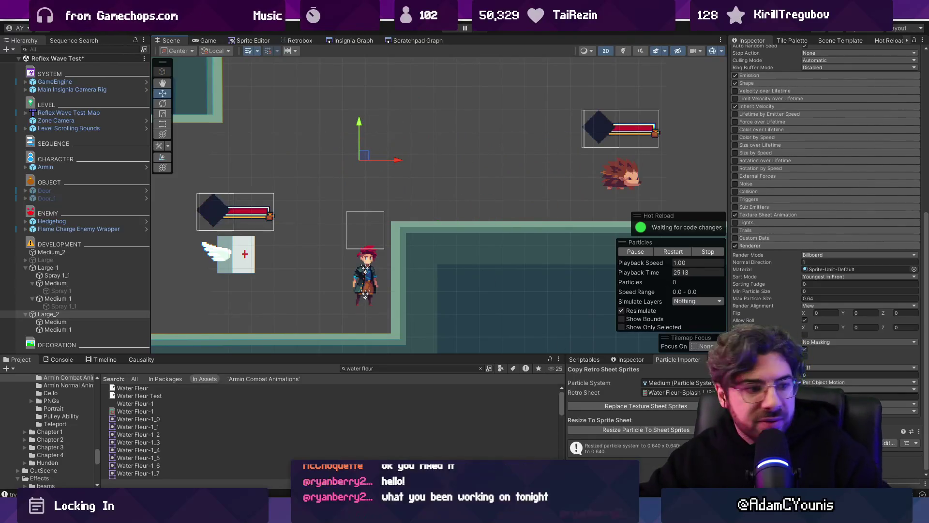
pyautogui.moveTo(433, 499)
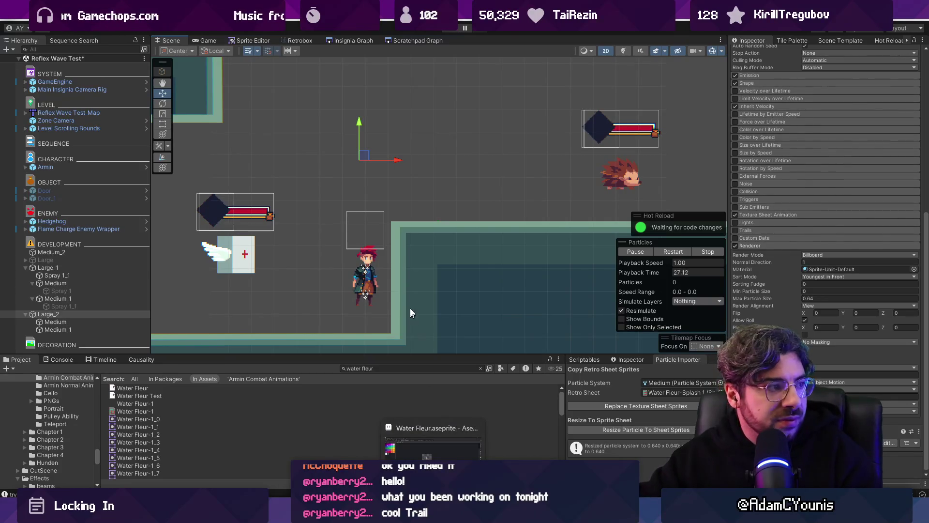
pyautogui.moveTo(376, 169)
pyautogui.mouseDown()
pyautogui.moveTo(479, 154)
pyautogui.moveTo(407, 182)
pyautogui.moveTo(299, 196)
pyautogui.moveTo(371, 158)
pyautogui.moveTo(440, 152)
pyautogui.moveTo(521, 161)
pyautogui.moveTo(454, 160)
pyautogui.mouseUp()
# - Set Spherize Direction to 0.48 on both Medium and Medium_1
pyautogui.click(85, 322)
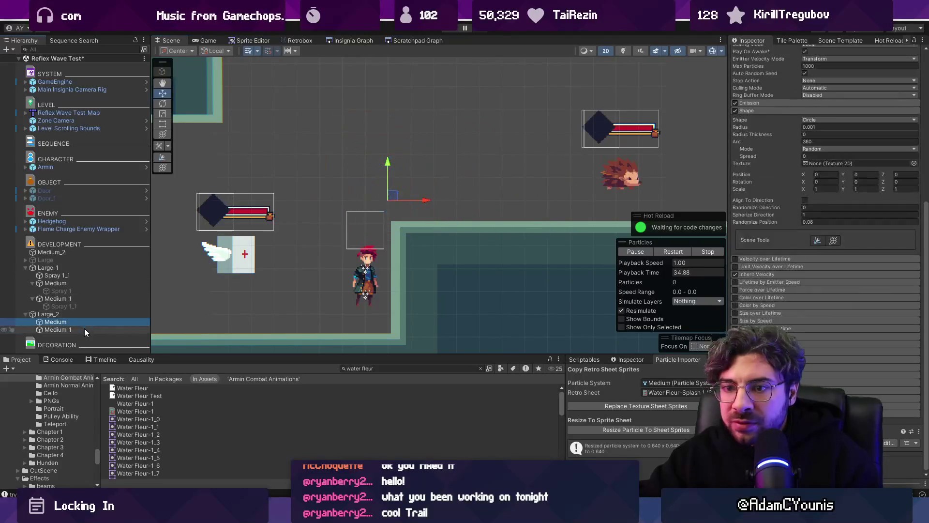
pyautogui.keyDown('shift'); pyautogui.click(85, 329); pyautogui.keyUp('shift')
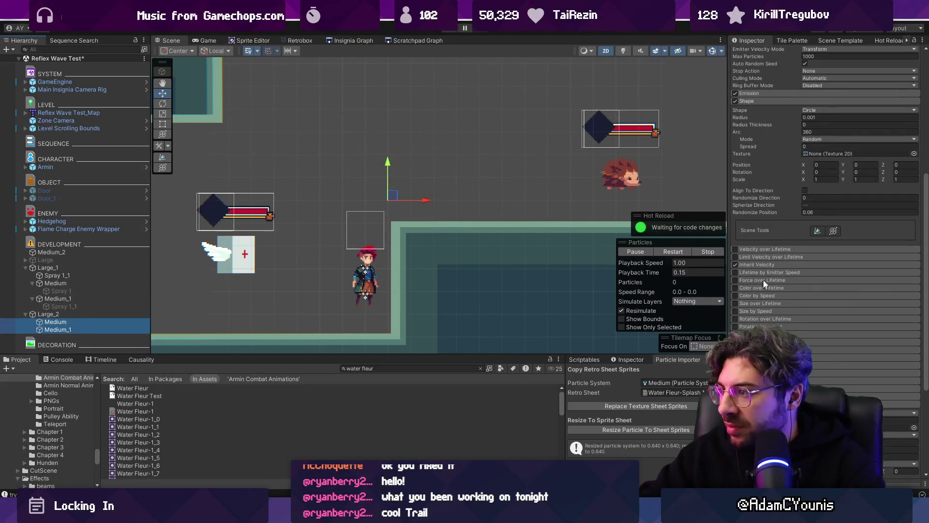
pyautogui.click(805, 205)
pyautogui.write('0.48')
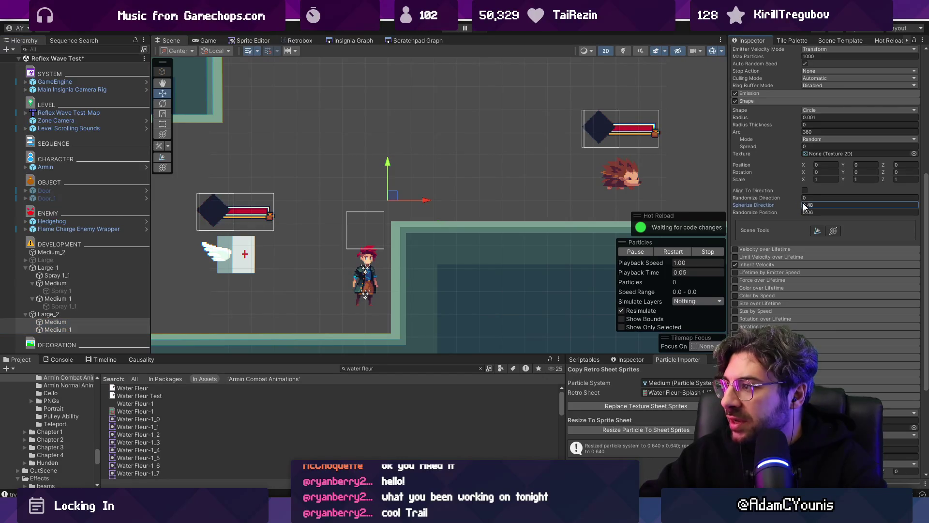
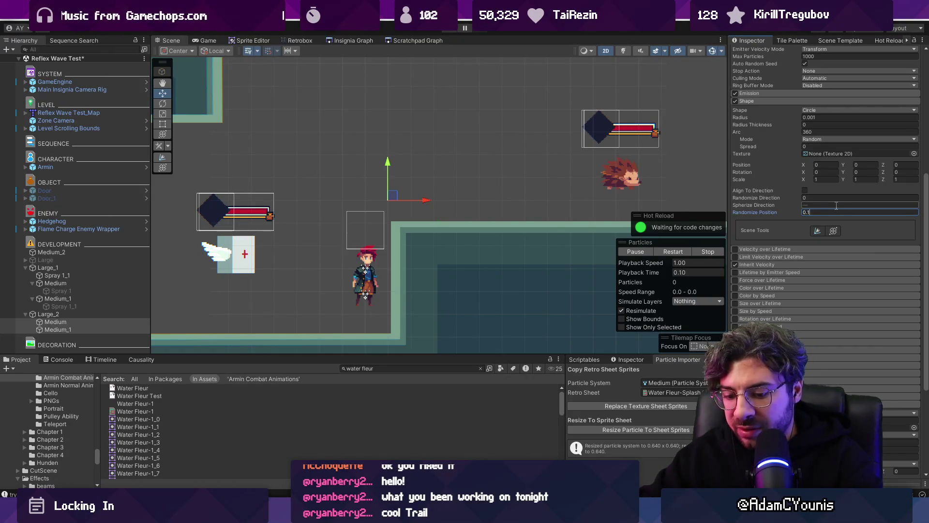
# - Drag Large_2 across the scene to preview the splash, then select its Medium and Medium_1 emitters
pyautogui.click(99, 314)
pyautogui.moveTo(385, 196)
pyautogui.mouseDown()
pyautogui.moveTo(465, 175)
pyautogui.moveTo(435, 155)
pyautogui.moveTo(362, 170)
pyautogui.moveTo(416, 154)
pyautogui.moveTo(497, 166)
pyautogui.moveTo(673, 163)
pyautogui.moveTo(290, 162)
pyautogui.moveTo(369, 157)
pyautogui.moveTo(417, 166)
pyautogui.moveTo(354, 164)
pyautogui.moveTo(426, 164)
pyautogui.moveTo(286, 170)
pyautogui.moveTo(310, 157)
pyautogui.moveTo(486, 168)
pyautogui.moveTo(508, 138)
pyautogui.moveTo(311, 167)
pyautogui.moveTo(311, 150)
pyautogui.mouseUp()
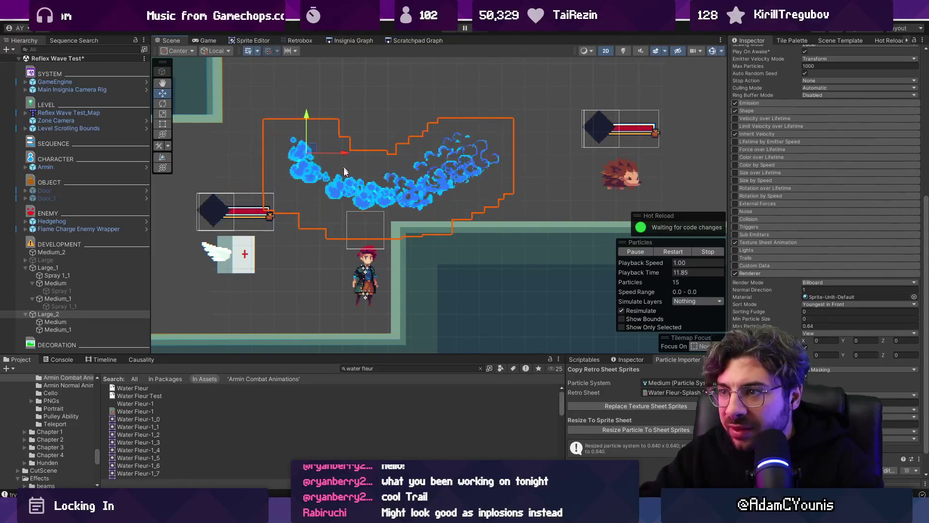
pyautogui.click(123, 322)
pyautogui.keyDown('shift'); pyautogui.click(123, 329); pyautogui.keyUp('shift')
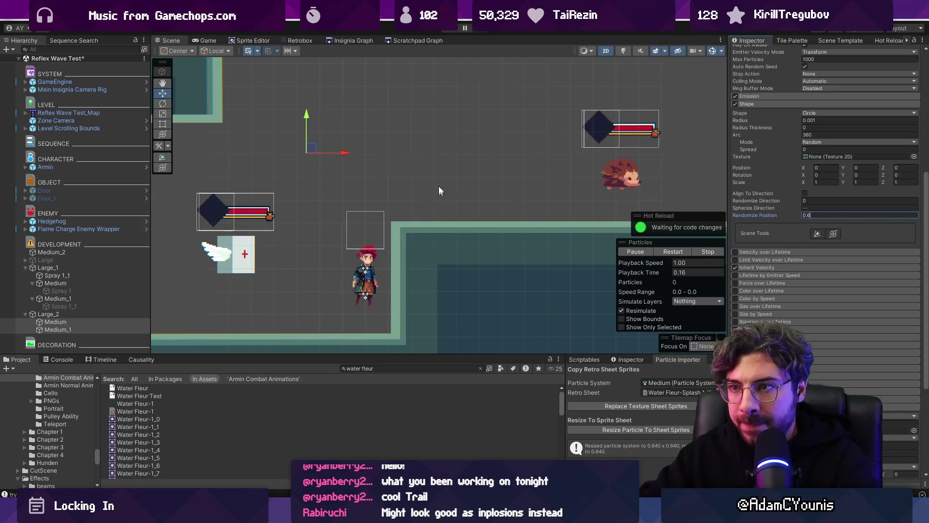
# - Preview Large_2 again and set Medium and Medium_1's Randomize Position to 0, then switch to Aseprite
pyautogui.click(106, 314)
pyautogui.moveTo(304, 156); pyautogui.dragTo(386, 163)
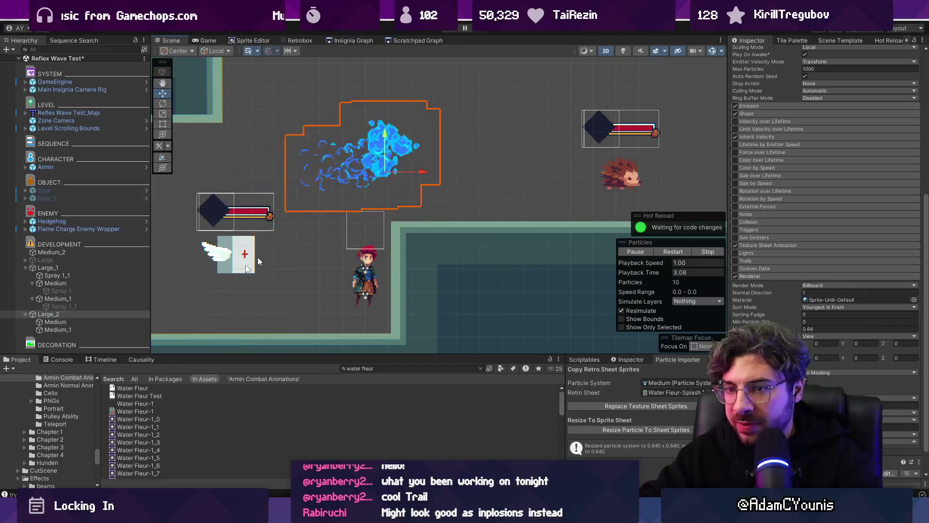
pyautogui.click(97, 320)
pyautogui.keyDown('shift'); pyautogui.click(103, 327); pyautogui.keyUp('shift')
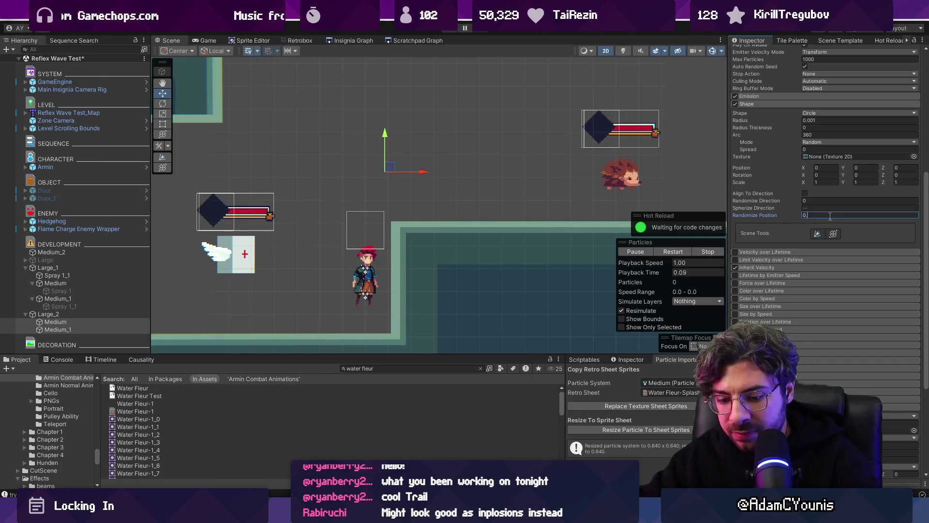
pyautogui.click(194, 312)
pyautogui.moveTo(395, 170)
pyautogui.mouseDown()
pyautogui.moveTo(544, 151)
pyautogui.moveTo(515, 150)
pyautogui.moveTo(496, 163)
pyautogui.moveTo(417, 156)
pyautogui.moveTo(425, 145)
pyautogui.moveTo(499, 151)
pyautogui.moveTo(311, 208)
pyautogui.moveTo(363, 155)
pyautogui.moveTo(384, 154)
pyautogui.mouseUp()
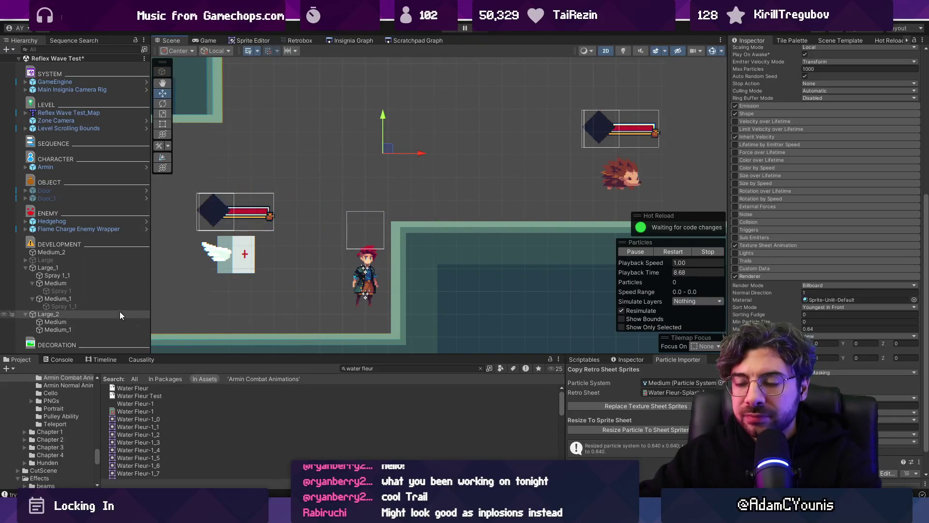
pyautogui.hotkey('alt', 'Tab')
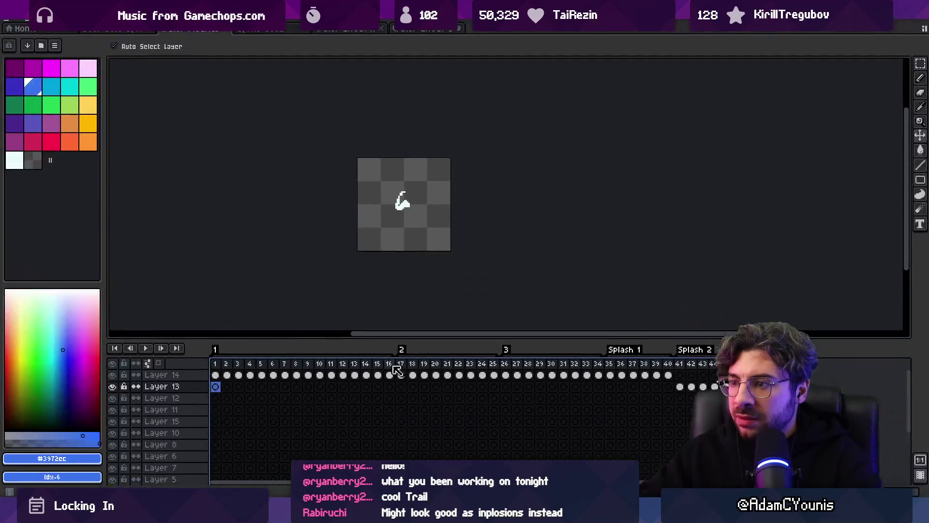
# - Shorten Aseprite tag 1 to end at frame 12, then return to Unity
pyautogui.moveTo(284, 364)
pyautogui.mouseDown()
pyautogui.moveTo(667, 378)
pyautogui.moveTo(272, 386)
pyautogui.moveTo(527, 388)
pyautogui.moveTo(348, 382)
pyautogui.moveTo(382, 378)
pyautogui.moveTo(378, 365)
pyautogui.moveTo(327, 365)
pyautogui.moveTo(348, 367)
pyautogui.mouseUp()
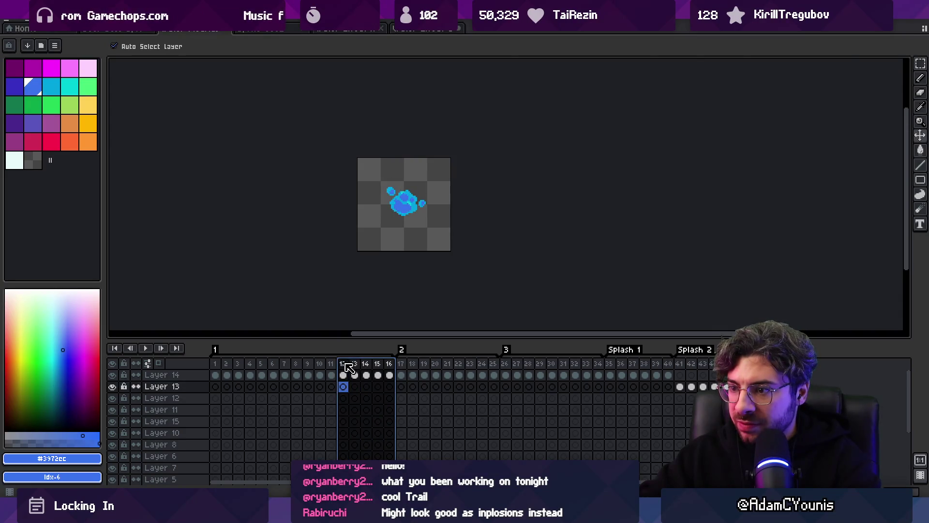
pyautogui.click(347, 369)
pyautogui.doubleClick(218, 350)
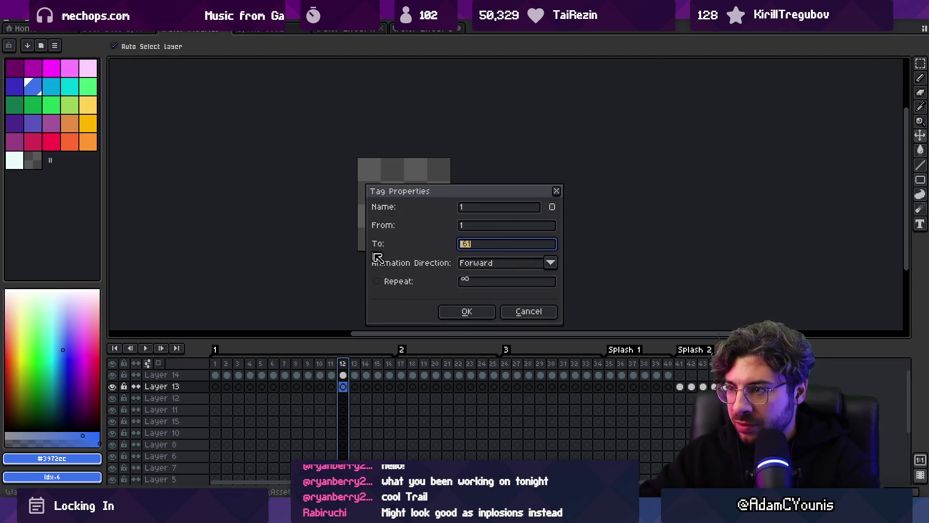
pyautogui.click(457, 314)
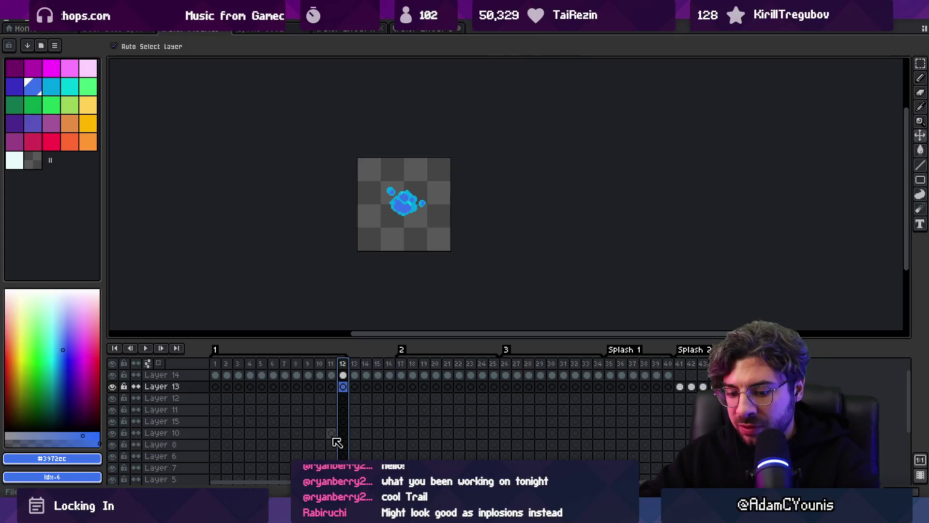
pyautogui.hotkey('alt', 'Tab')
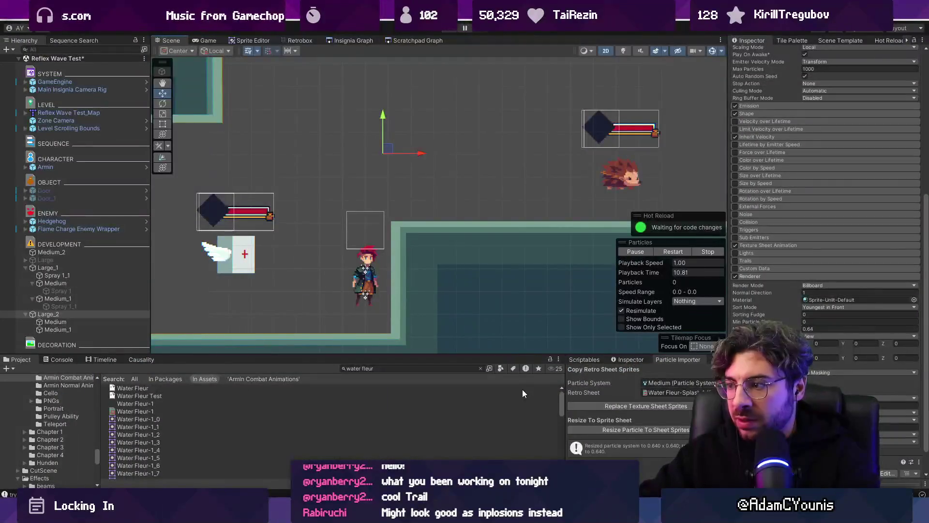
# - Trim the Water Fleur-1 sheet's Sprite List to 12 and preview its frames
pyautogui.click(78, 269)
pyautogui.click(136, 411)
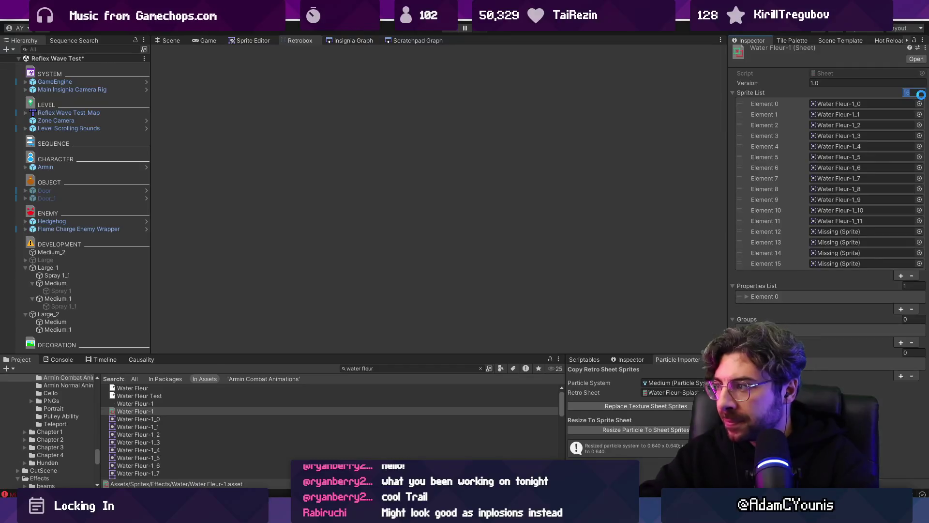
pyautogui.click(913, 93)
pyautogui.write('1')
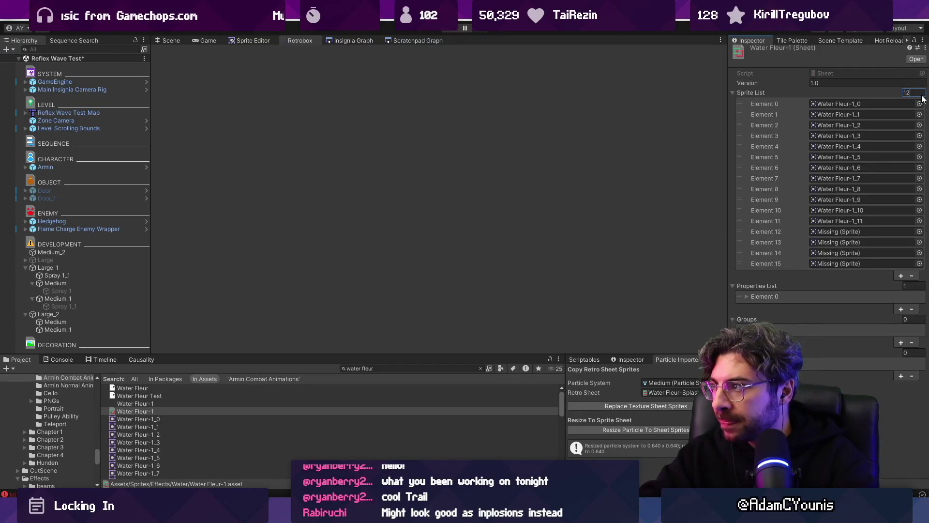
pyautogui.write('2')
pyautogui.press('Return')
pyautogui.click(880, 239)
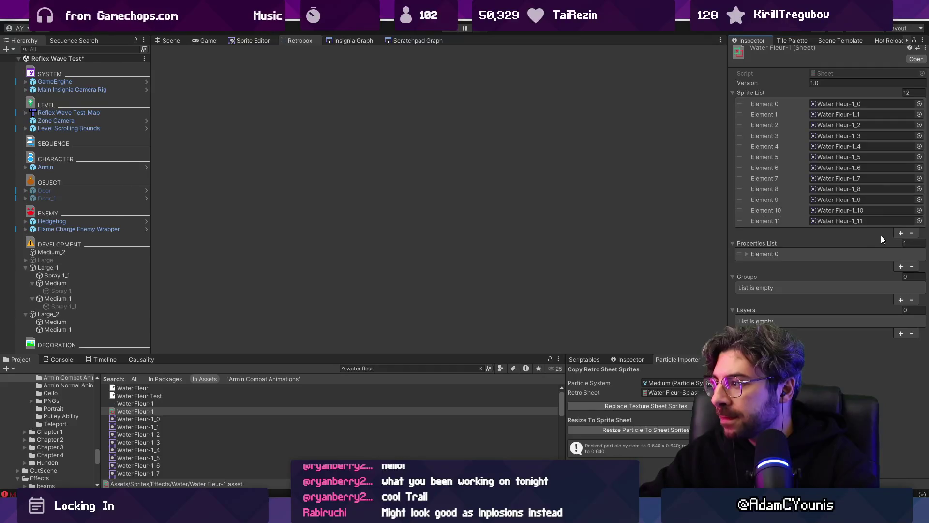
pyautogui.click(782, 254)
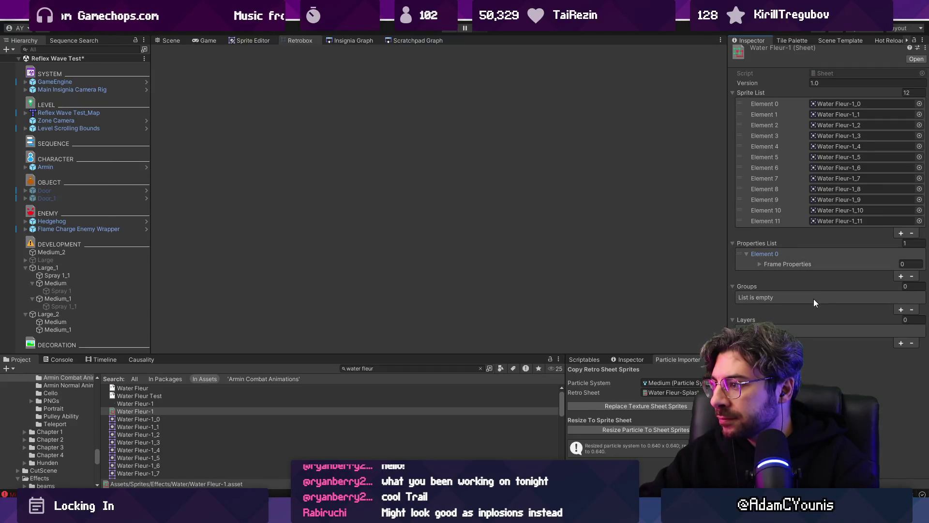
pyautogui.click(916, 58)
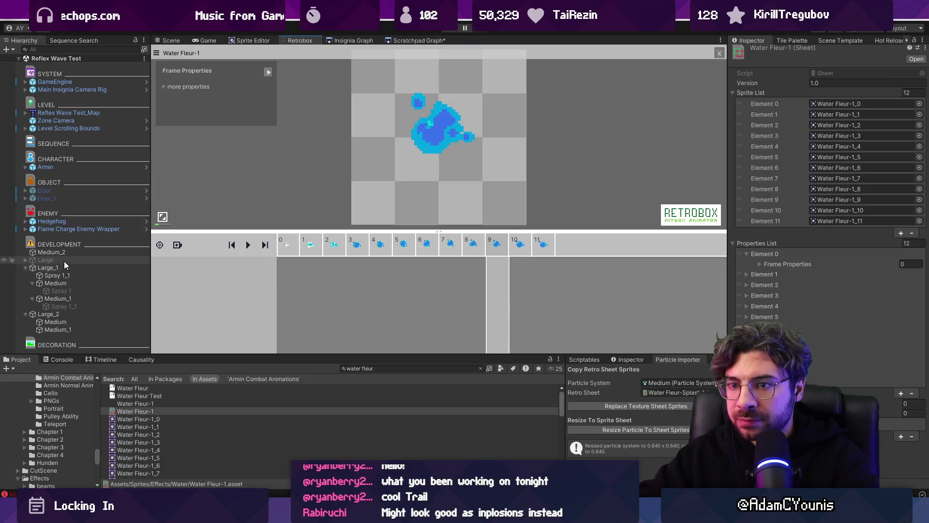
# - Assign Water Fleur-1 as the Retro Sheet for Large_2 in the Particle Importer
pyautogui.click(63, 314)
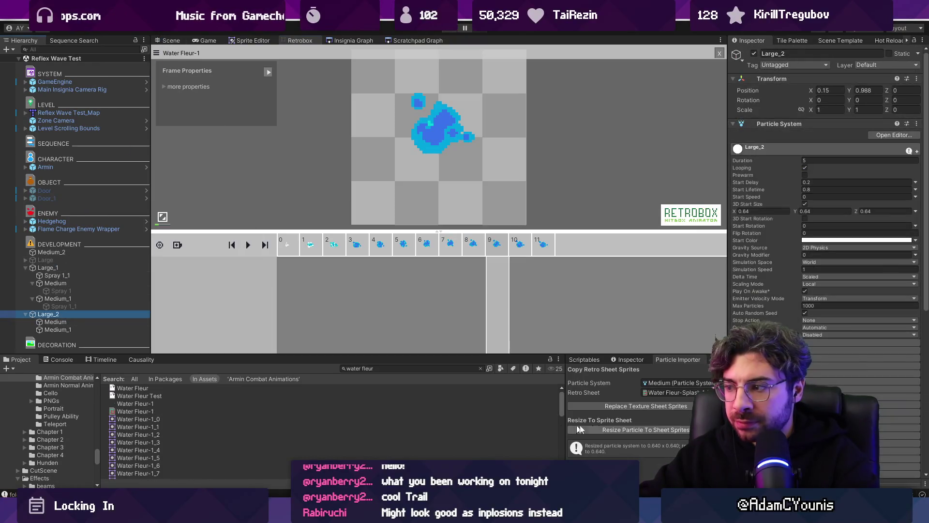
pyautogui.click(675, 392)
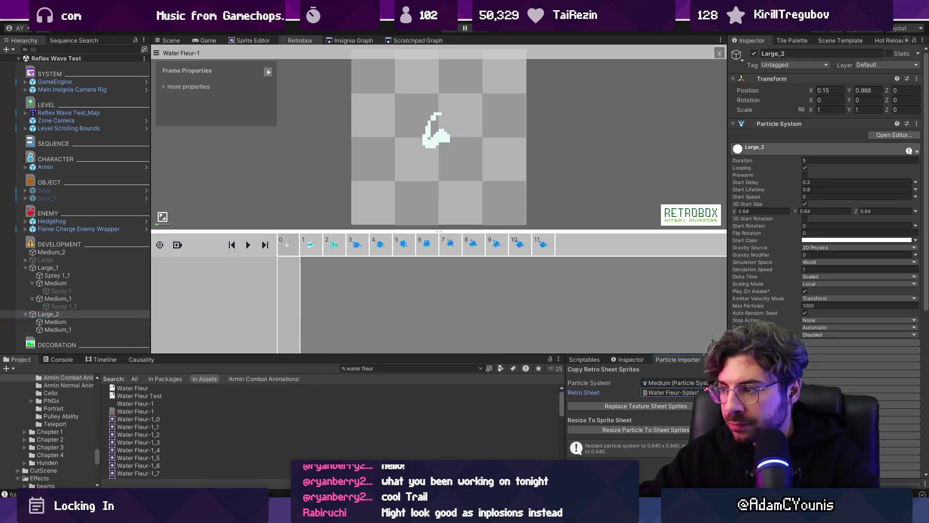
pyautogui.press('Return')
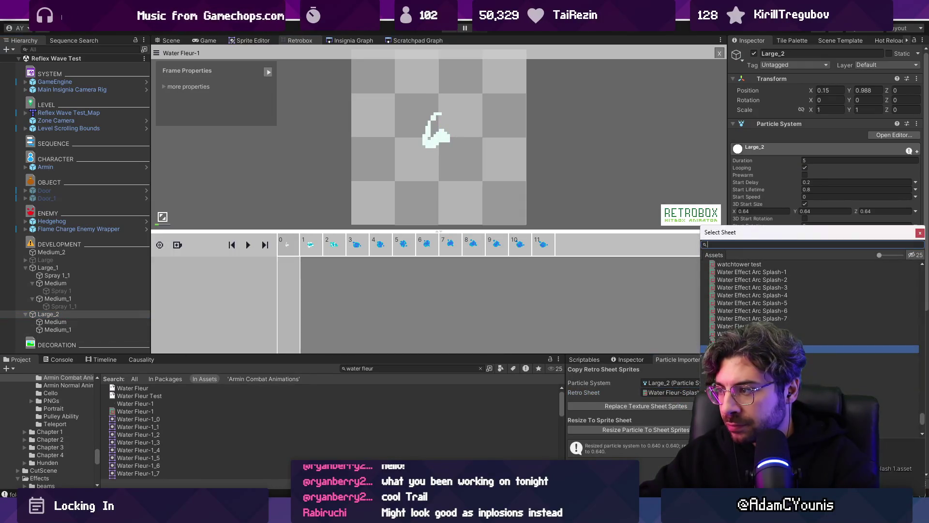
pyautogui.doubleClick(740, 326)
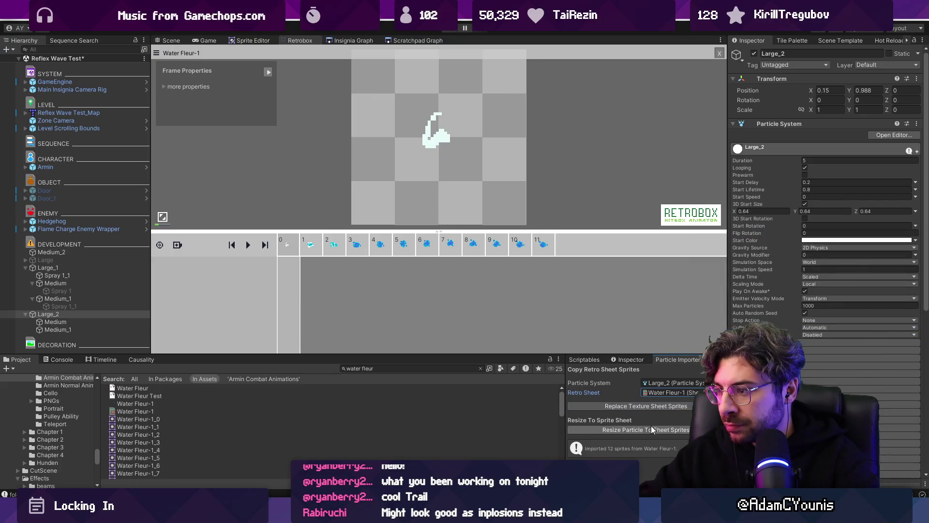
pyautogui.click(174, 41)
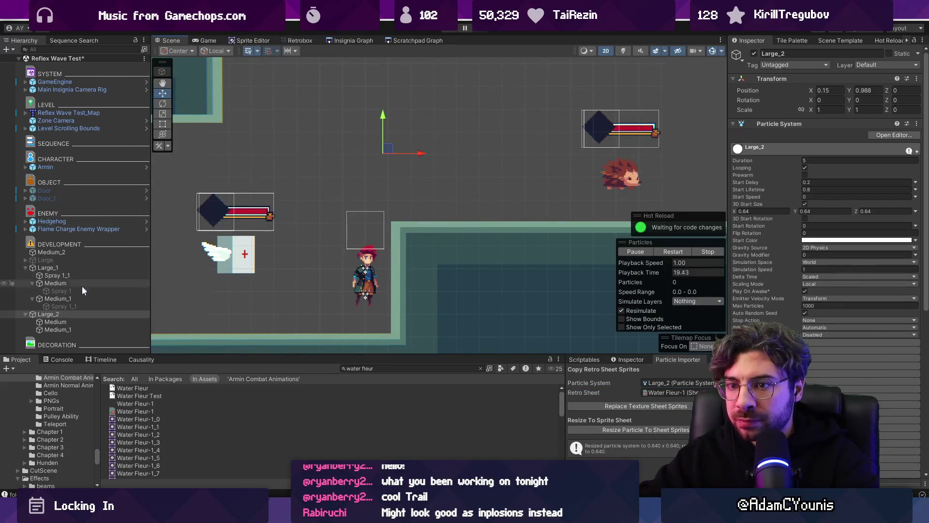
# - Rename Large_2's Medium and Medium_1 children to Splash 1 and Splash 2
pyautogui.moveTo(385, 153)
pyautogui.mouseDown()
pyautogui.moveTo(407, 166)
pyautogui.moveTo(357, 146)
pyautogui.moveTo(470, 167)
pyautogui.moveTo(416, 148)
pyautogui.moveTo(300, 155)
pyautogui.moveTo(442, 175)
pyautogui.moveTo(465, 165)
pyautogui.moveTo(419, 184)
pyautogui.mouseUp()
pyautogui.click(83, 322)
pyautogui.press('F2')
pyautogui.write('Spla')
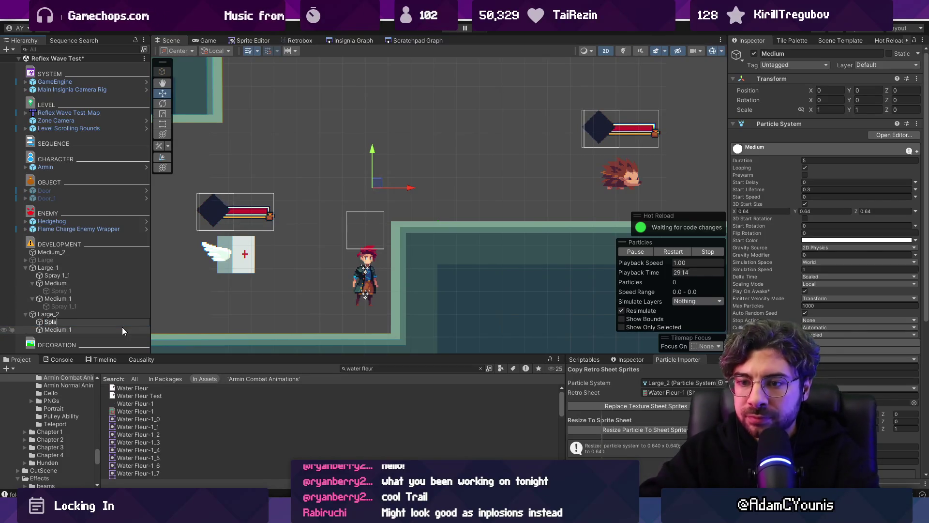
pyautogui.write('sh 1')
pyautogui.press('Return')
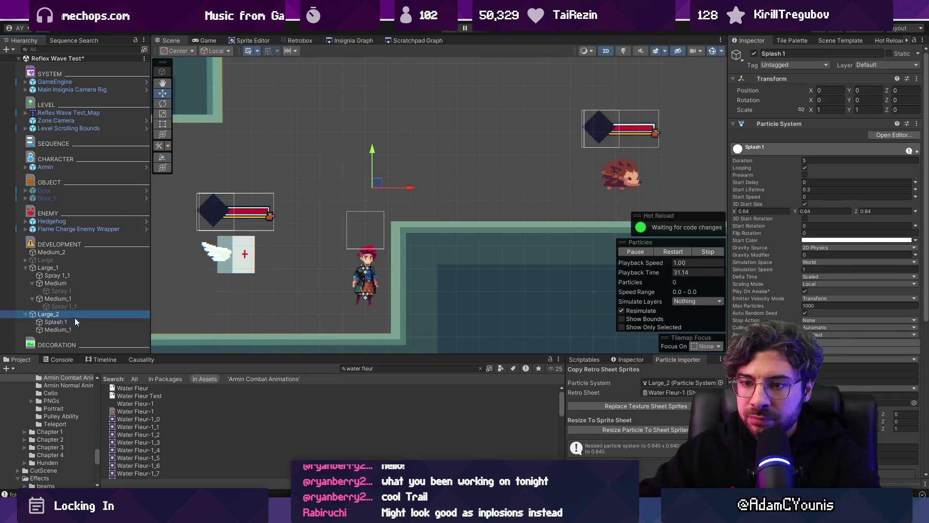
pyautogui.click(57, 330)
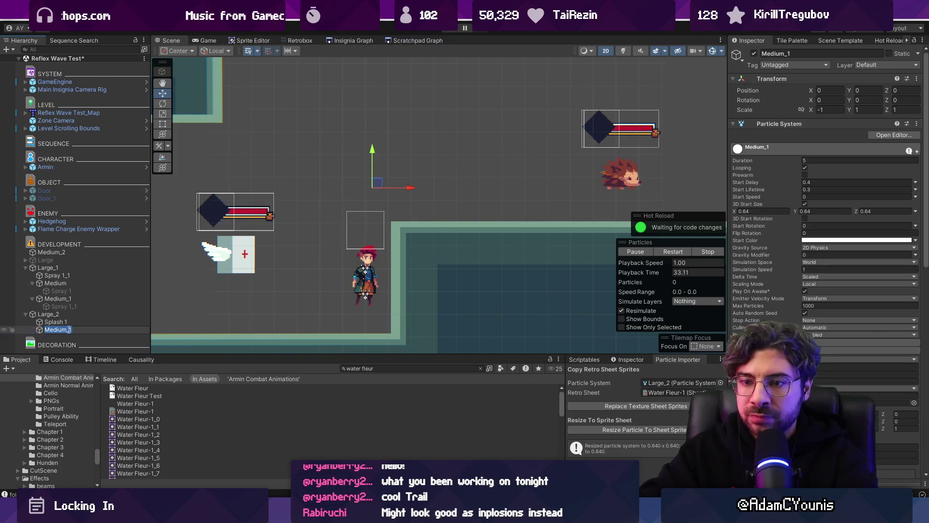
pyautogui.write('Splash 2')
pyautogui.press('Return')
# - Copy Spray 1_1 from Large_1 under Large_2, preview the splash, and switch to Aseprite
pyautogui.click(61, 284)
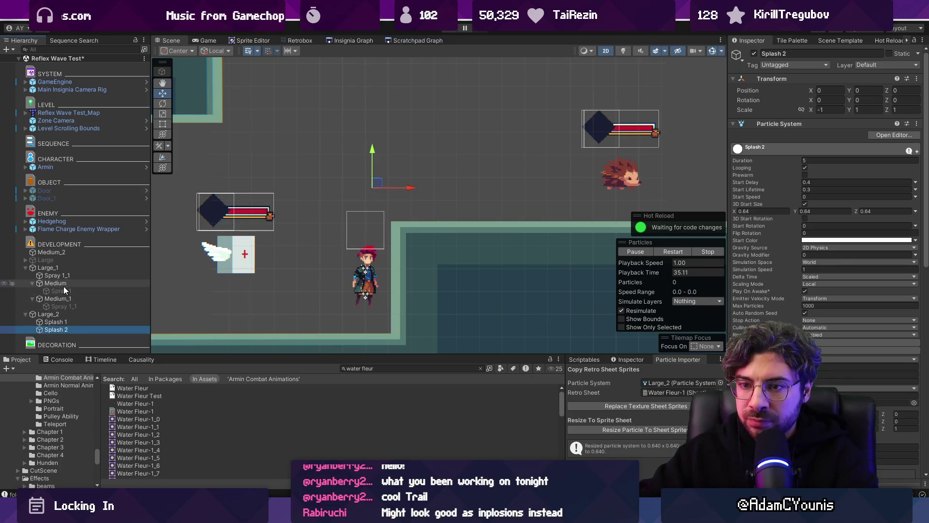
pyautogui.click(57, 322)
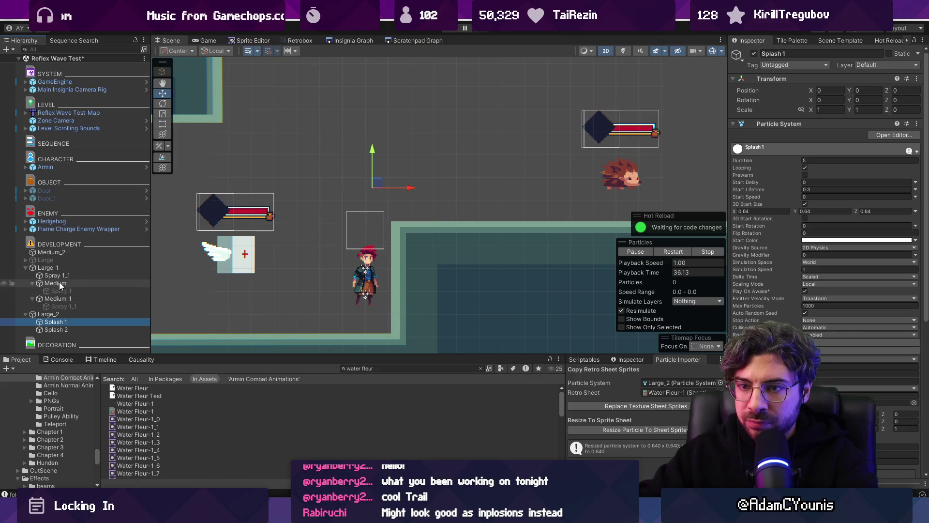
pyautogui.moveTo(60, 275); pyautogui.dragTo(59, 319)
pyautogui.click(119, 312)
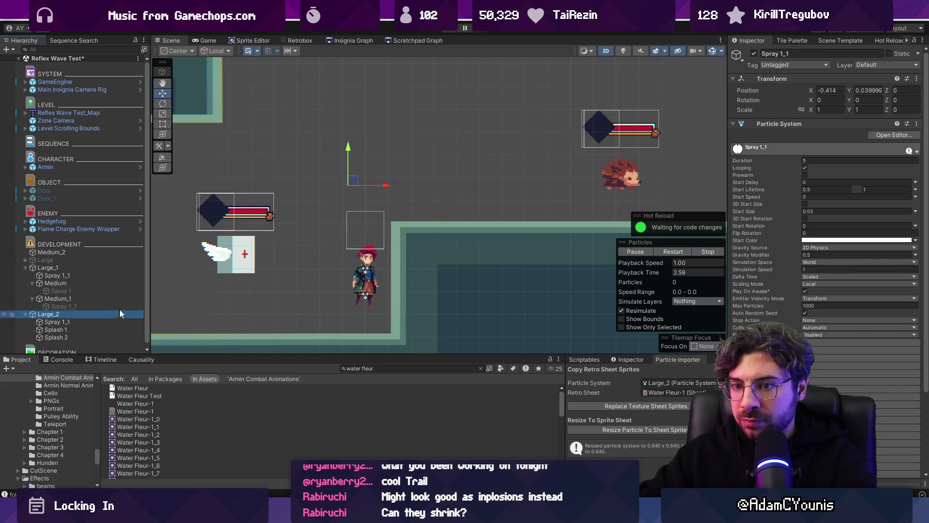
pyautogui.moveTo(334, 166)
pyautogui.mouseDown()
pyautogui.moveTo(413, 163)
pyautogui.moveTo(373, 160)
pyautogui.mouseUp()
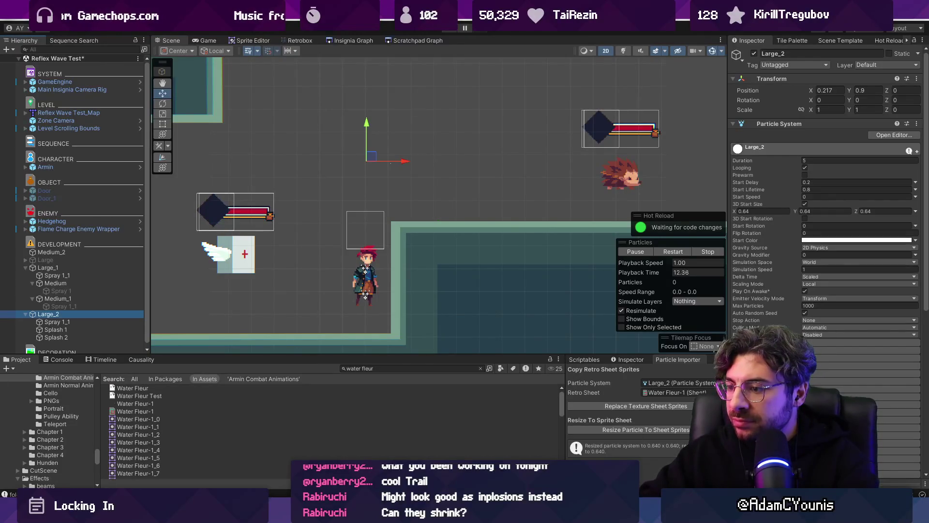
pyautogui.hotkey('alt', 'Tab')
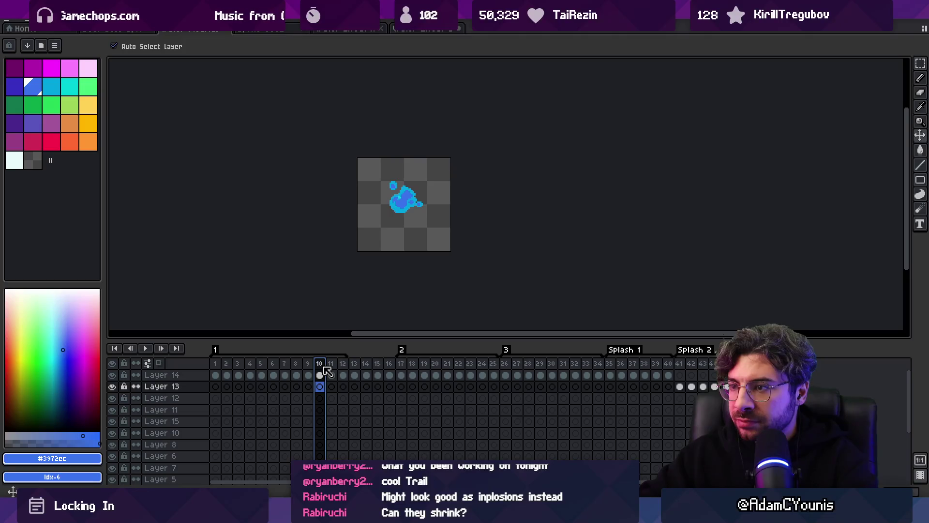
# - Fade Layer 14's cels on frames 10–12 by lowering opacity from about 73% to 28%
pyautogui.doubleClick(308, 375)
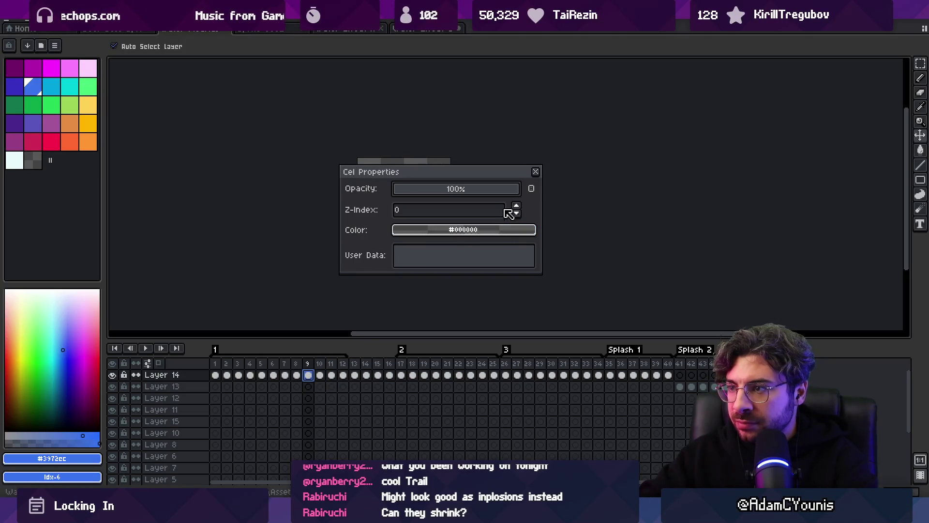
pyautogui.click(319, 376)
pyautogui.click(485, 190)
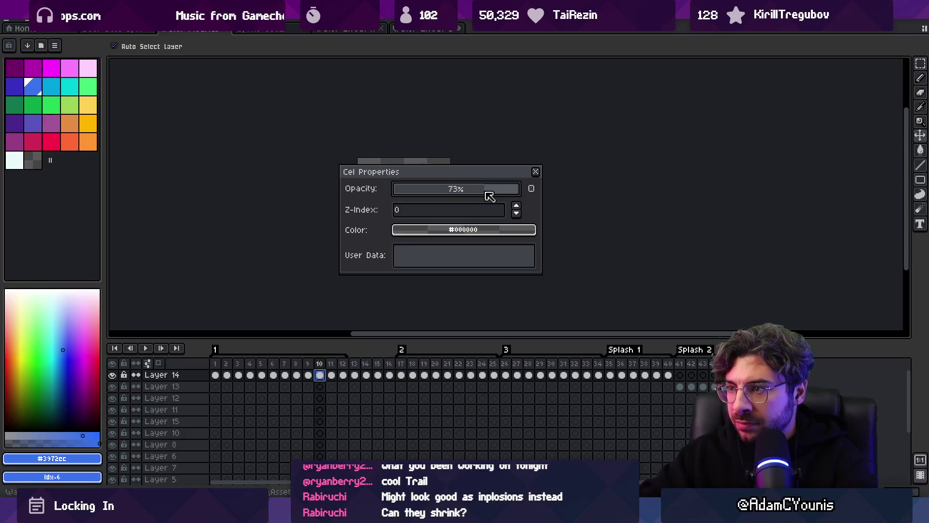
pyautogui.click(331, 375)
pyautogui.click(452, 189)
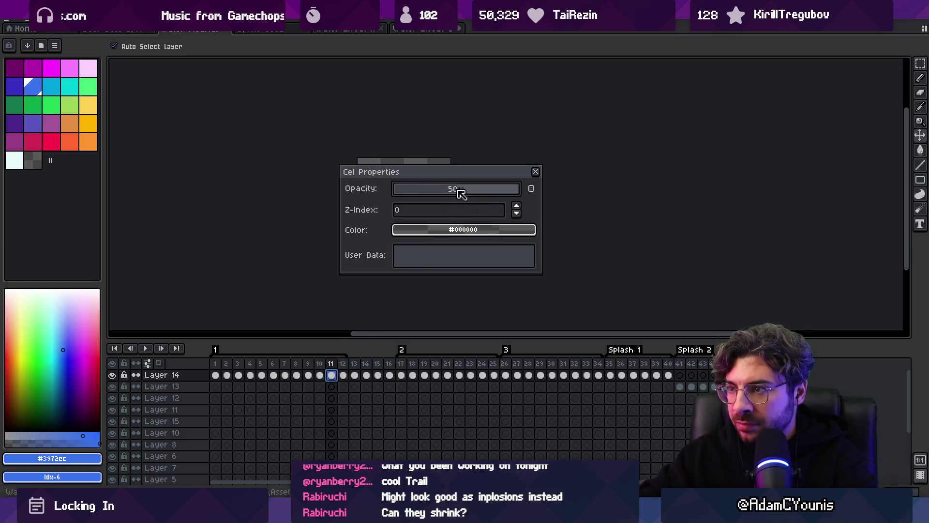
pyautogui.click(343, 375)
pyautogui.click(429, 190)
pyautogui.click(535, 171)
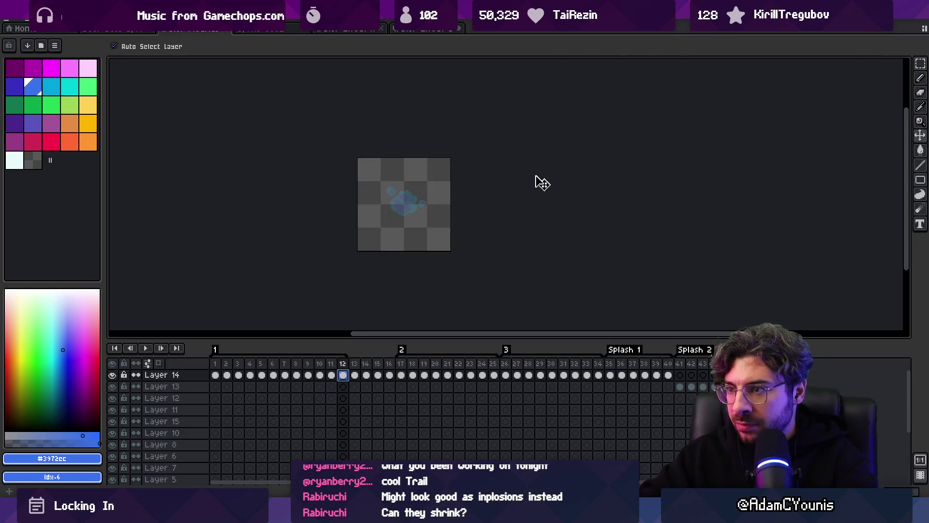
# - Re-export the water sprite sheet over the old one and preview Large_2 in Unity
pyautogui.hotkey('ctrl', 'shift', 'x')
pyautogui.press('Return')
pyautogui.hotkey('alt', 'Tab')
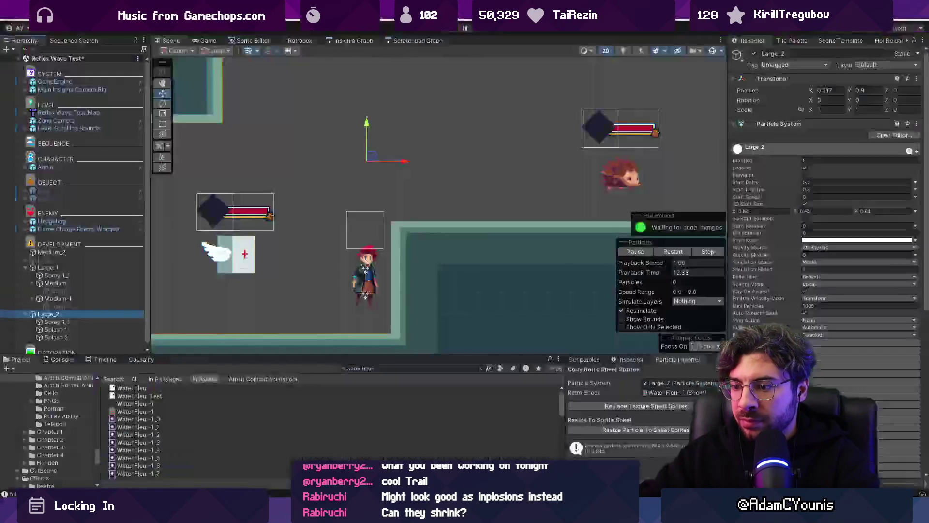
pyautogui.moveTo(361, 156)
pyautogui.mouseDown()
pyautogui.moveTo(270, 155)
pyautogui.moveTo(369, 145)
pyautogui.moveTo(261, 147)
pyautogui.moveTo(369, 196)
pyautogui.moveTo(293, 206)
pyautogui.moveTo(375, 190)
pyautogui.moveTo(404, 197)
pyautogui.moveTo(249, 201)
pyautogui.moveTo(270, 232)
pyautogui.moveTo(423, 189)
pyautogui.moveTo(363, 184)
pyautogui.moveTo(290, 213)
pyautogui.moveTo(367, 228)
pyautogui.moveTo(319, 277)
pyautogui.moveTo(330, 216)
pyautogui.mouseUp()
# - Review the cel properties of frames 9–12 on Layer 14 to check the fade
pyautogui.hotkey('alt', 'Tab')
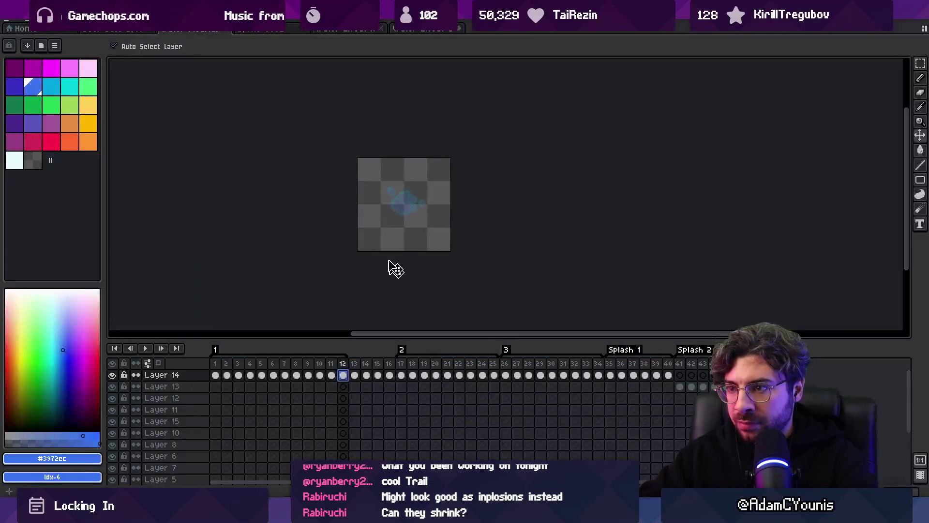
pyautogui.moveTo(335, 367)
pyautogui.mouseDown()
pyautogui.moveTo(301, 368)
pyautogui.moveTo(312, 367)
pyautogui.mouseUp()
pyautogui.click(309, 375)
pyautogui.doubleClick(311, 376)
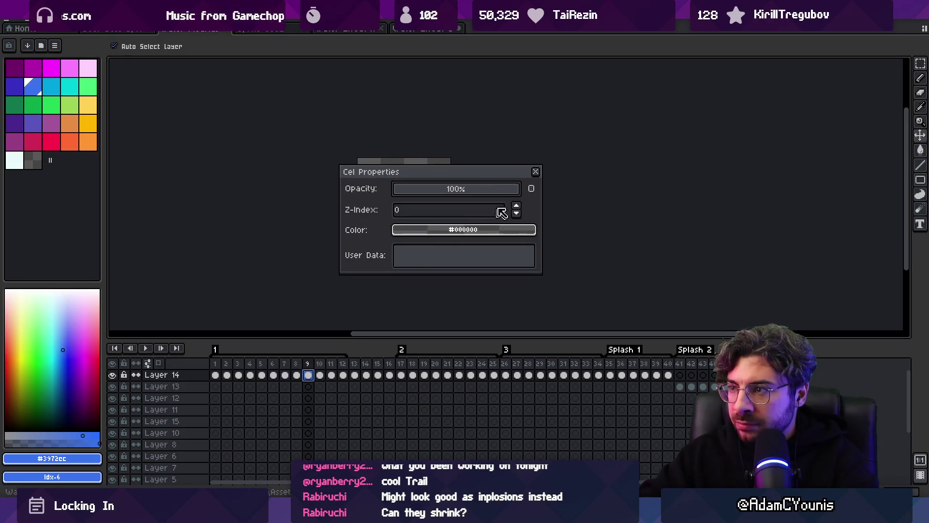
pyautogui.click(536, 171)
pyautogui.doubleClick(320, 376)
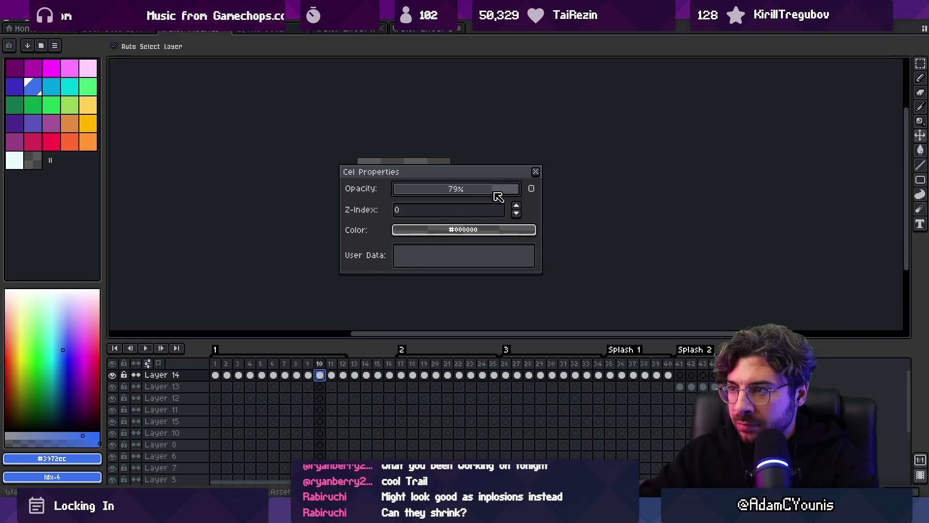
pyautogui.click(535, 172)
pyautogui.doubleClick(332, 376)
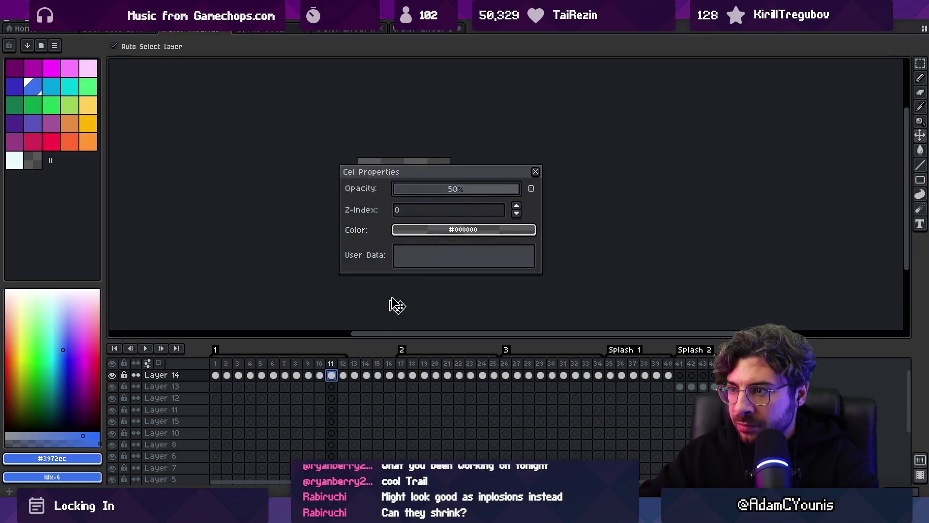
pyautogui.click(536, 172)
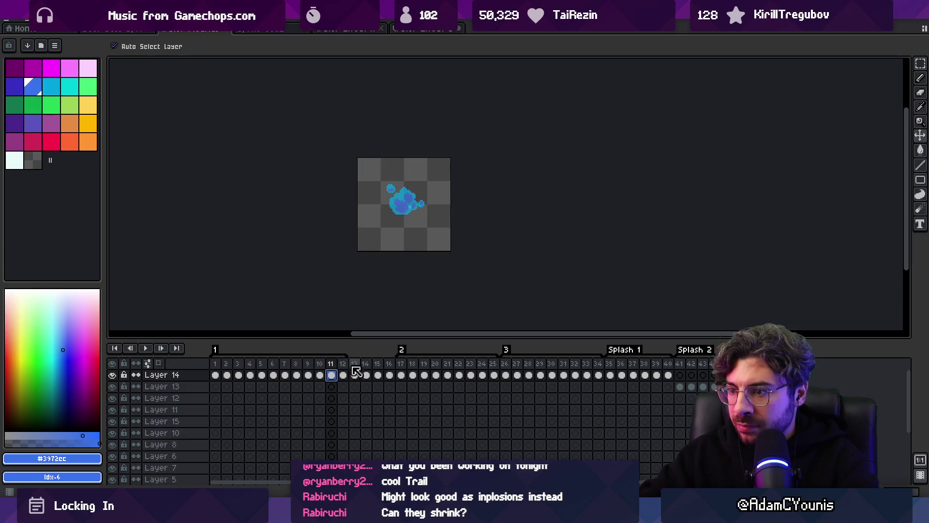
pyautogui.doubleClick(343, 375)
pyautogui.click(536, 172)
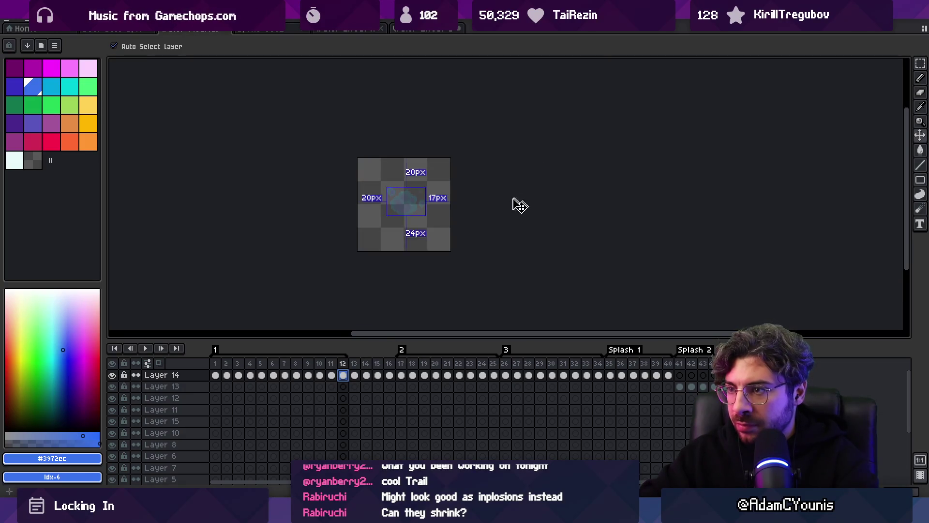
# - Re-export the sprite sheet again and preview the refreshed splash on Large_2
pyautogui.hotkey('ctrl', 'shift', 'x')
pyautogui.press('Return')
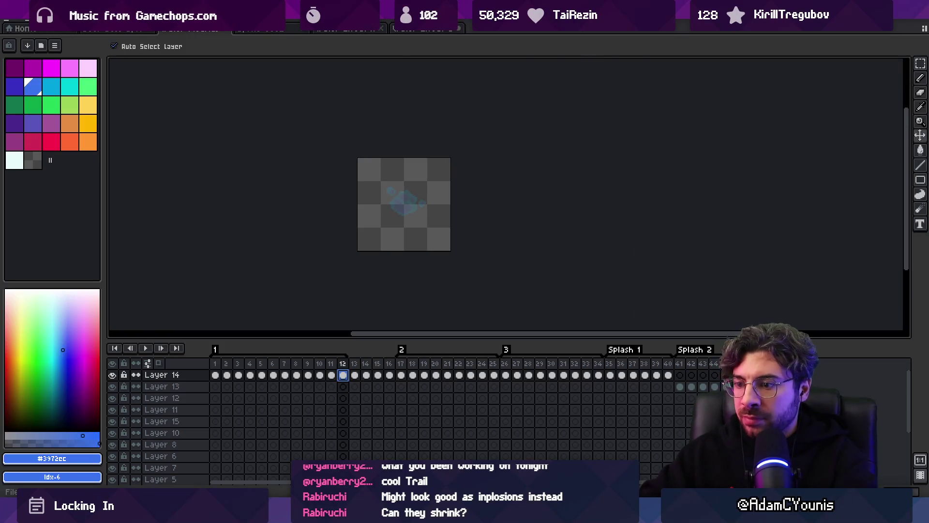
pyautogui.hotkey('alt', 'Tab')
pyautogui.moveTo(312, 222)
pyautogui.mouseDown()
pyautogui.moveTo(348, 213)
pyautogui.moveTo(403, 137)
pyautogui.moveTo(369, 137)
pyautogui.moveTo(227, 203)
pyautogui.moveTo(342, 191)
pyautogui.moveTo(353, 220)
pyautogui.moveTo(255, 210)
pyautogui.moveTo(310, 227)
pyautogui.moveTo(350, 192)
pyautogui.mouseUp()
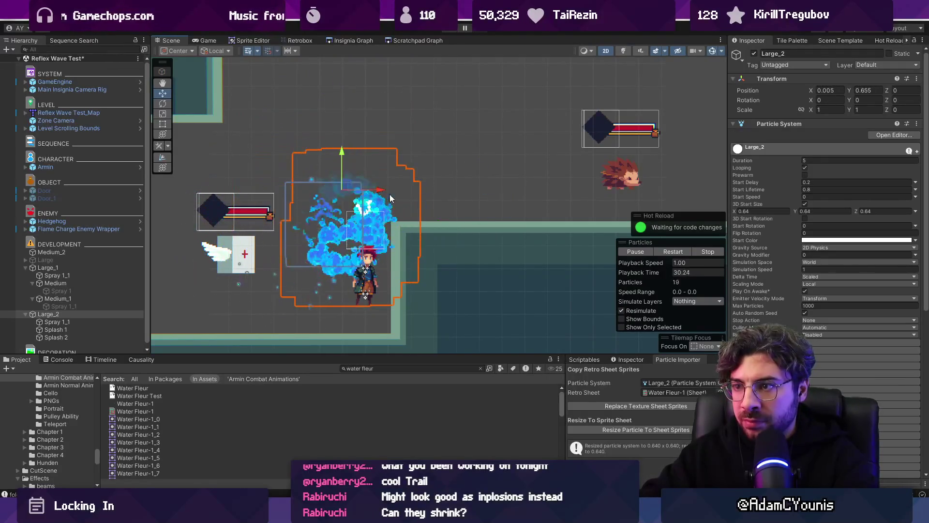
# - Duplicate Large_2 and rename the copy Medium
pyautogui.click(97, 316)
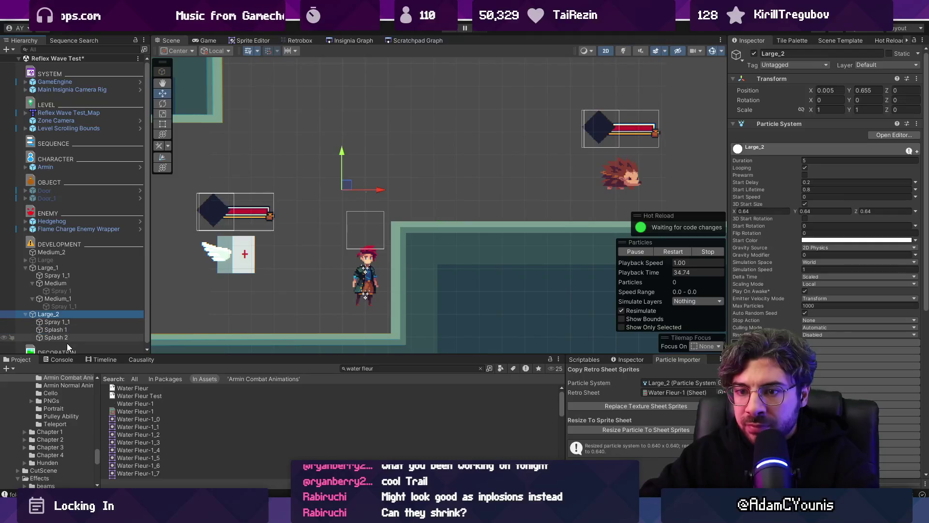
pyautogui.hotkey('ctrl', 'd')
pyautogui.click(58, 334)
pyautogui.keyDown('shift'); pyautogui.click(58, 317); pyautogui.keyUp('shift')
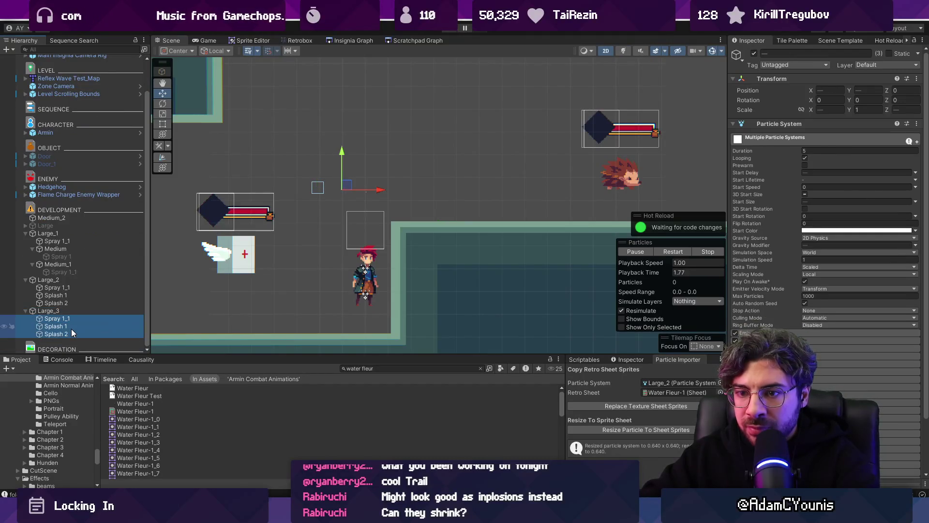
pyautogui.press('Left')
pyautogui.press('Left')
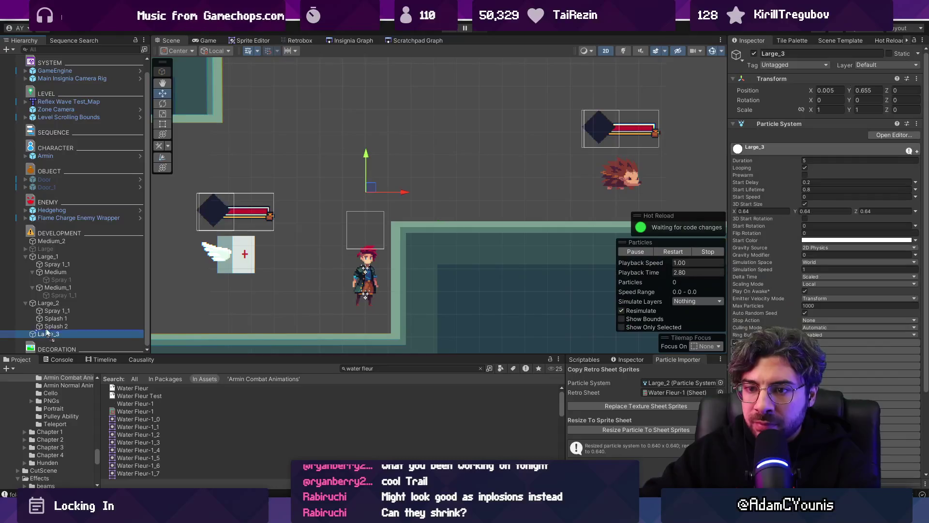
pyautogui.press('F2')
pyautogui.write('Mediu')
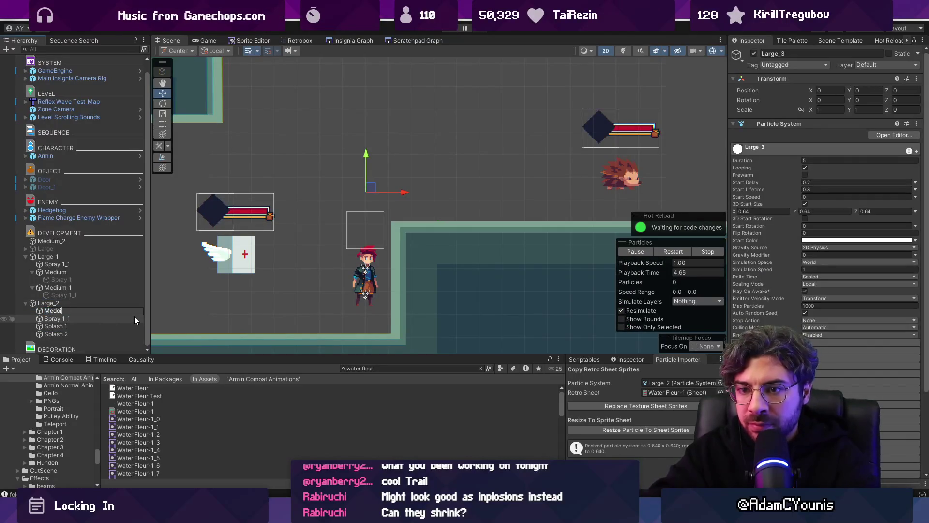
pyautogui.write('m')
pyautogui.press('Return')
# - Duplicate Medium into Medium_1 and set start delays of 0.2 and 0.4
pyautogui.click(111, 303)
pyautogui.click(821, 181)
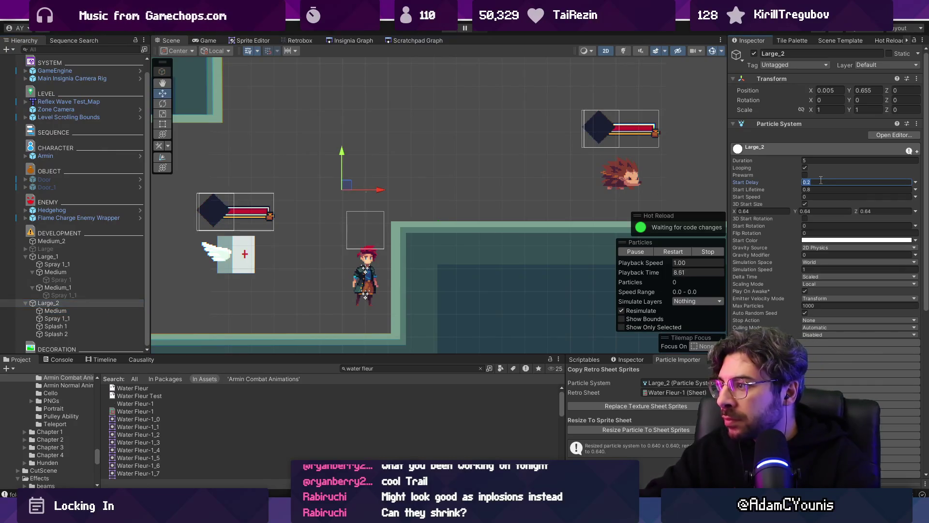
pyautogui.write('0')
pyautogui.click(86, 312)
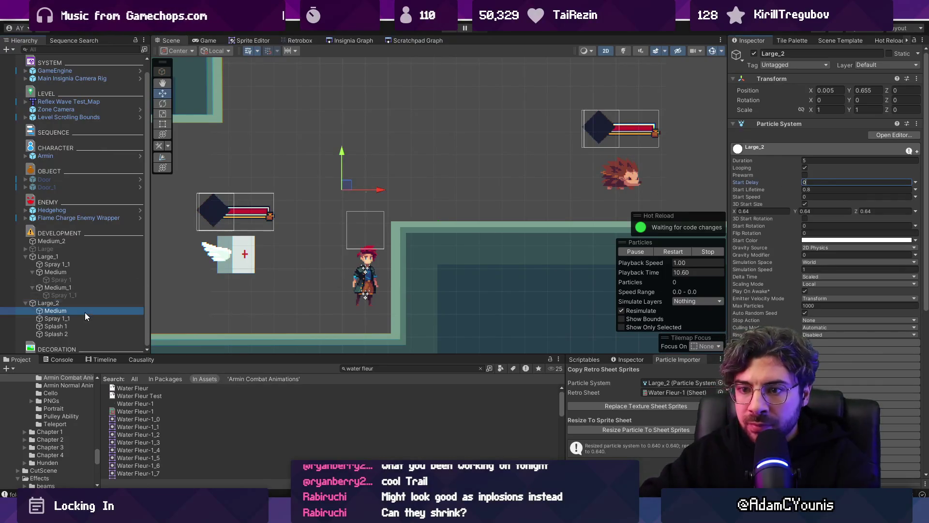
pyautogui.hotkey('ctrl', 'd')
pyautogui.click(77, 313)
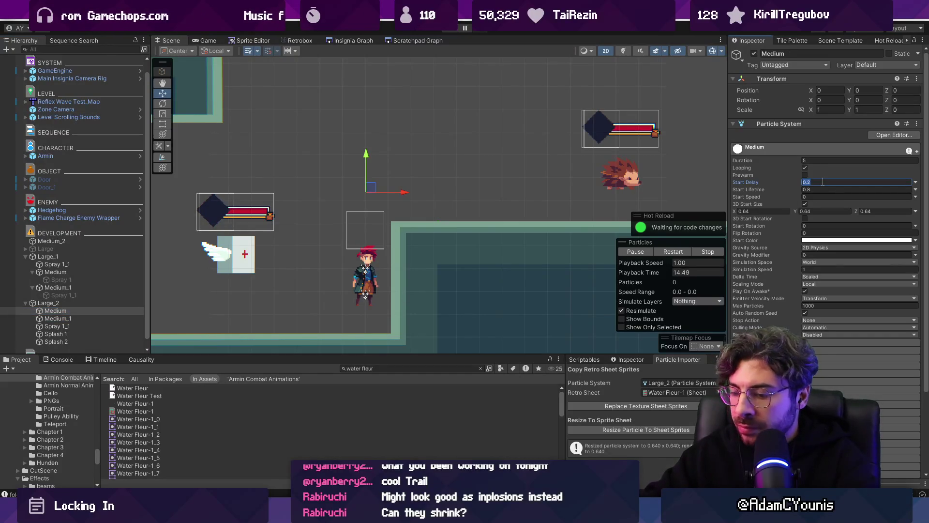
pyautogui.click(90, 318)
pyautogui.click(836, 183)
# - Expand Large_2's Emission settings to edit its Rate over Distance
pyautogui.hotkey('ctrl', 'z')
pyautogui.click(796, 150)
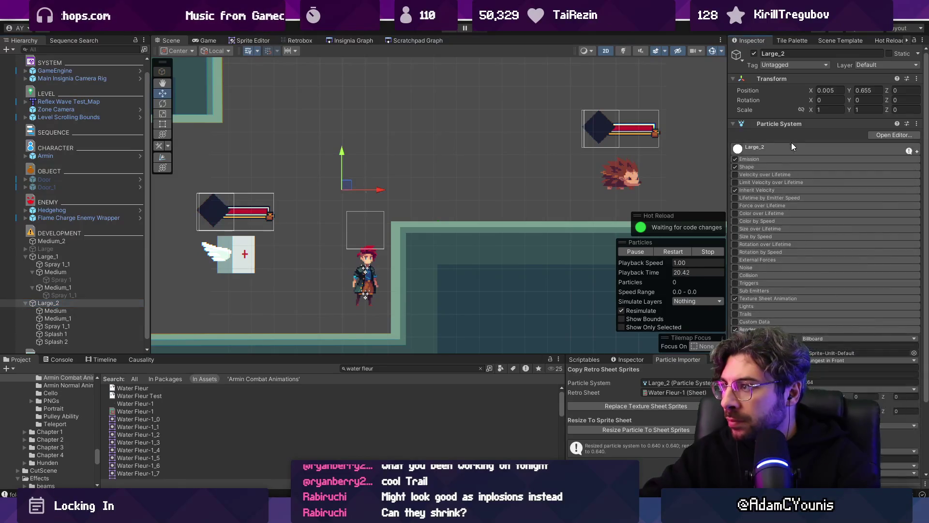
pyautogui.click(771, 159)
pyautogui.click(805, 176)
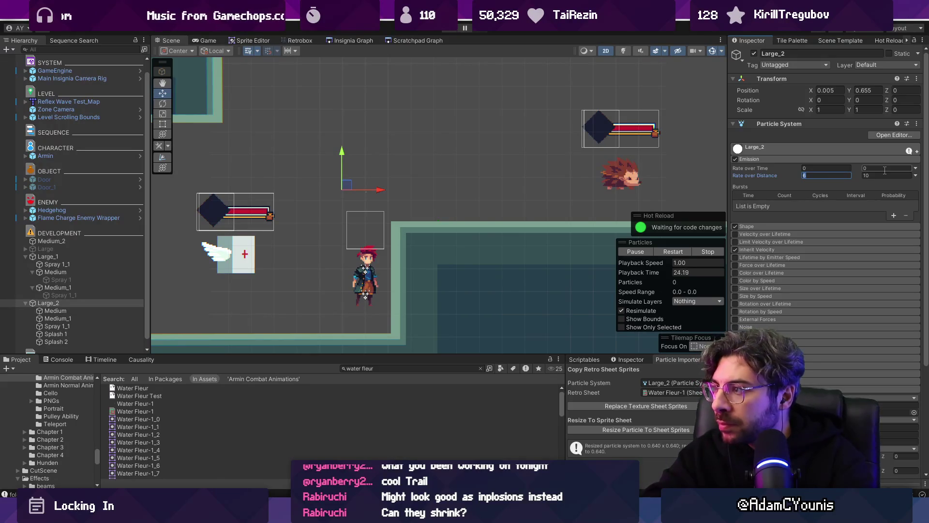
# - Set Large_2's Rate over Distance to 2–6 and cap Medium and Medium_1's emission at 6
pyautogui.press('Tab')
pyautogui.write('6')
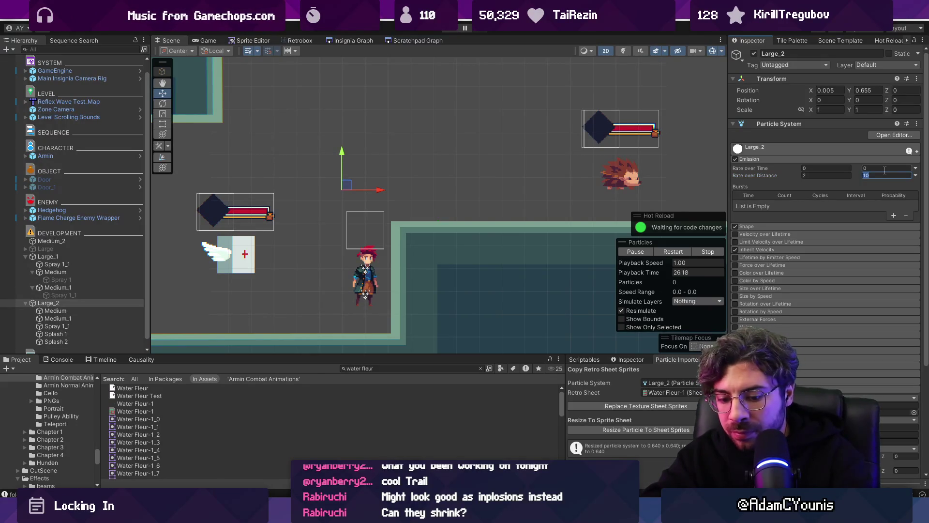
pyautogui.click(56, 310)
pyautogui.keyDown('shift'); pyautogui.click(68, 317); pyautogui.keyUp('shift')
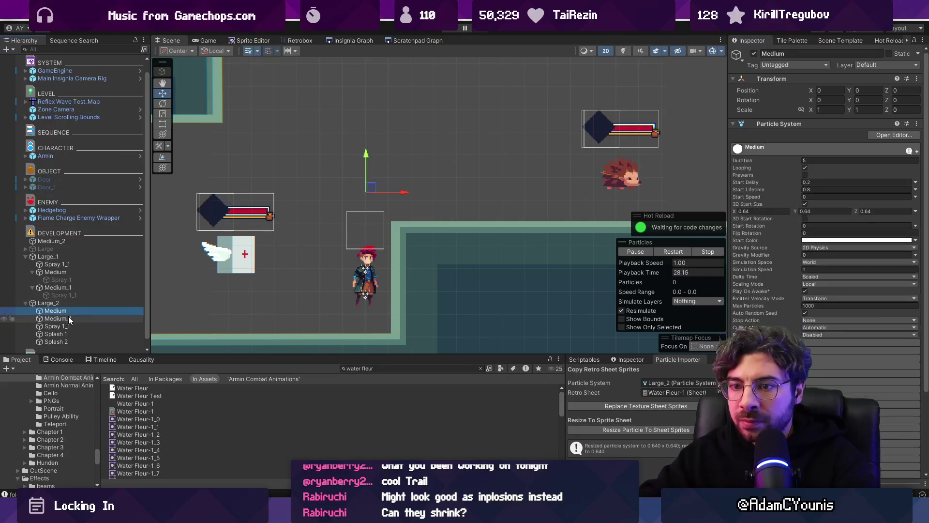
pyautogui.click(790, 333)
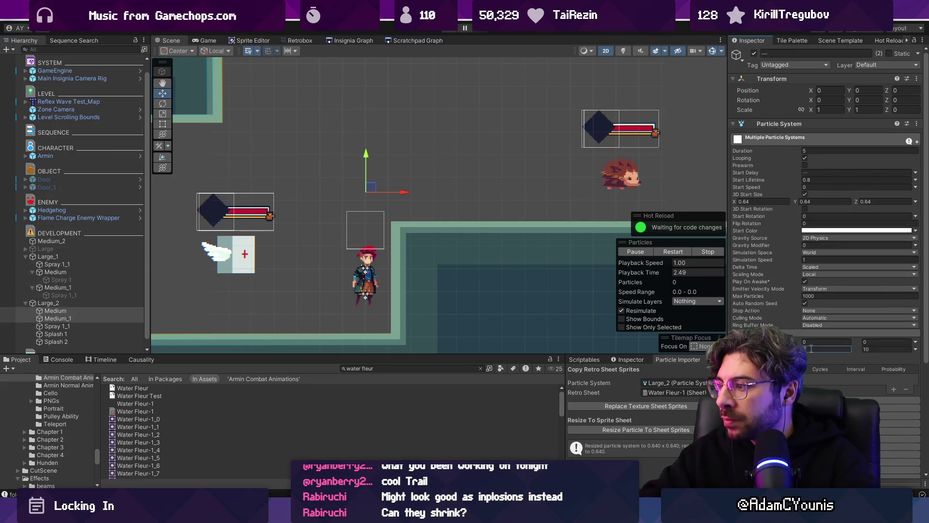
pyautogui.press('Tab')
pyautogui.write('6')
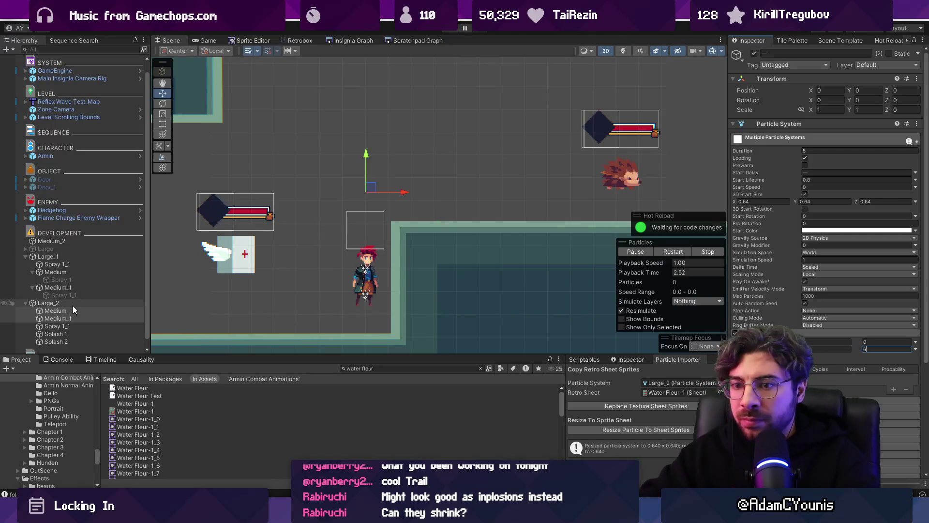
# - Drag Large_2 around the scene to preview its particle trail
pyautogui.click(73, 305)
pyautogui.moveTo(405, 164)
pyautogui.mouseDown()
pyautogui.moveTo(369, 183)
pyautogui.moveTo(410, 156)
pyautogui.moveTo(269, 166)
pyautogui.moveTo(436, 193)
pyautogui.moveTo(421, 145)
pyautogui.moveTo(312, 165)
pyautogui.moveTo(432, 183)
pyautogui.moveTo(359, 182)
pyautogui.mouseUp()
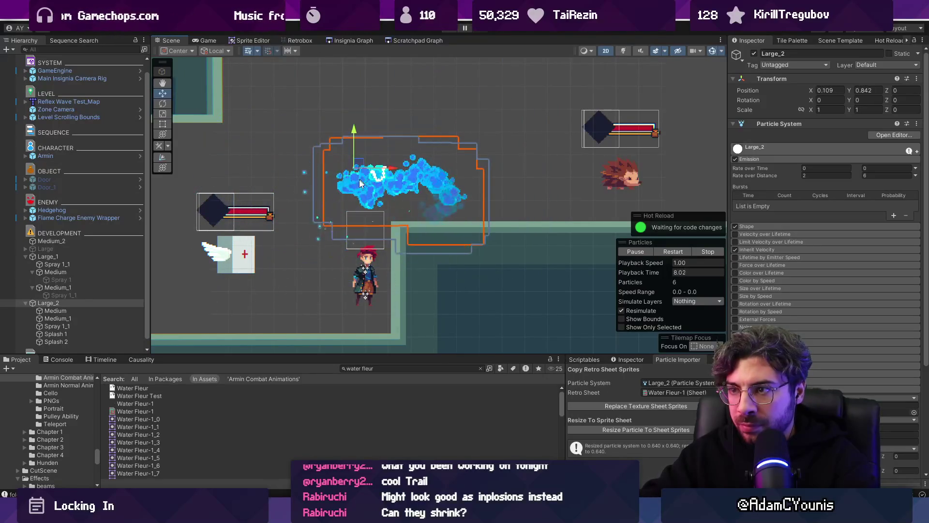
pyautogui.click(77, 311)
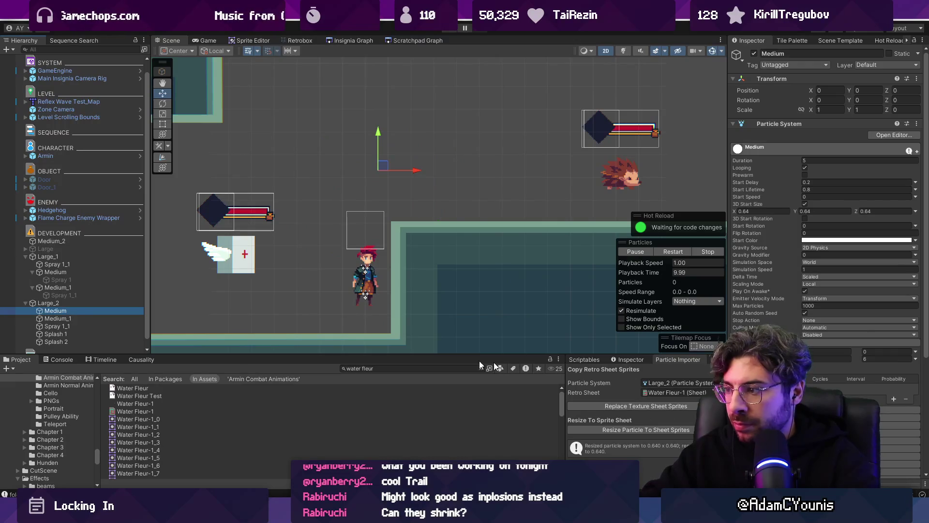
# - Replace Medium's particle sprites with the Water Fleur-2 sheet and resize them to match
pyautogui.click(714, 392)
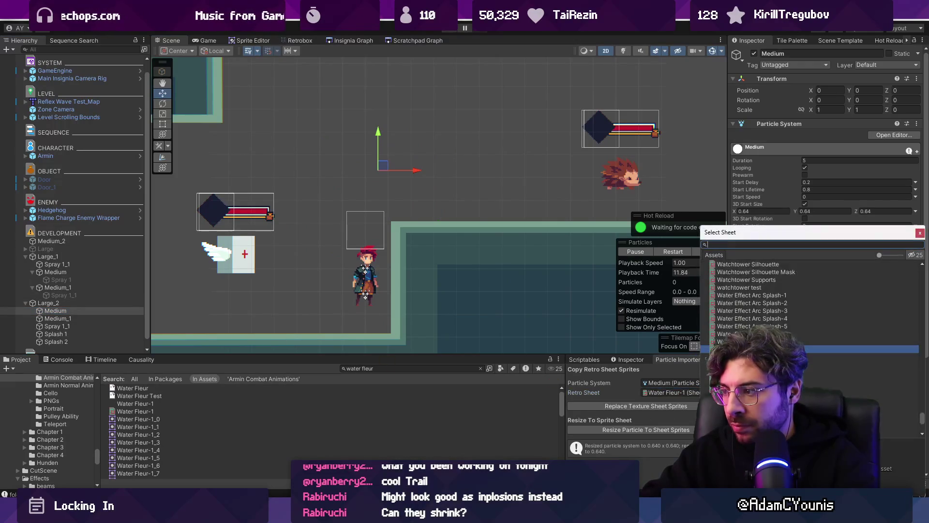
pyautogui.doubleClick(746, 357)
pyautogui.click(674, 406)
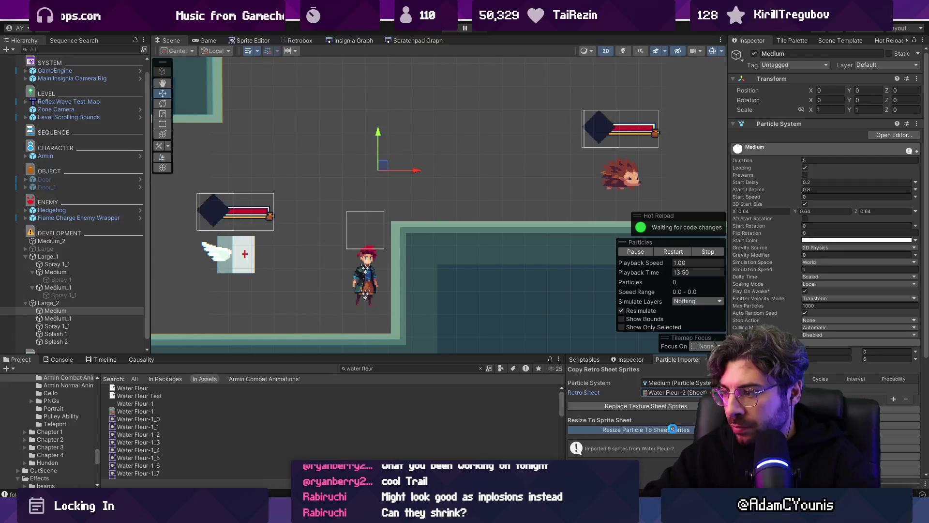
pyautogui.click(673, 429)
# - Replace Medium_1's particle sprites with the Water Fleur-3 sheet
pyautogui.click(56, 318)
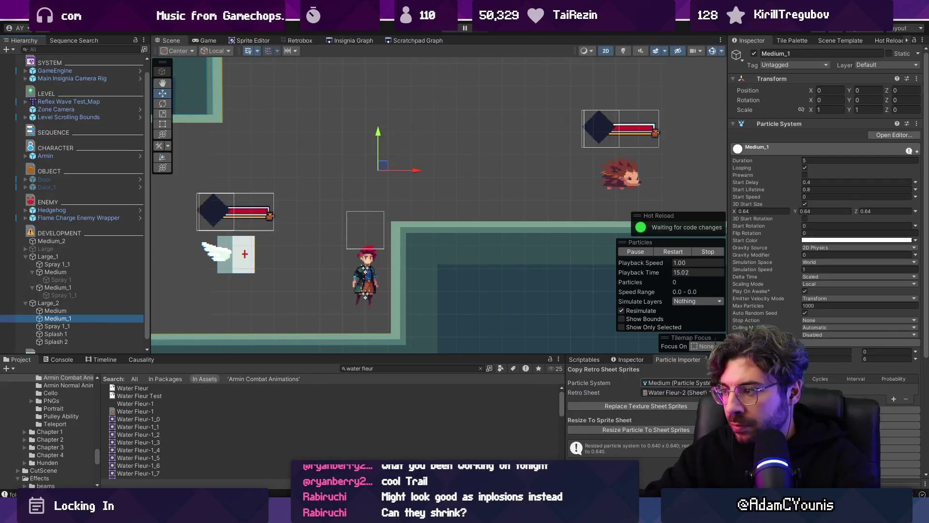
pyautogui.click(710, 392)
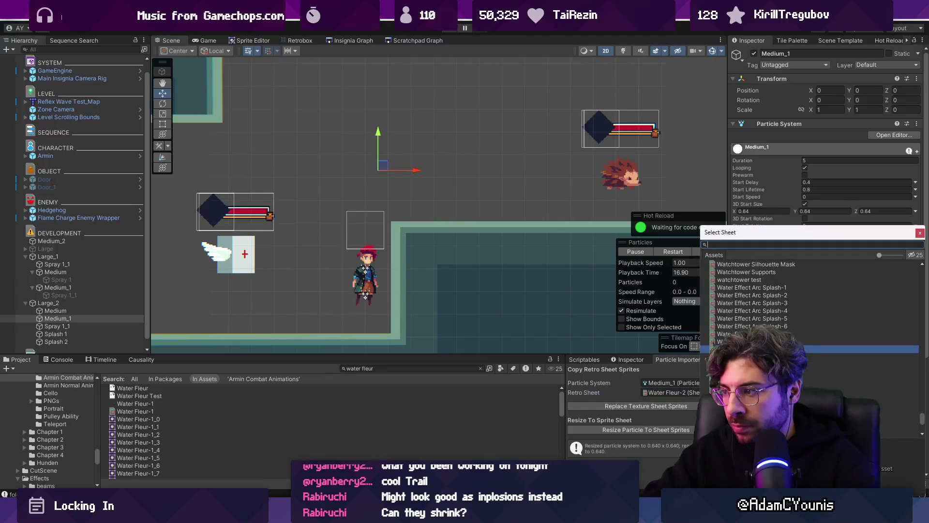
pyautogui.doubleClick(745, 356)
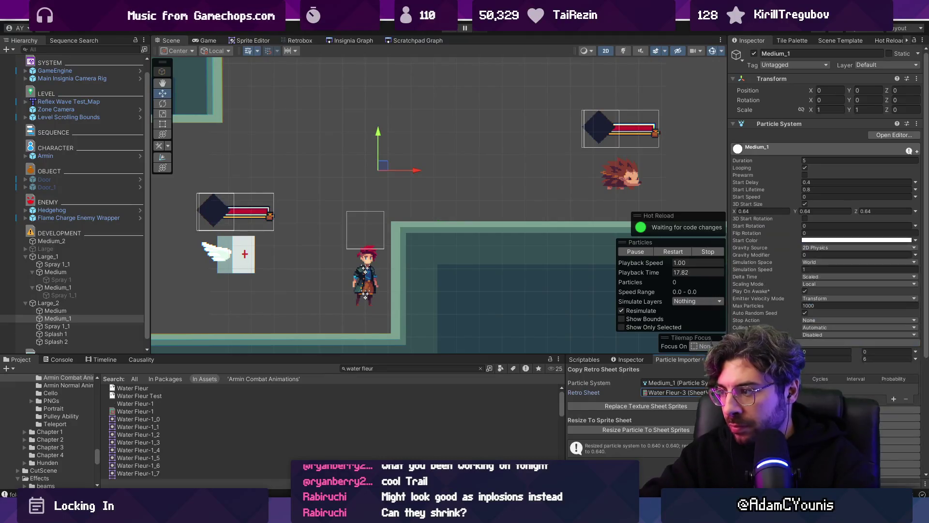
pyautogui.click(652, 403)
pyautogui.click(657, 425)
# - Move Large_2 through the scene to watch its splash trail, then select Medium and Medium_1
pyautogui.click(51, 303)
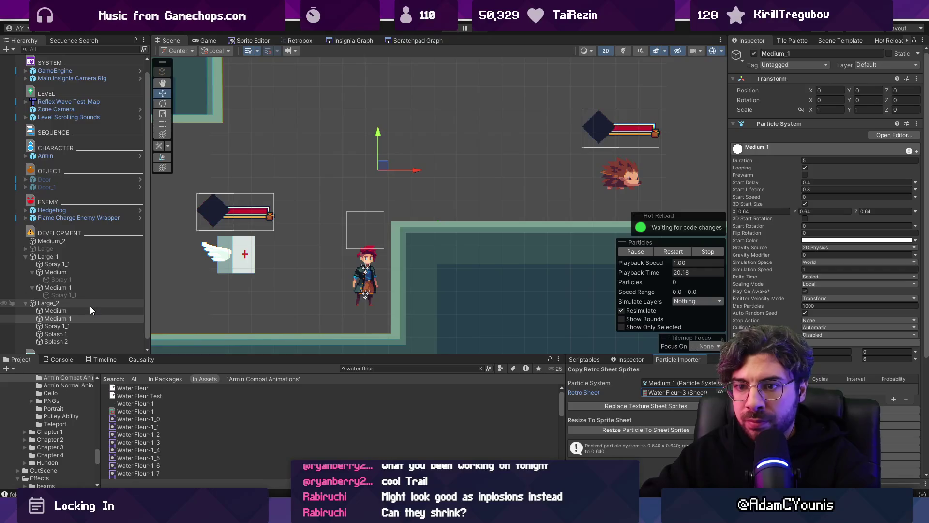
pyautogui.moveTo(391, 179)
pyautogui.mouseDown()
pyautogui.moveTo(387, 136)
pyautogui.moveTo(373, 164)
pyautogui.moveTo(282, 128)
pyautogui.moveTo(311, 158)
pyautogui.moveTo(401, 118)
pyautogui.moveTo(280, 219)
pyautogui.moveTo(382, 112)
pyautogui.moveTo(298, 96)
pyautogui.moveTo(498, 95)
pyautogui.moveTo(436, 128)
pyautogui.moveTo(264, 178)
pyautogui.moveTo(309, 213)
pyautogui.moveTo(421, 160)
pyautogui.moveTo(427, 166)
pyautogui.mouseUp()
pyautogui.click(98, 315)
pyautogui.keyDown('shift'); pyautogui.click(101, 310); pyautogui.keyUp('shift')
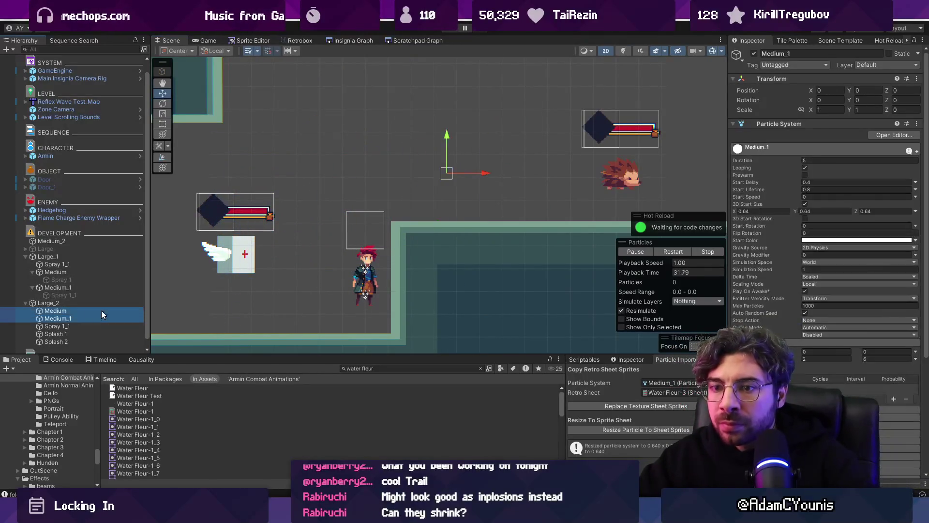
# - Set the Medium and Medium_1 Transform Position to 0, 0
pyautogui.click(56, 310)
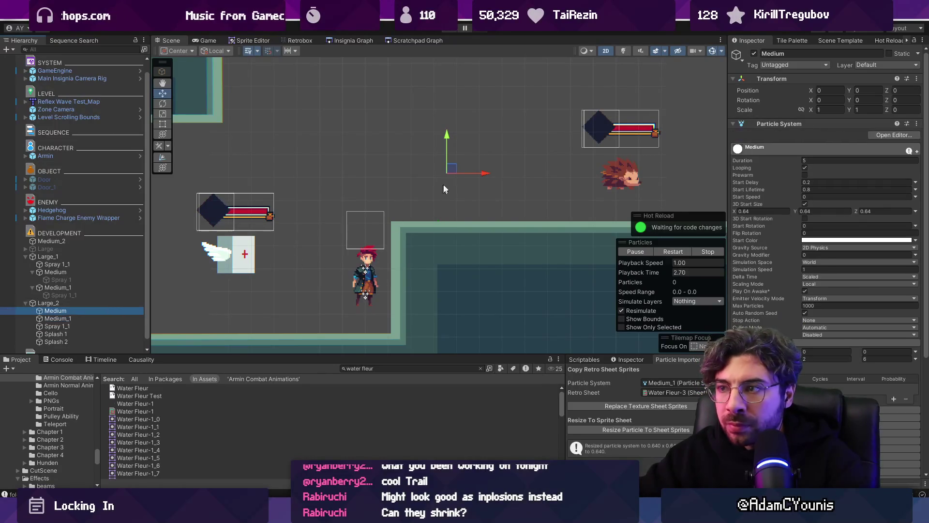
pyautogui.moveTo(370, 225)
pyautogui.mouseDown()
pyautogui.moveTo(404, 179)
pyautogui.moveTo(368, 165)
pyautogui.moveTo(419, 145)
pyautogui.mouseUp()
pyautogui.click(72, 318)
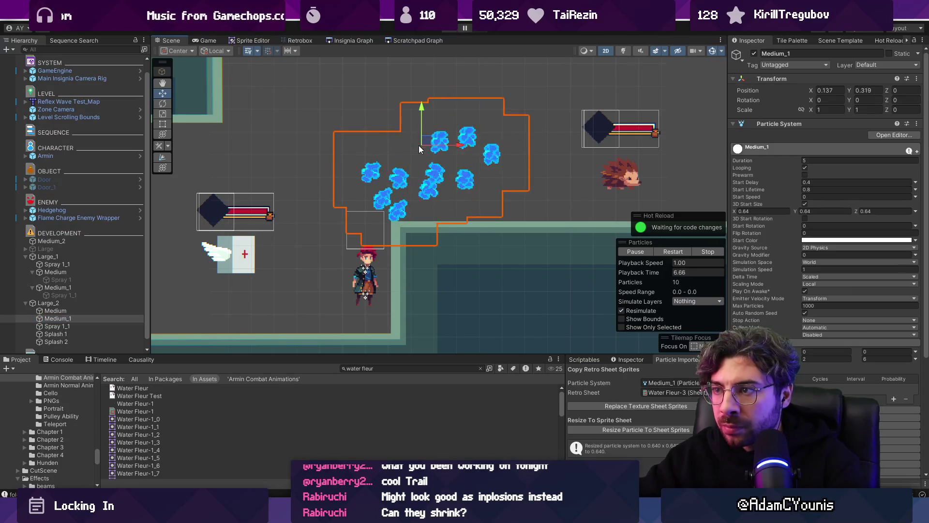
pyautogui.click(832, 91)
pyautogui.write('0')
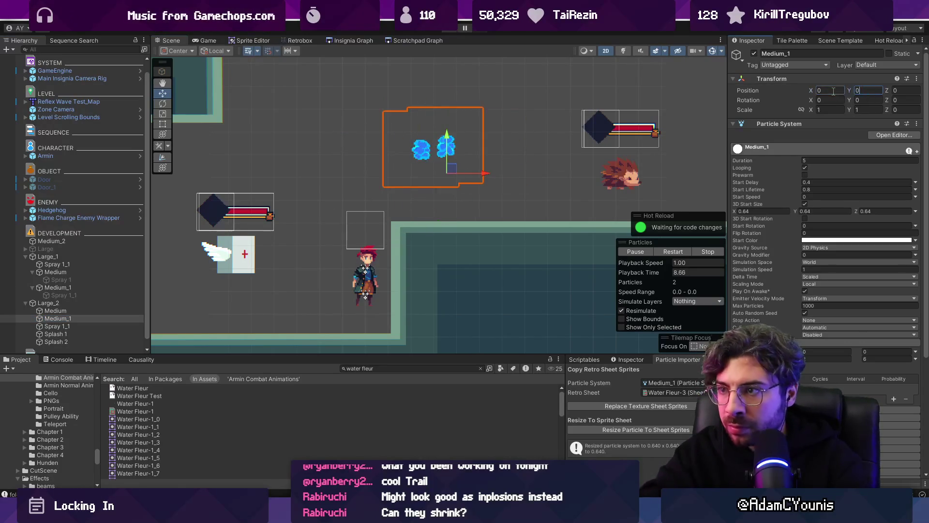
pyautogui.click(55, 310)
pyautogui.click(829, 91)
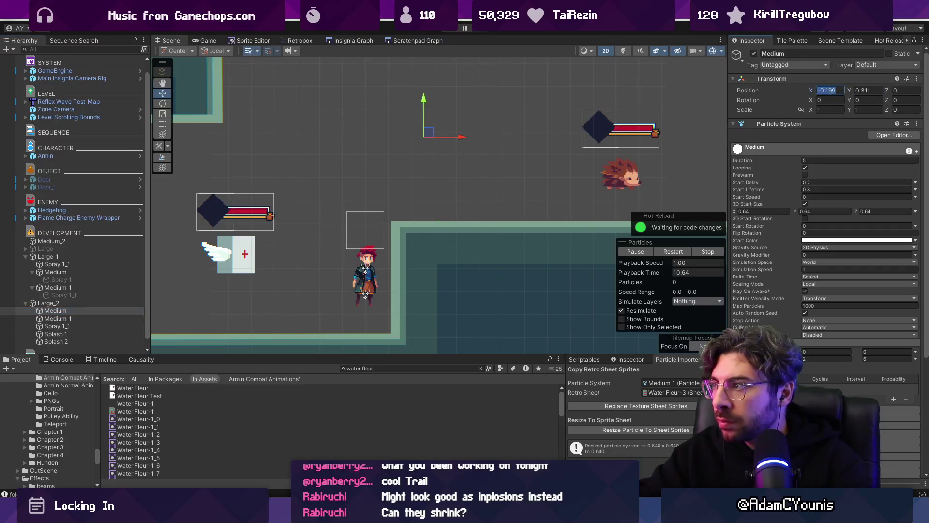
pyautogui.write('0')
pyautogui.press('Tab')
pyautogui.write('0')
# - Drag Large_2 left to preview the combined splash trail
pyautogui.click(450, 167)
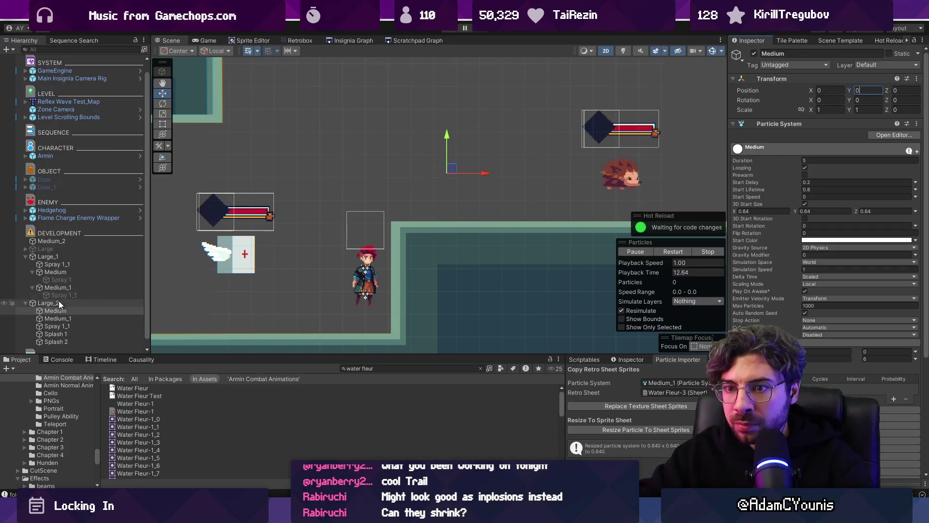
pyautogui.moveTo(451, 170)
pyautogui.mouseDown()
pyautogui.moveTo(244, 213)
pyautogui.moveTo(442, 156)
pyautogui.moveTo(434, 169)
pyautogui.mouseUp()
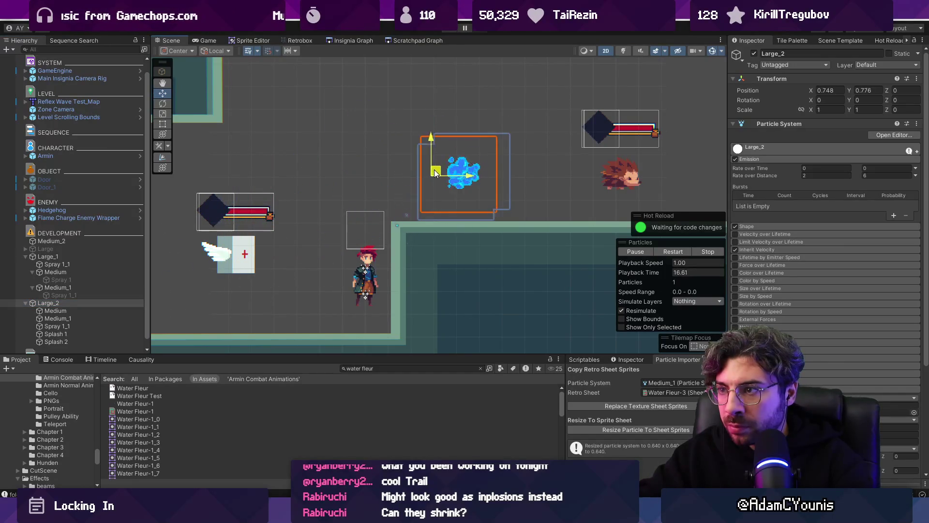
pyautogui.click(58, 311)
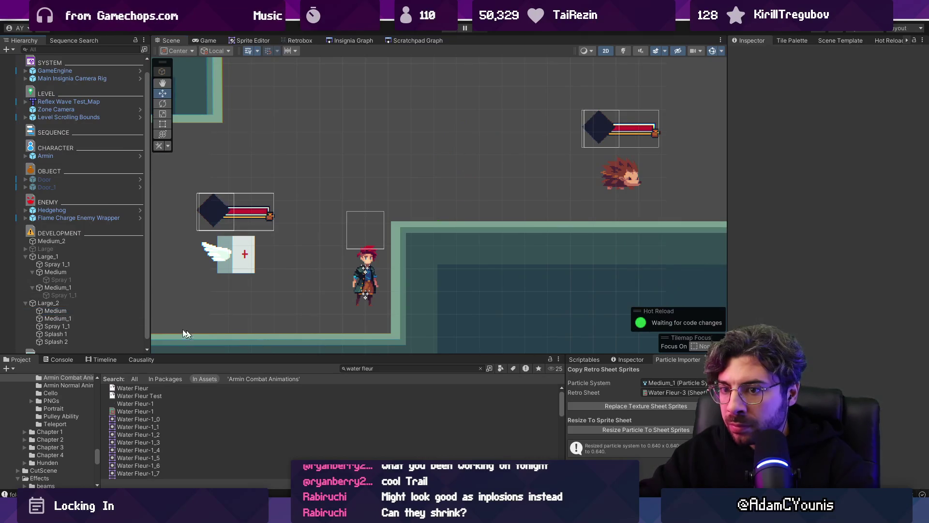
# - Add Medium_1 to the selection and expand both layers' Shape settings, then check start size
pyautogui.keyDown('shift'); pyautogui.click(59, 318); pyautogui.keyUp('shift')
pyautogui.scroll(-5, 830, 354)
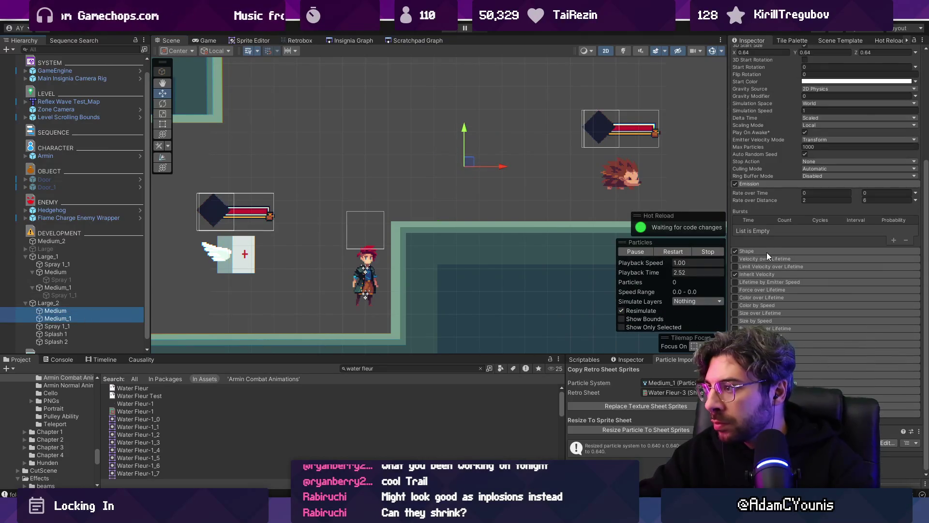
pyautogui.click(770, 252)
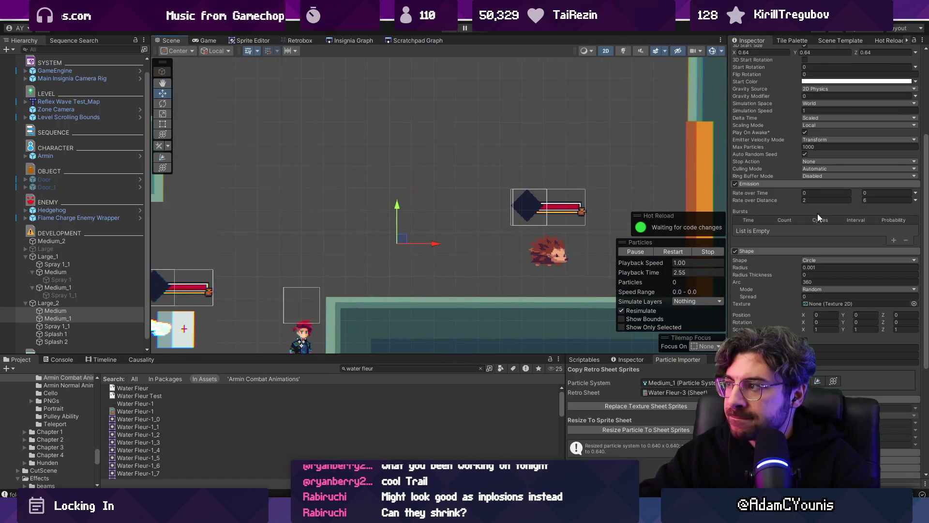
pyautogui.scroll(5, 818, 218)
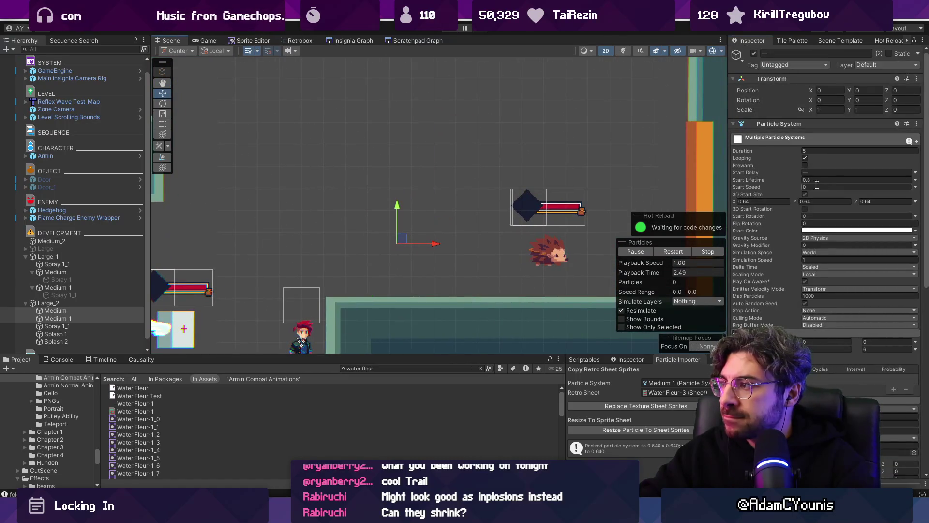
pyautogui.click(748, 201)
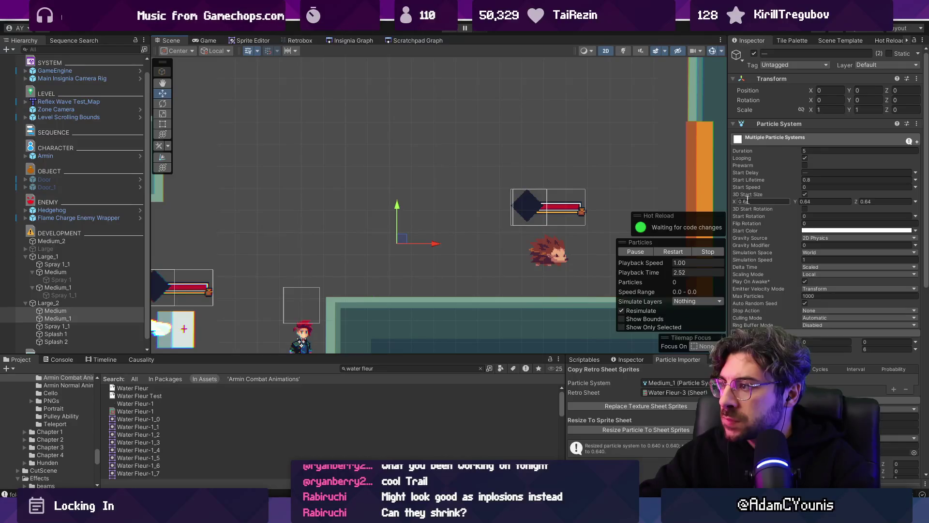
# - Switch back and forth between Large_2 and its Medium child to compare their settings
pyautogui.click(105, 302)
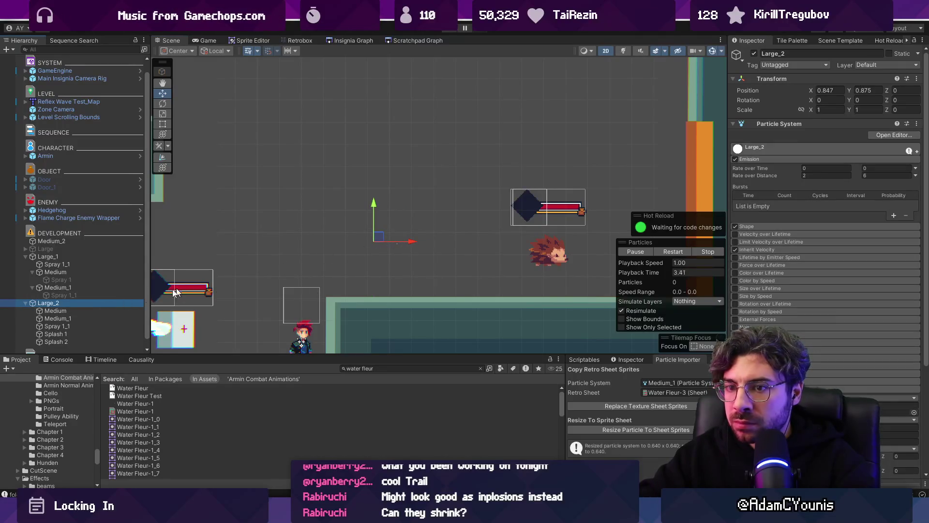
pyautogui.click(85, 310)
pyautogui.click(85, 302)
pyautogui.click(87, 310)
pyautogui.click(86, 302)
pyautogui.click(86, 310)
pyautogui.click(86, 301)
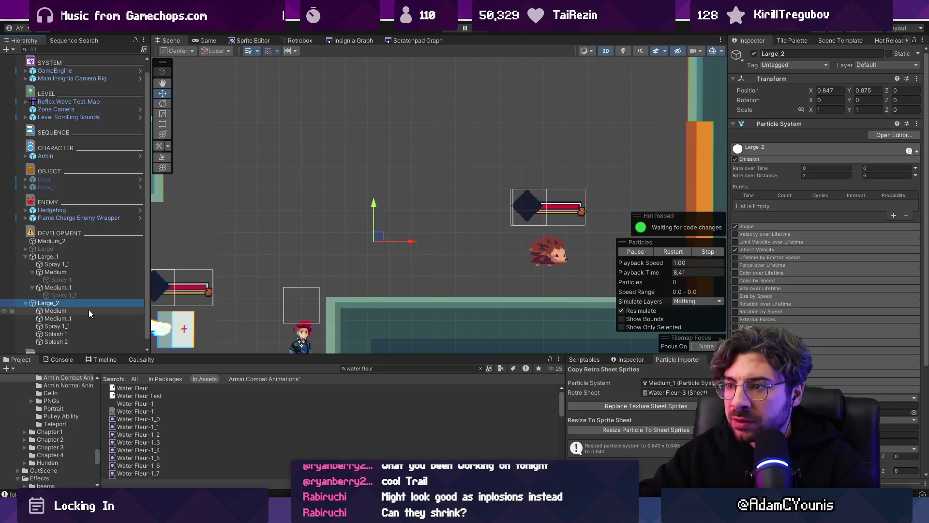
pyautogui.click(89, 310)
pyautogui.click(88, 301)
pyautogui.click(88, 310)
pyautogui.scroll(-3, 833, 348)
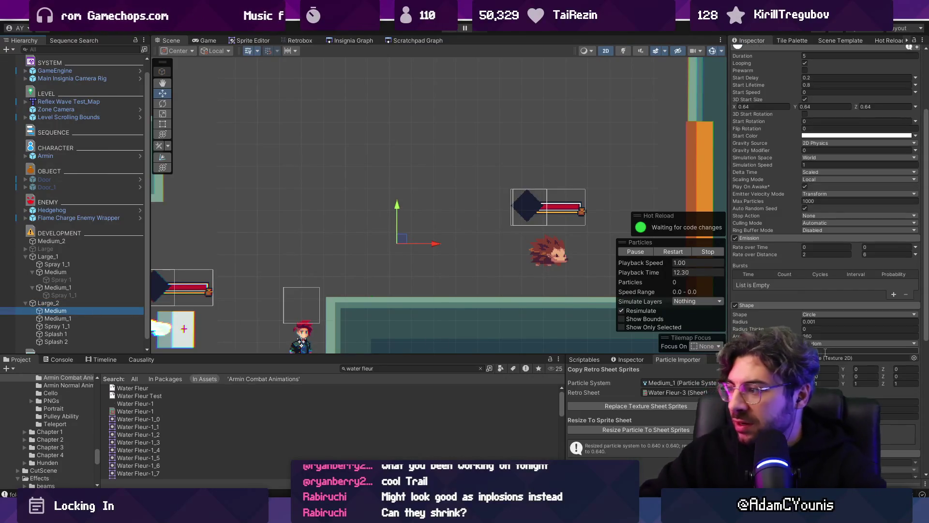
pyautogui.scroll(-2, 825, 352)
pyautogui.click(96, 305)
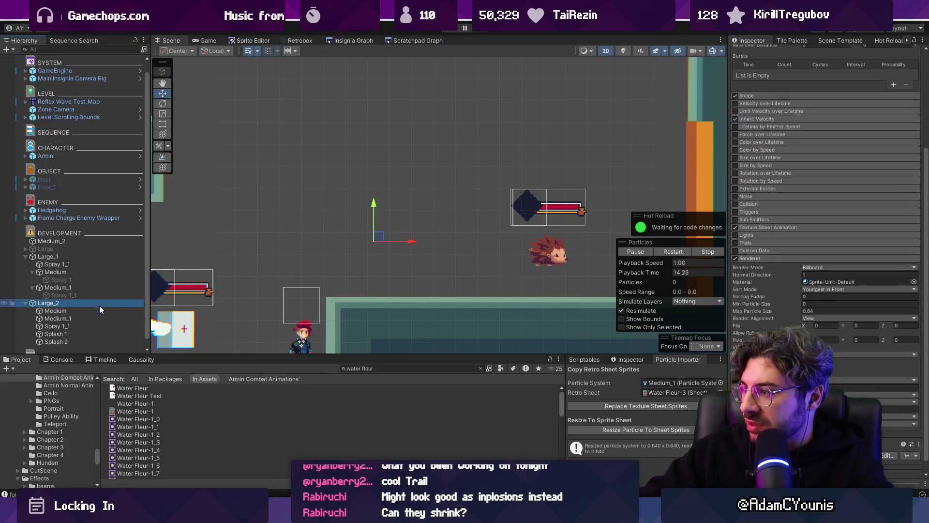
# - Expand Large_2's Shape module, collapse Medium's main and Emission modules, and end on Large_2
pyautogui.scroll(5, 770, 258)
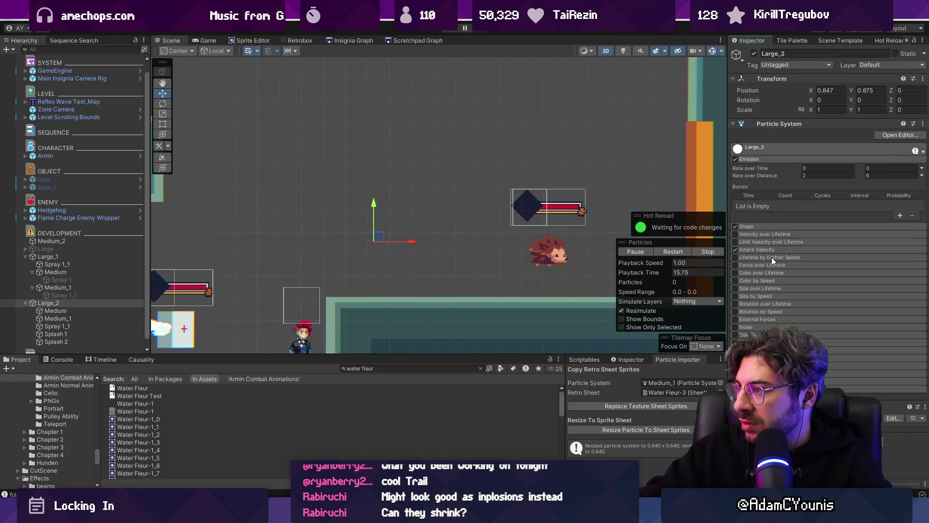
pyautogui.click(771, 224)
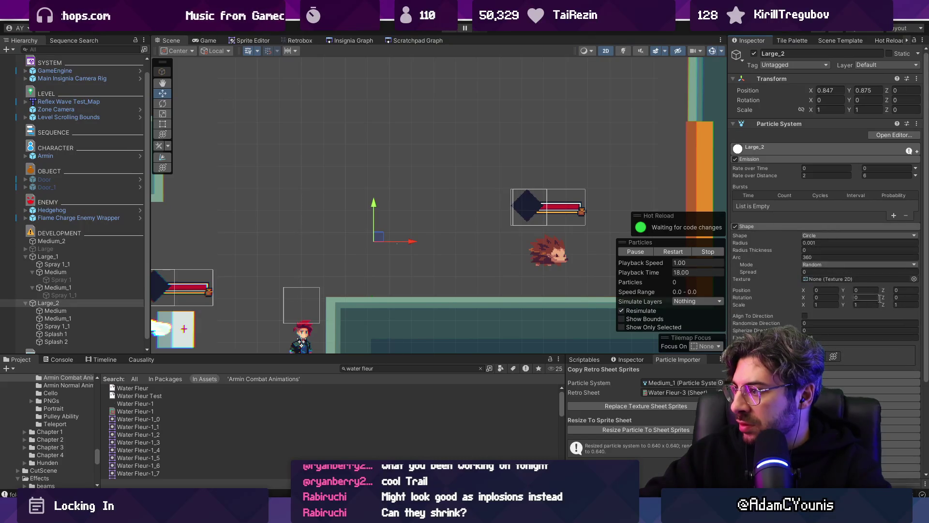
pyautogui.click(103, 308)
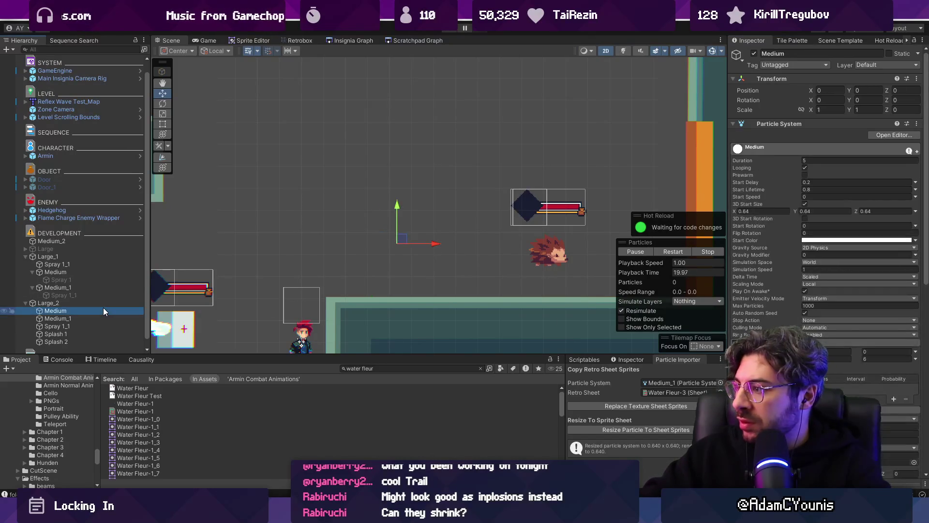
pyautogui.click(783, 147)
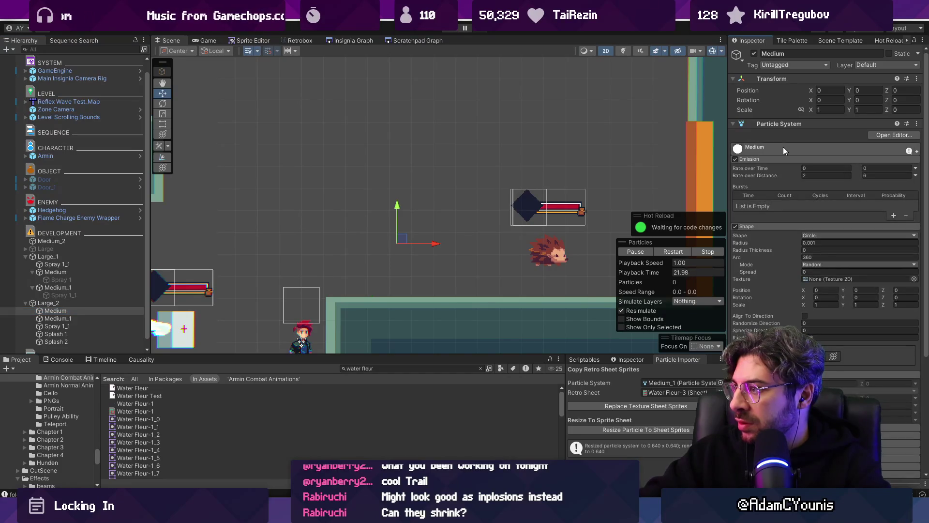
pyautogui.click(777, 228)
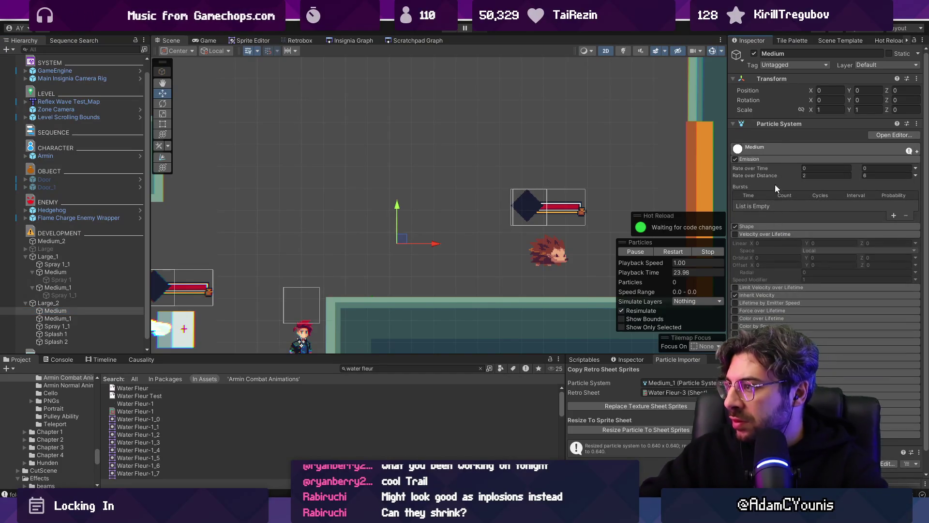
pyautogui.click(774, 228)
pyautogui.click(774, 159)
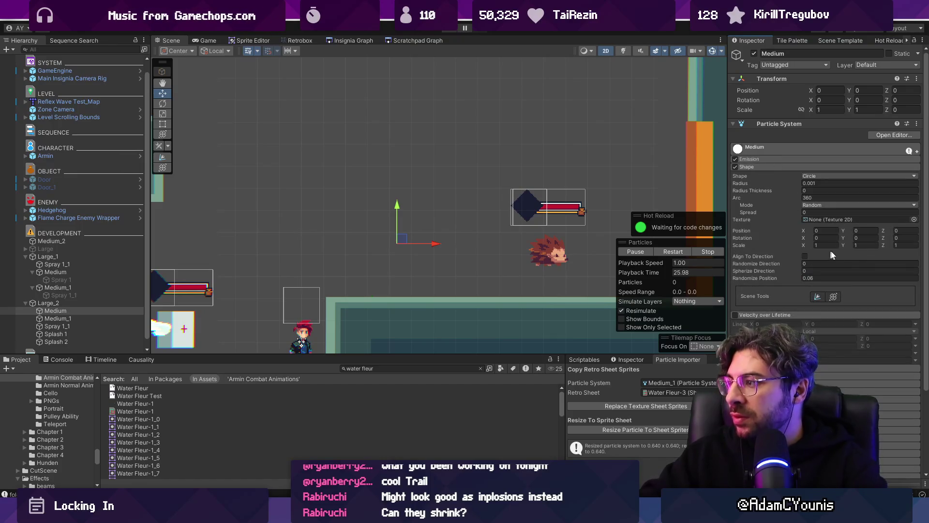
pyautogui.click(71, 303)
pyautogui.click(77, 312)
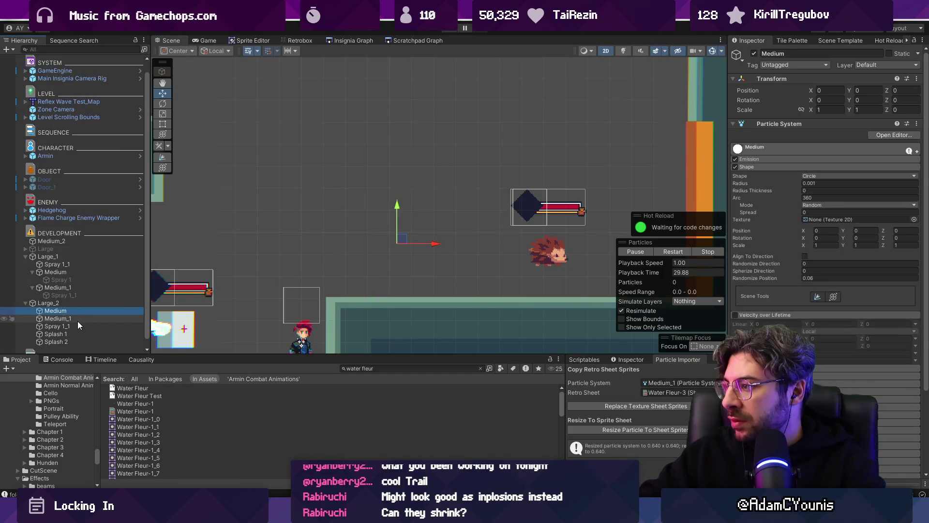
pyautogui.click(78, 318)
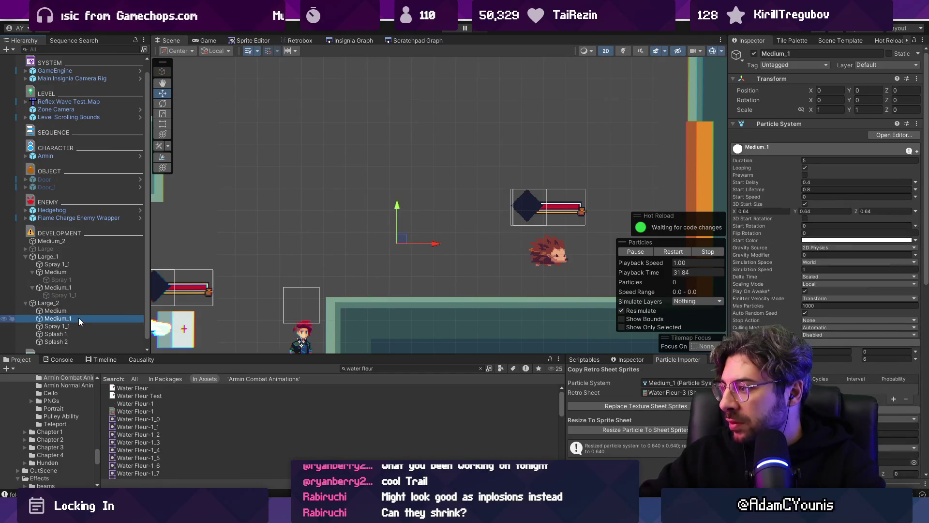
pyautogui.click(80, 312)
pyautogui.click(80, 303)
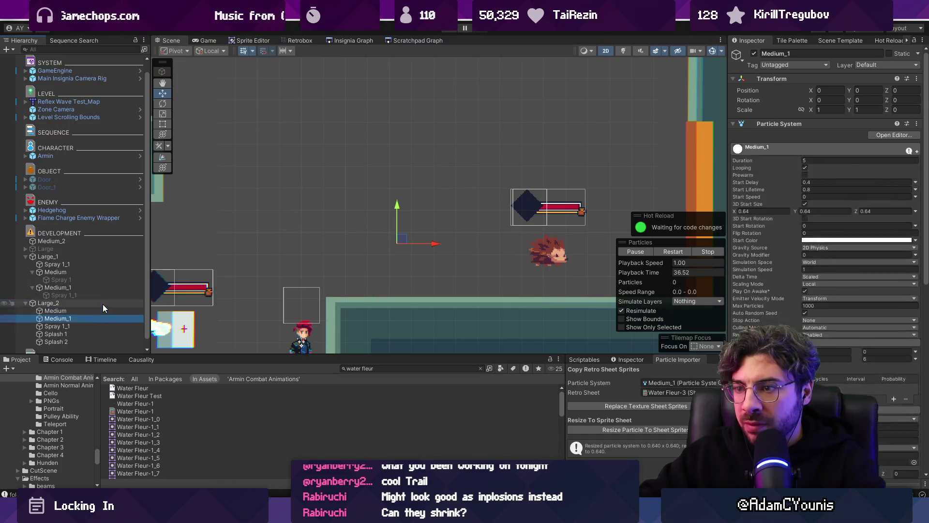
# - Drag the Large_2 and Medium emitters in the Scene view to preview the splash trail
pyautogui.moveTo(400, 240)
pyautogui.mouseDown()
pyautogui.moveTo(380, 223)
pyautogui.moveTo(487, 155)
pyautogui.moveTo(321, 207)
pyautogui.moveTo(289, 171)
pyautogui.moveTo(426, 202)
pyautogui.moveTo(421, 151)
pyautogui.moveTo(328, 213)
pyautogui.moveTo(397, 235)
pyautogui.mouseUp()
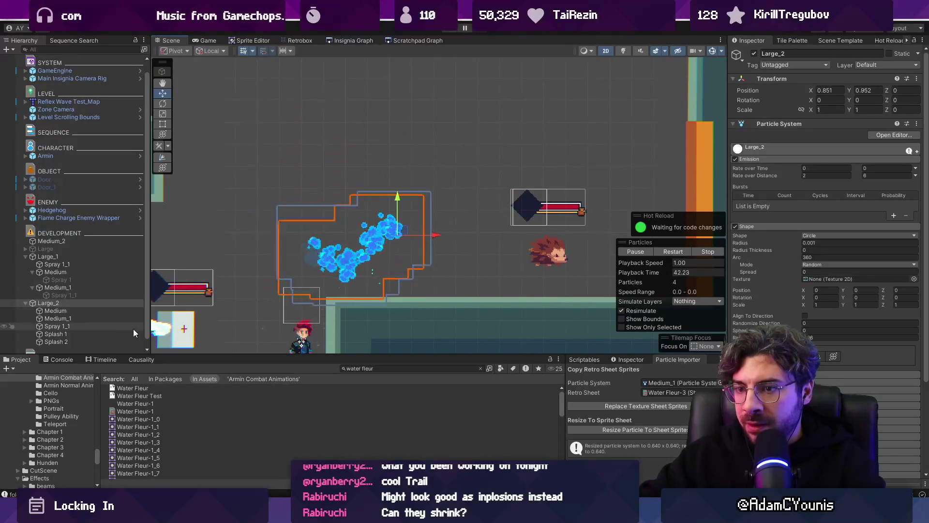
pyautogui.click(95, 311)
pyautogui.click(94, 303)
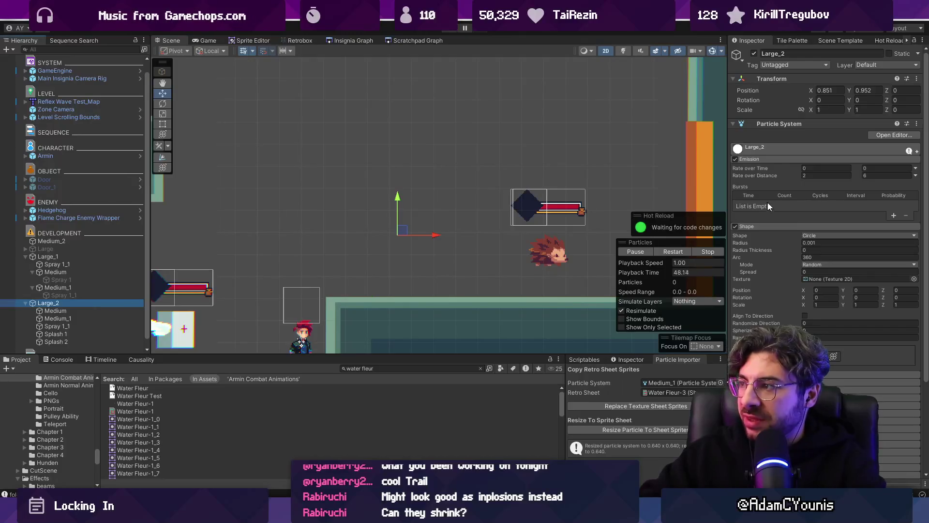
pyautogui.click(97, 310)
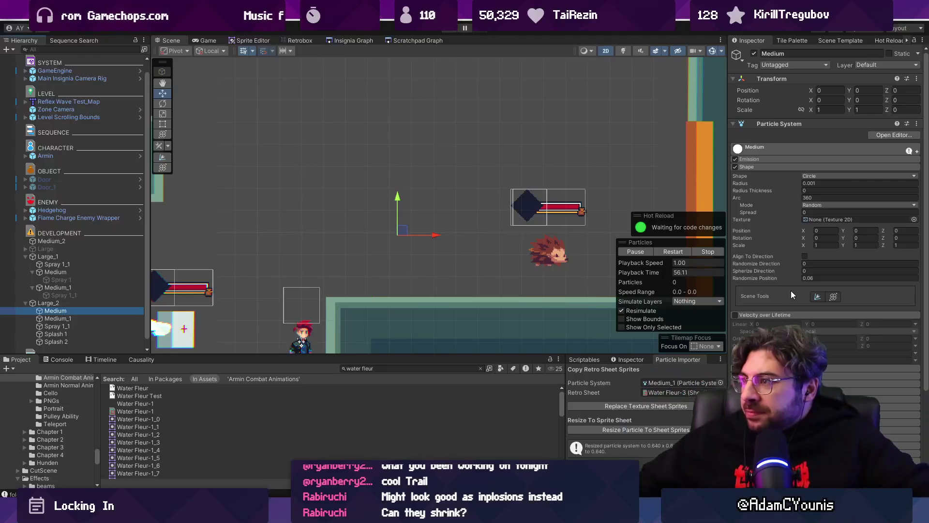
pyautogui.click(813, 148)
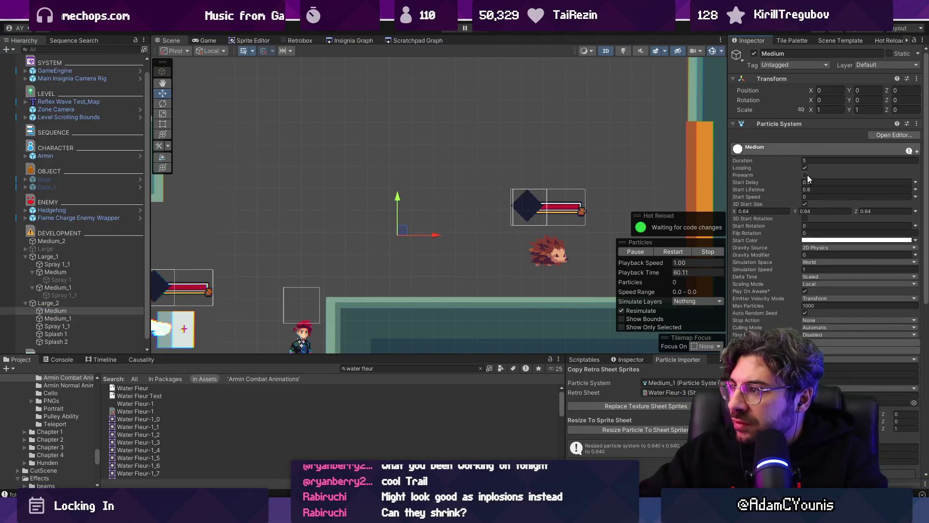
pyautogui.moveTo(412, 235)
pyautogui.mouseDown()
pyautogui.moveTo(460, 203)
pyautogui.moveTo(394, 194)
pyautogui.moveTo(361, 271)
pyautogui.moveTo(432, 243)
pyautogui.moveTo(482, 183)
pyautogui.moveTo(447, 181)
pyautogui.moveTo(290, 264)
pyautogui.moveTo(364, 241)
pyautogui.moveTo(508, 150)
pyautogui.moveTo(322, 103)
pyautogui.moveTo(357, 256)
pyautogui.moveTo(494, 249)
pyautogui.moveTo(442, 232)
pyautogui.moveTo(455, 232)
pyautogui.mouseUp()
# - Enable Prewarm on Large_2, Medium and Medium_1 together, then sweep the emitters to test
pyautogui.click(86, 305)
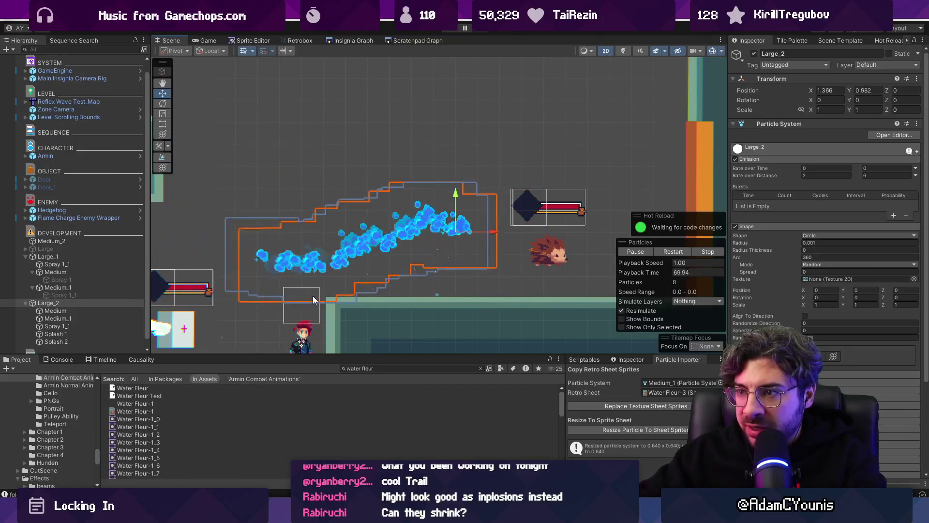
pyautogui.click(99, 310)
pyautogui.keyDown('shift'); pyautogui.click(103, 318); pyautogui.keyUp('shift')
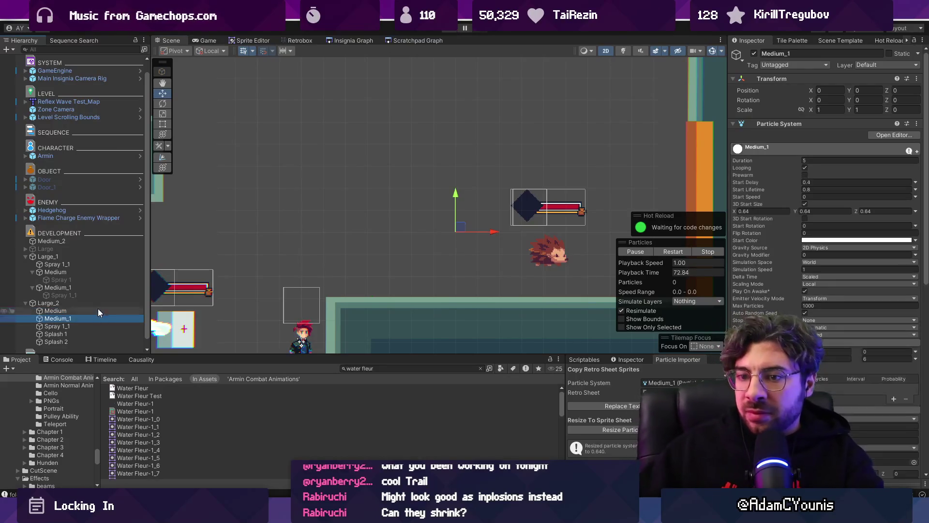
pyautogui.click(805, 166)
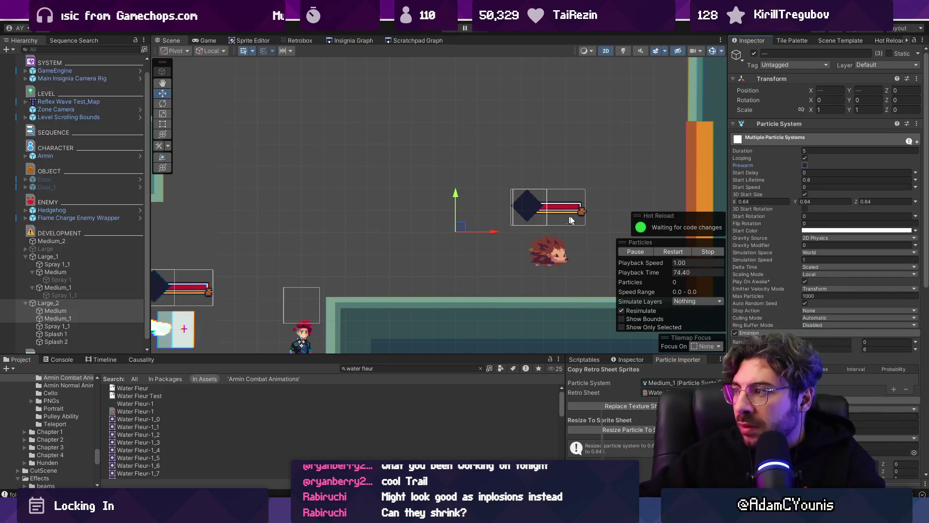
pyautogui.moveTo(460, 231)
pyautogui.mouseDown()
pyautogui.moveTo(258, 223)
pyautogui.moveTo(264, 199)
pyautogui.moveTo(449, 193)
pyautogui.moveTo(459, 201)
pyautogui.mouseUp()
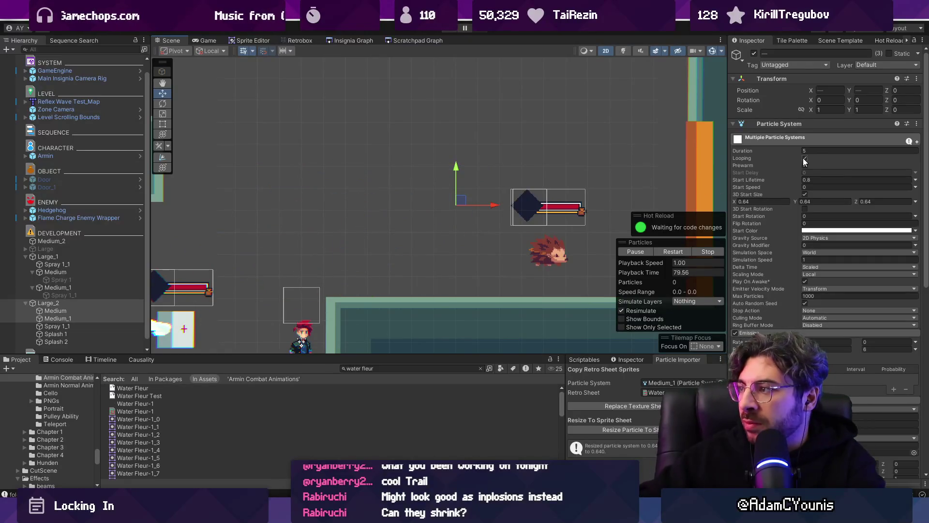
pyautogui.moveTo(458, 202)
pyautogui.mouseDown()
pyautogui.moveTo(271, 228)
pyautogui.moveTo(348, 162)
pyautogui.mouseUp()
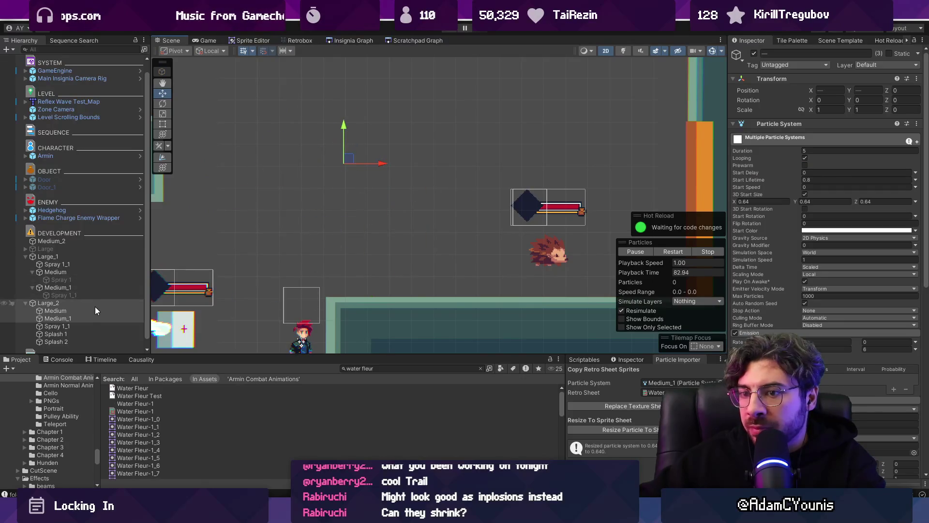
pyautogui.scroll(-10, 797, 310)
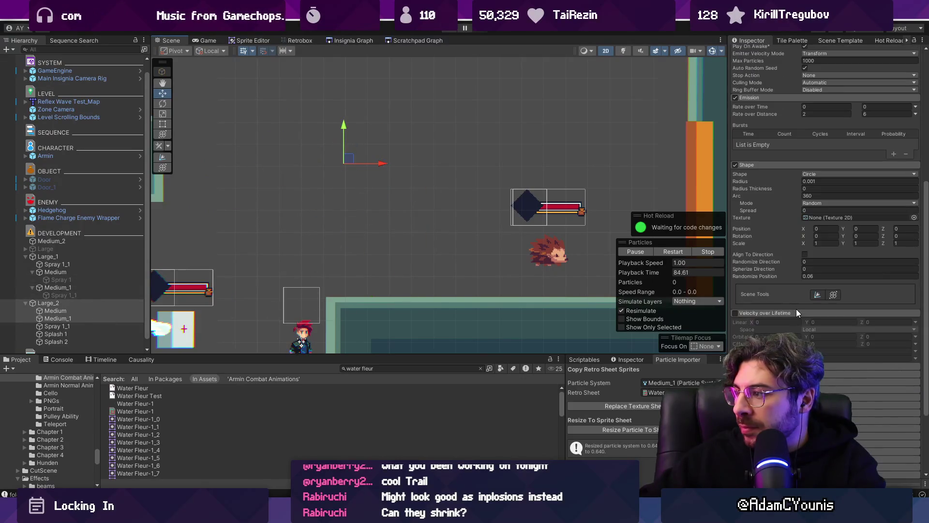
pyautogui.scroll(2, 775, 162)
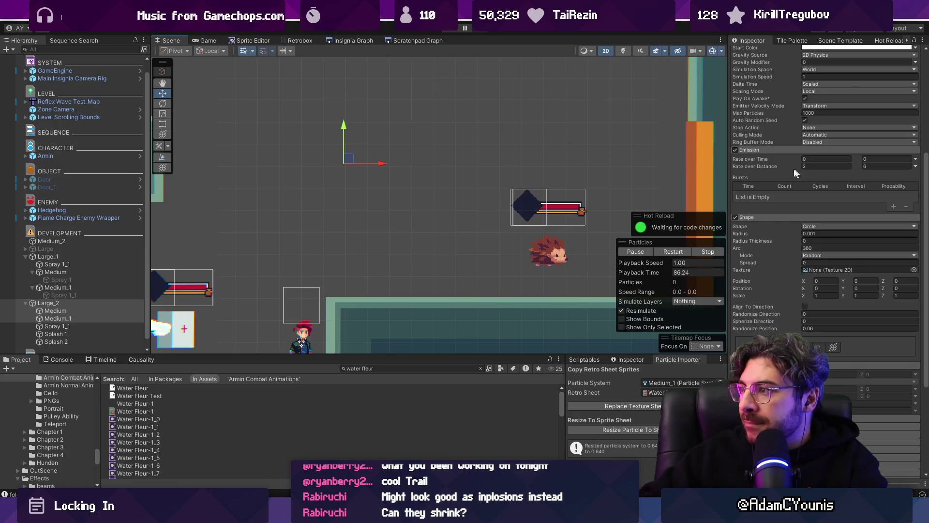
# - Review the Emission settings of Large_2, Medium and Medium_1, collapsing their Shape modules
pyautogui.click(79, 304)
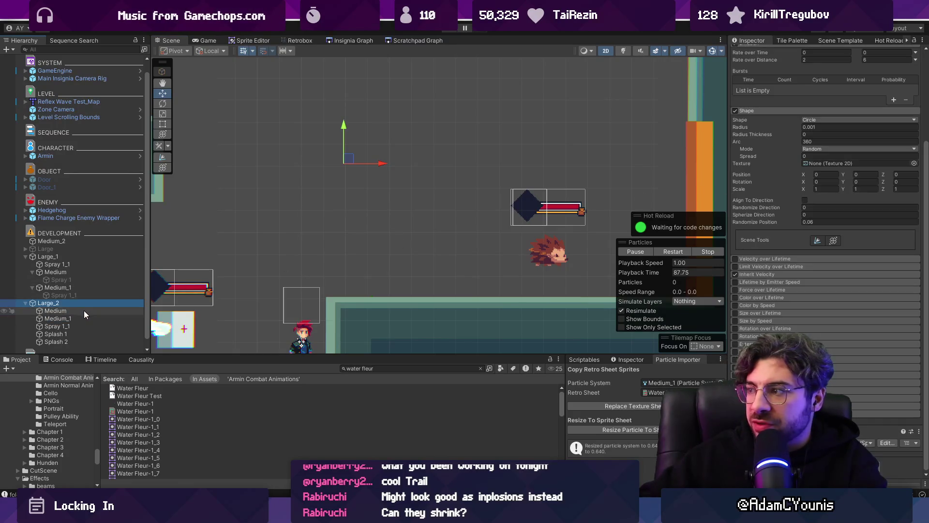
pyautogui.click(735, 273)
pyautogui.click(750, 110)
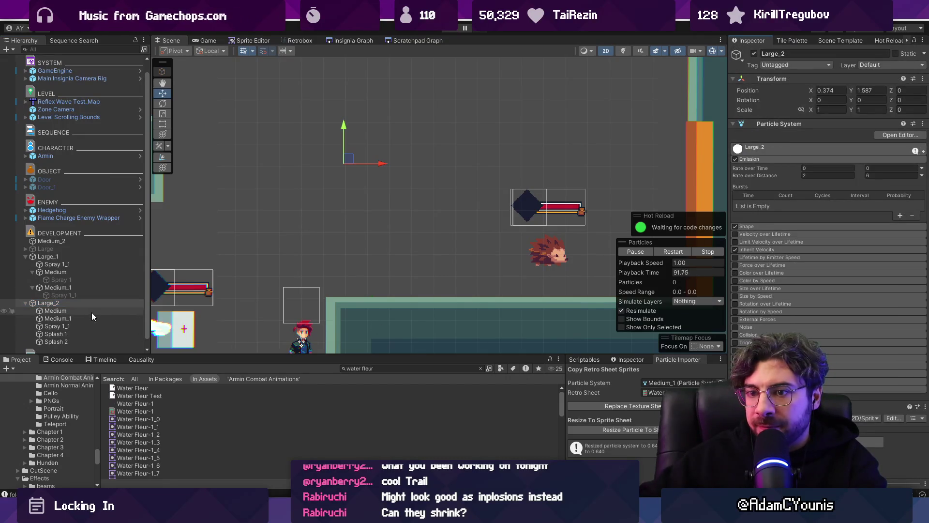
pyautogui.click(92, 311)
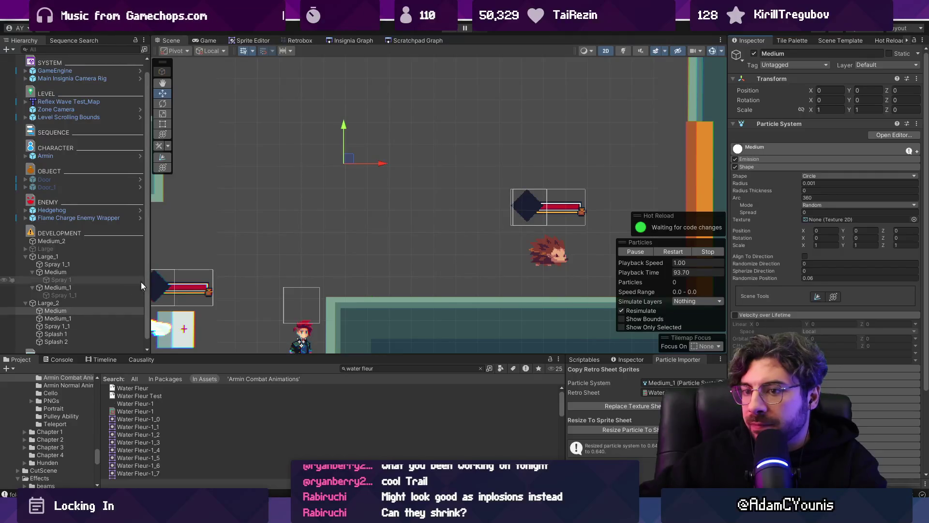
pyautogui.click(764, 165)
pyautogui.click(765, 159)
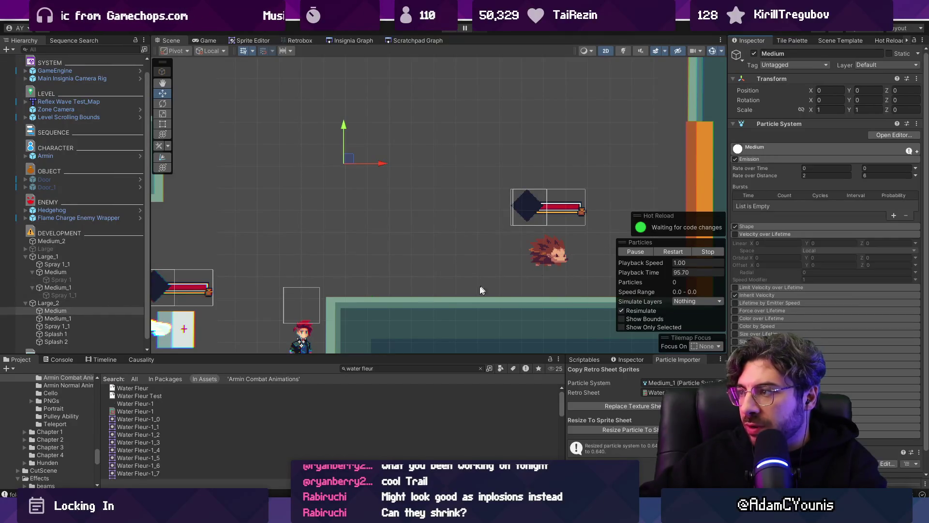
pyautogui.click(104, 320)
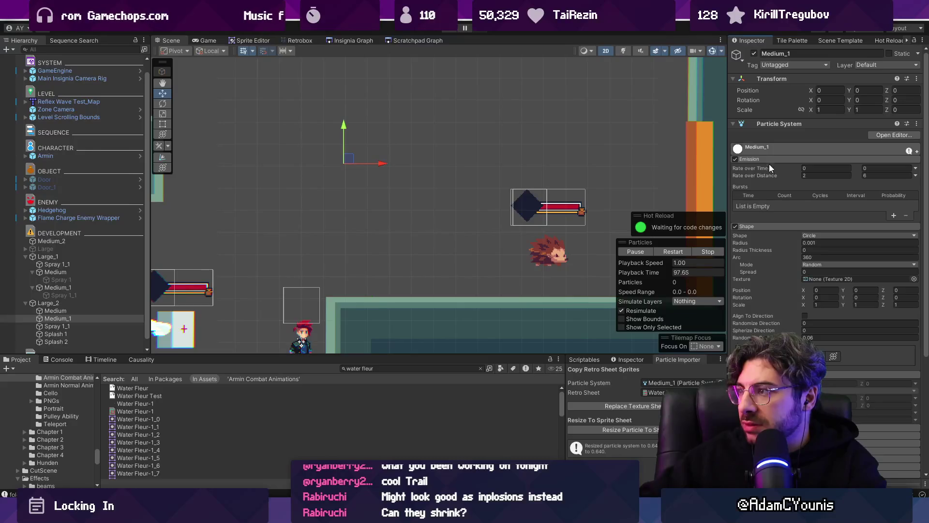
pyautogui.click(763, 226)
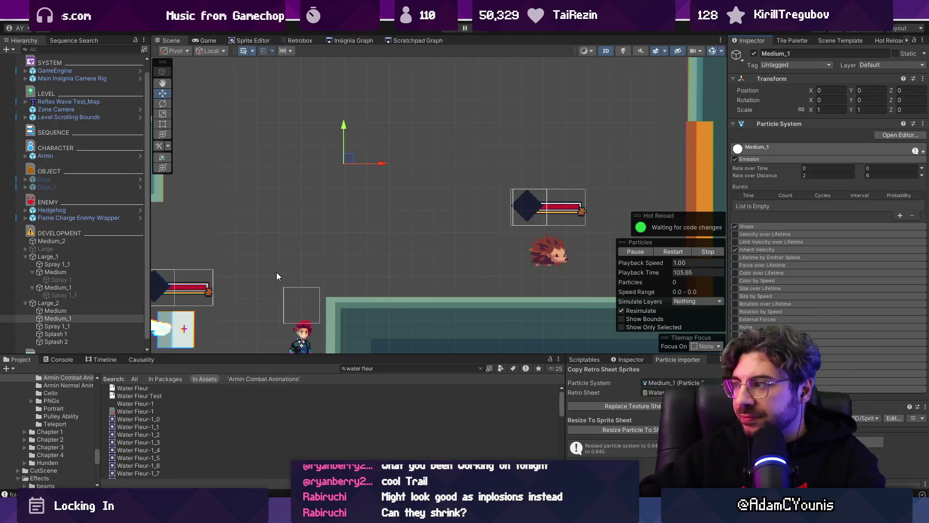
pyautogui.click(54, 311)
# - On Medium_1, check Texture Sheet Animation, collapse Particle System, and search components for 'particle test'
pyautogui.click(58, 318)
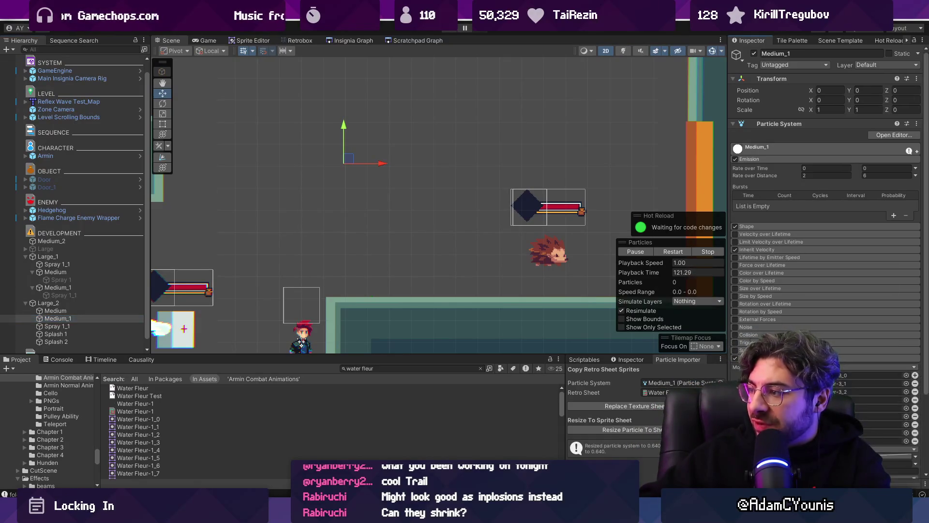
pyautogui.scroll(-2, 734, 339)
pyautogui.scroll(-2, 734, 339)
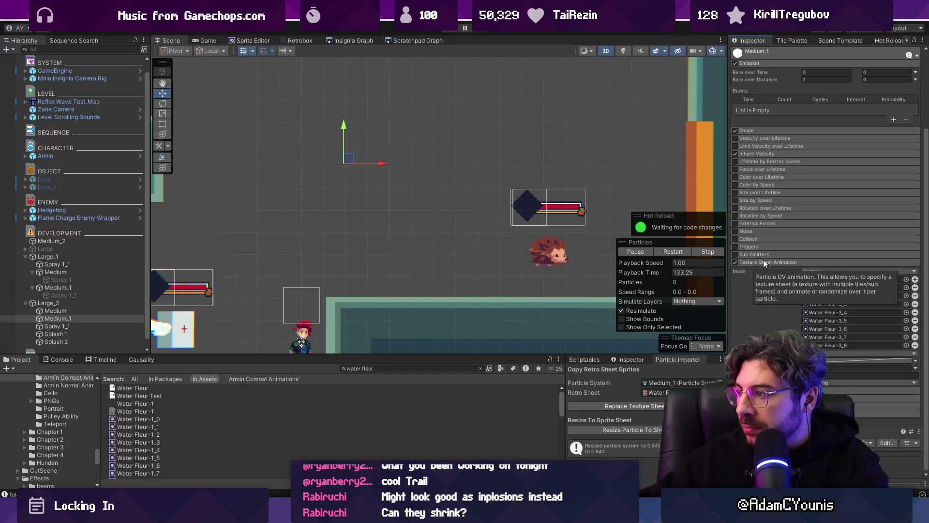
pyautogui.scroll(4, 763, 259)
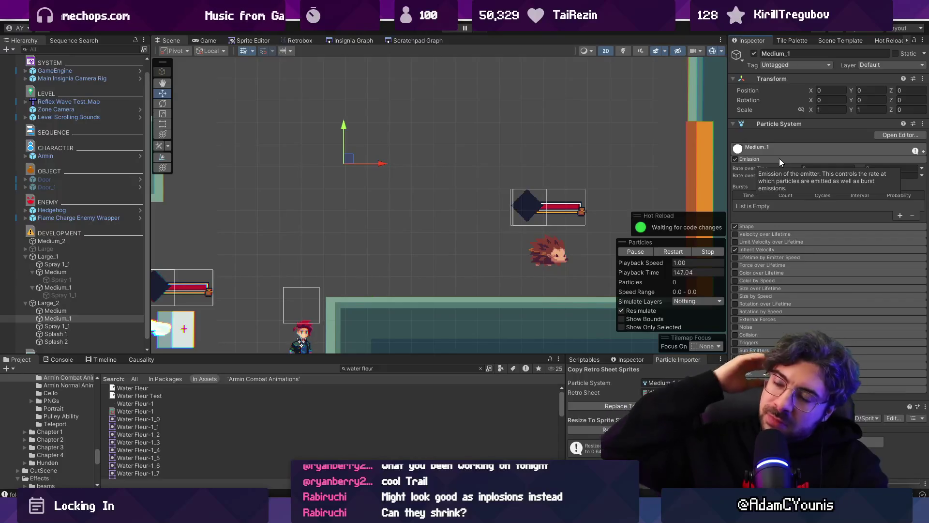
pyautogui.click(774, 122)
pyautogui.click(800, 170)
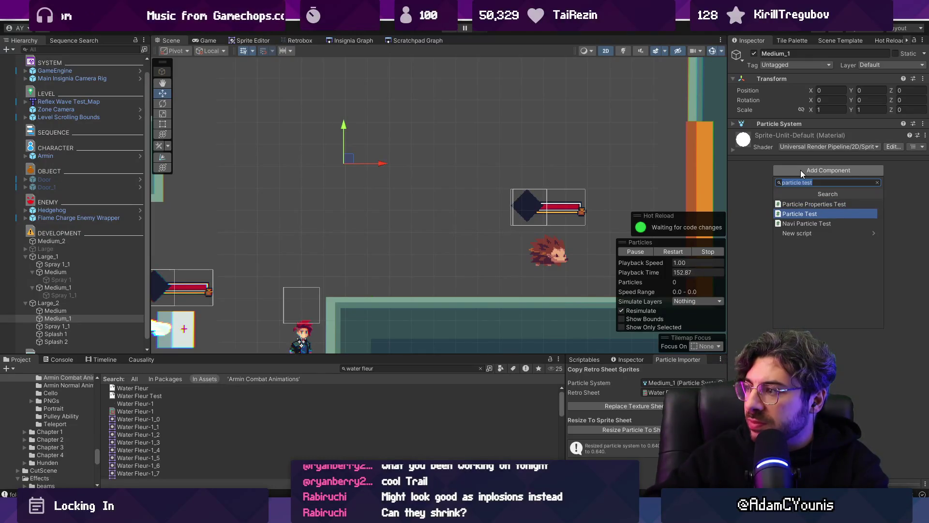
# - Add the Particle Properties Test script to Medium_1, then remove it again
pyautogui.press('Return')
pyautogui.rightClick(782, 135)
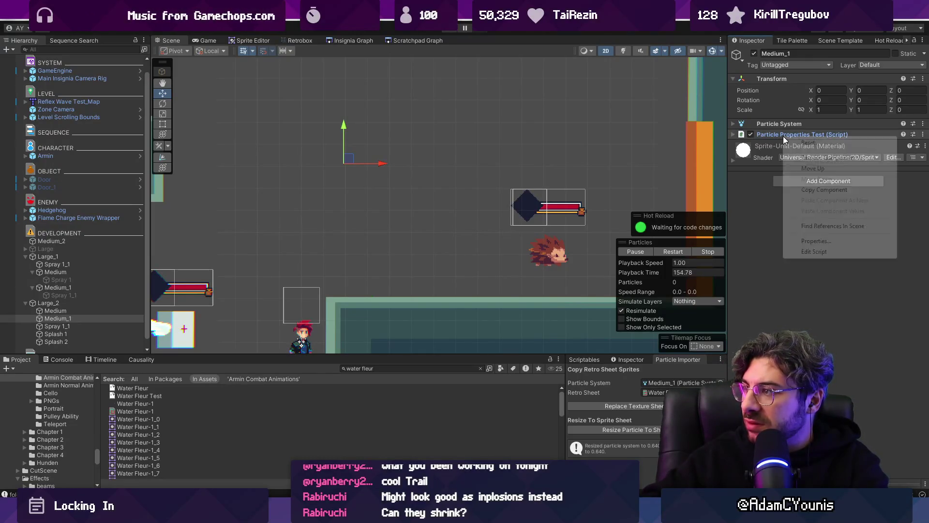
pyautogui.click(804, 158)
# - Add a Transform Particle Emitter script to Medium_1 from the component search
pyautogui.click(806, 170)
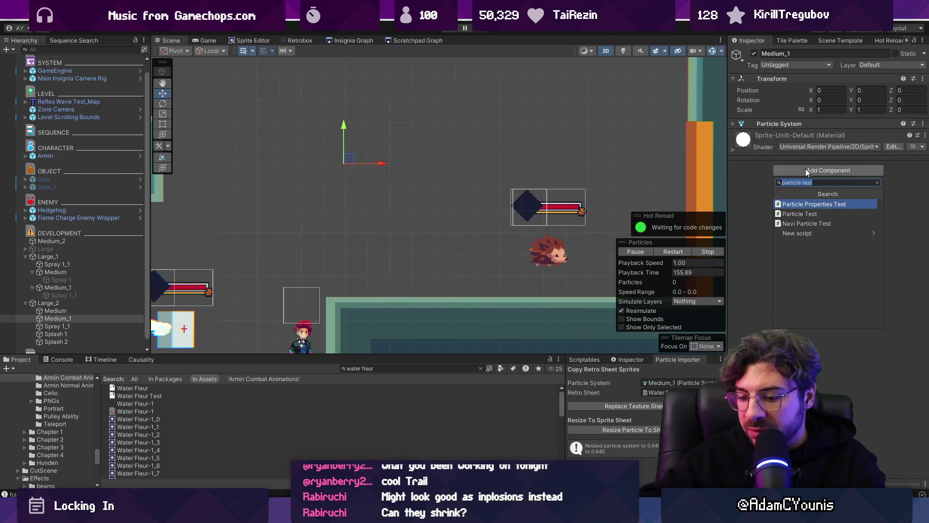
pyautogui.press('BackSpace')
pyautogui.press('BackSpace')
pyautogui.press('BackSpace')
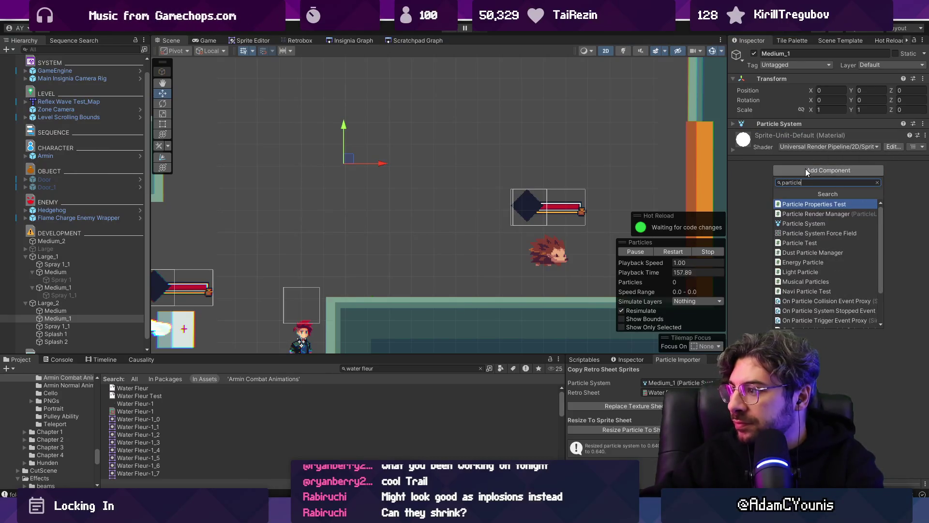
pyautogui.press('Down')
pyautogui.press('Down')
pyautogui.press('Down')
pyautogui.press('Down')
pyautogui.press('Down')
pyautogui.press('Down')
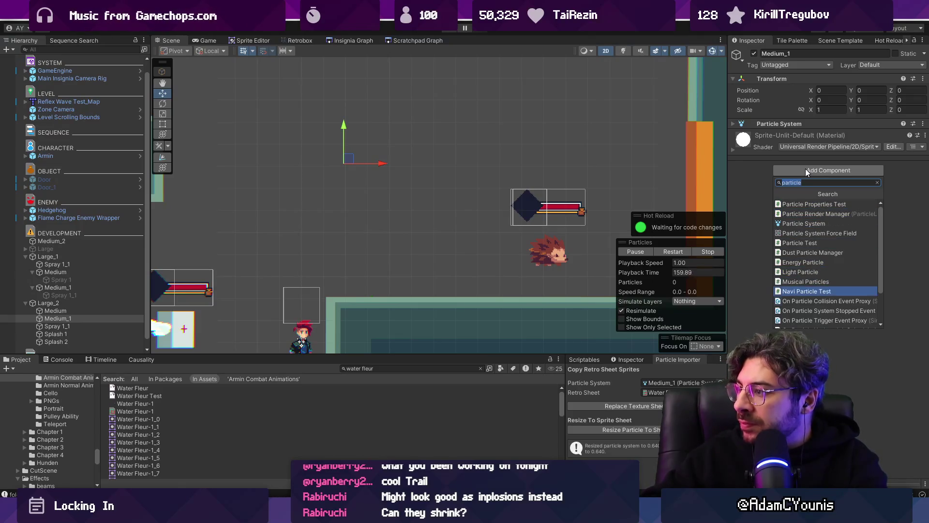
pyautogui.press('Down')
pyautogui.press('Down')
pyautogui.press('Down')
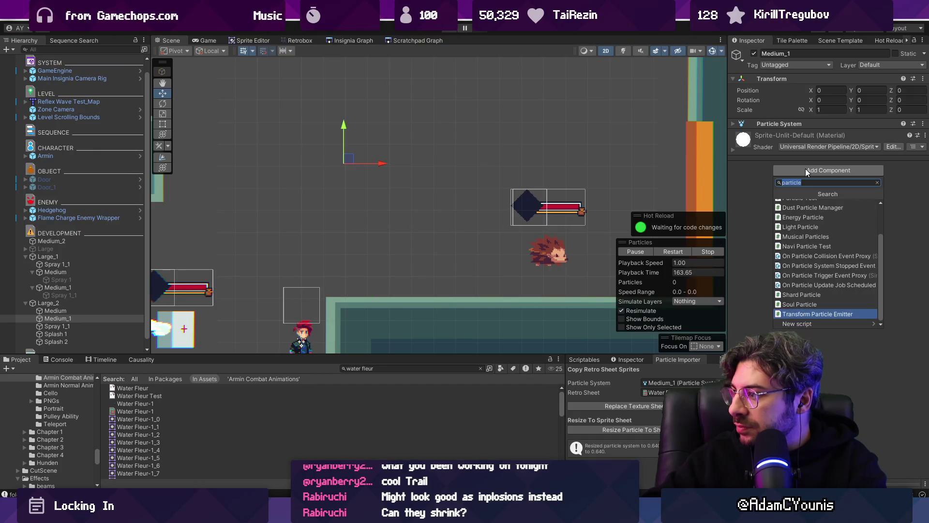
pyautogui.press('Return')
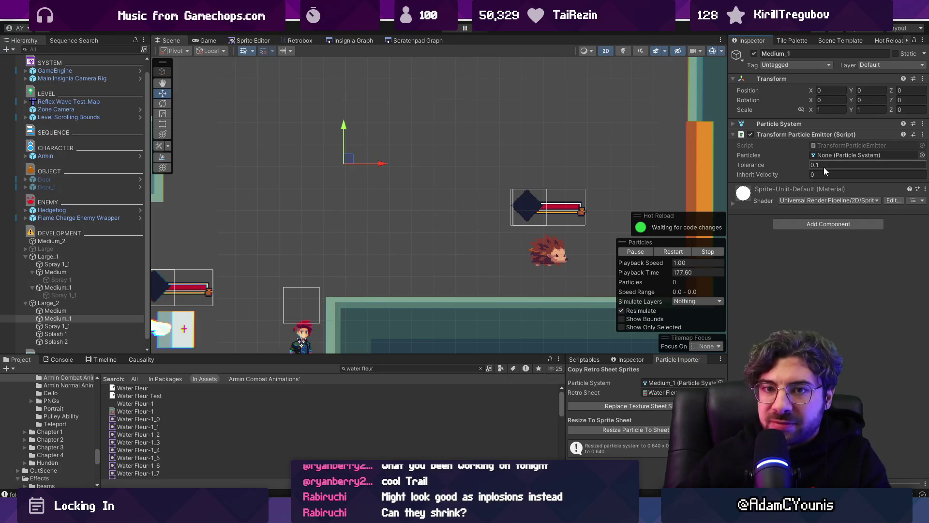
# - Remove the Transform Particle Emitter script and re-expand Medium_1's particle system to view its emission
pyautogui.rightClick(792, 132)
pyautogui.click(813, 152)
pyautogui.click(792, 126)
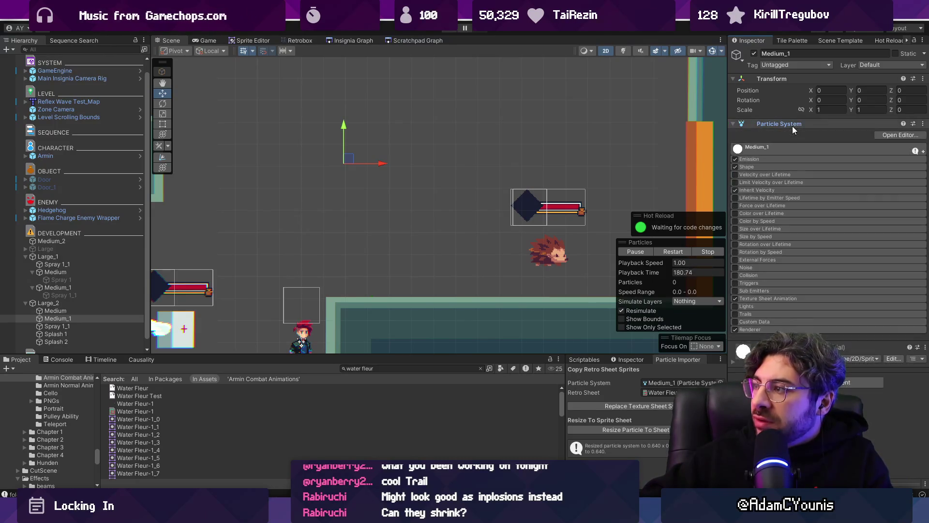
pyautogui.click(776, 166)
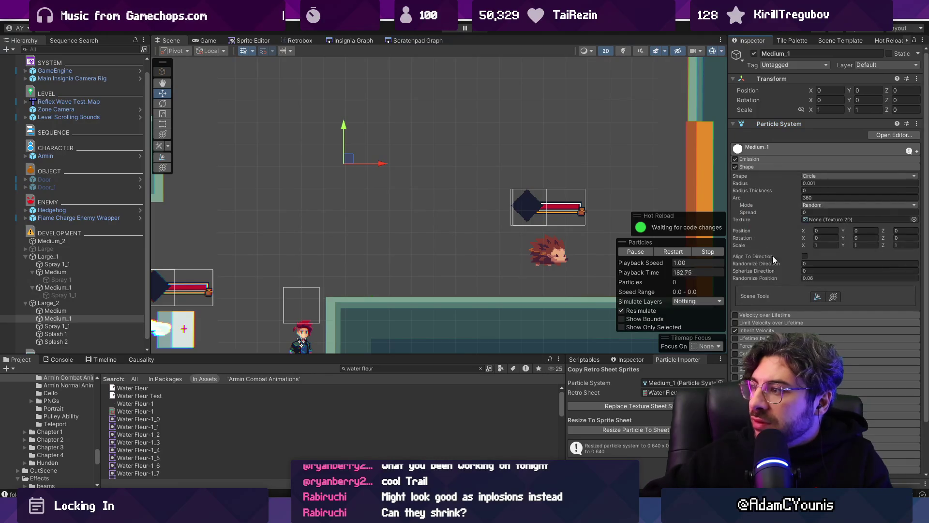
pyautogui.click(757, 166)
pyautogui.click(763, 159)
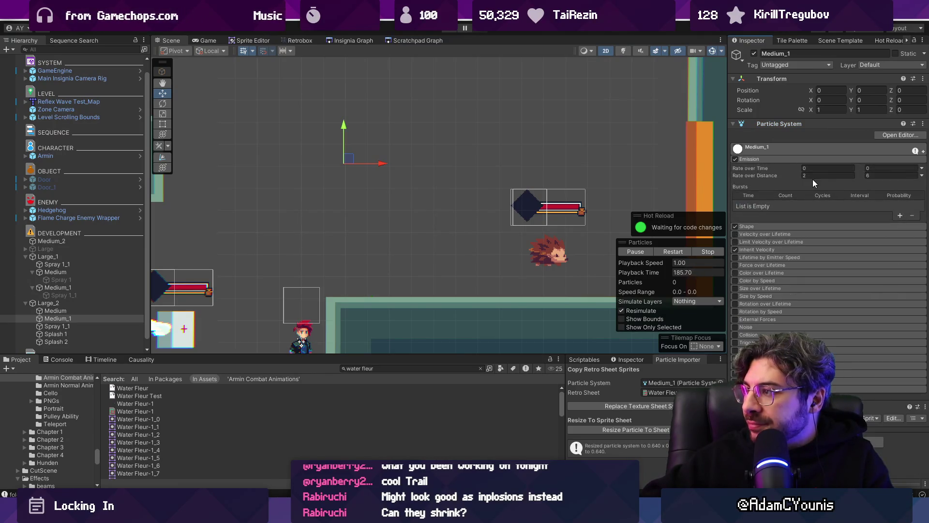
# - Change Large_2's Rate over Distance from a 2–6 random range to a constant 3
pyautogui.click(89, 304)
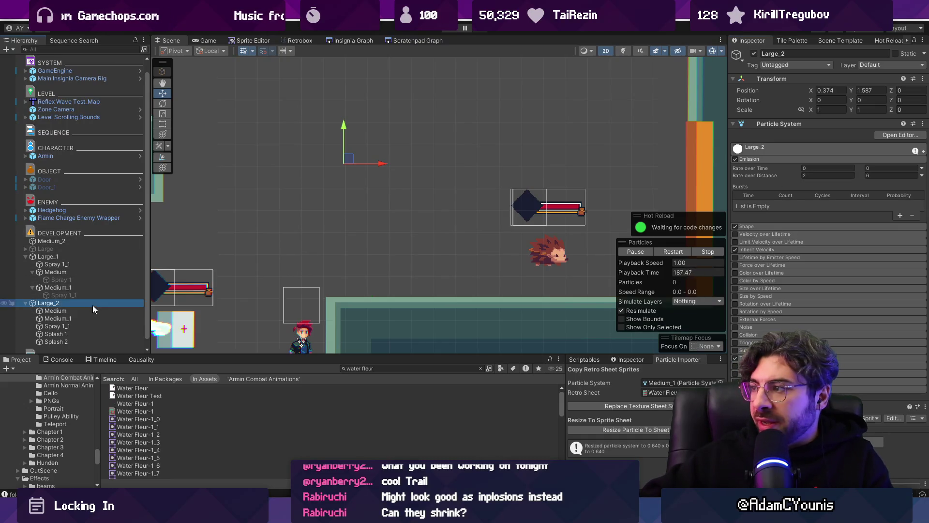
pyautogui.click(811, 176)
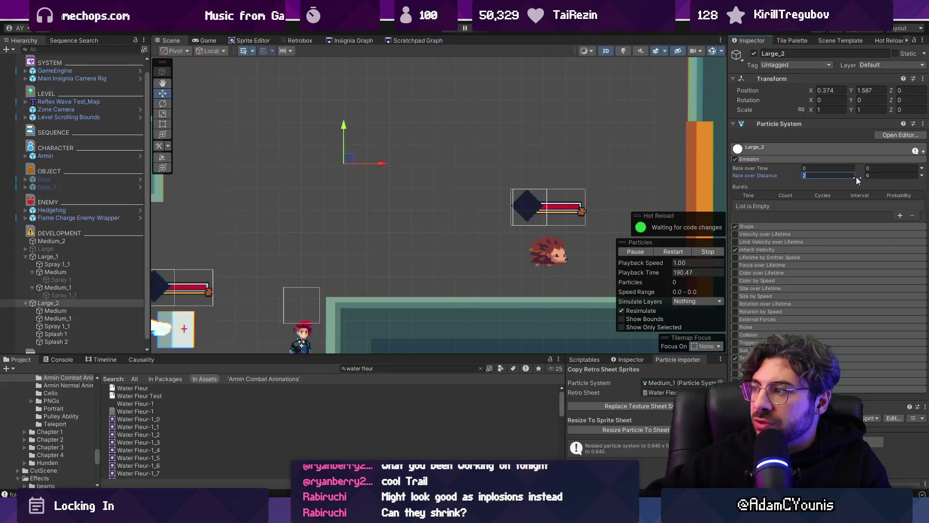
pyautogui.hotkey('shift', 'Tab')
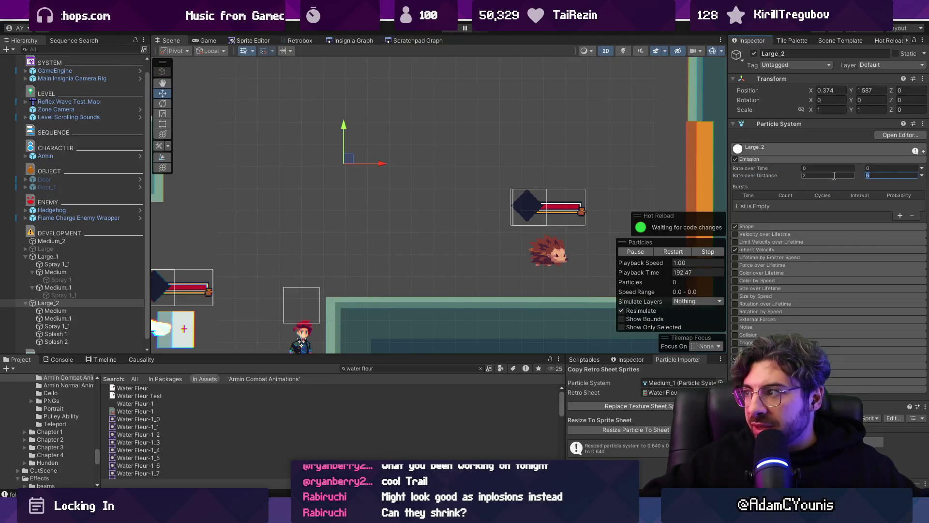
pyautogui.click(921, 176)
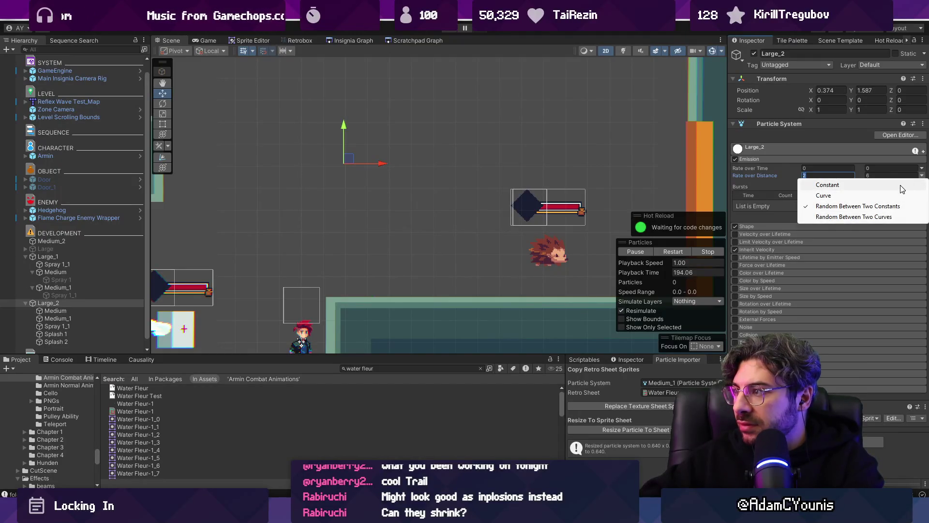
pyautogui.click(903, 189)
pyautogui.write('3')
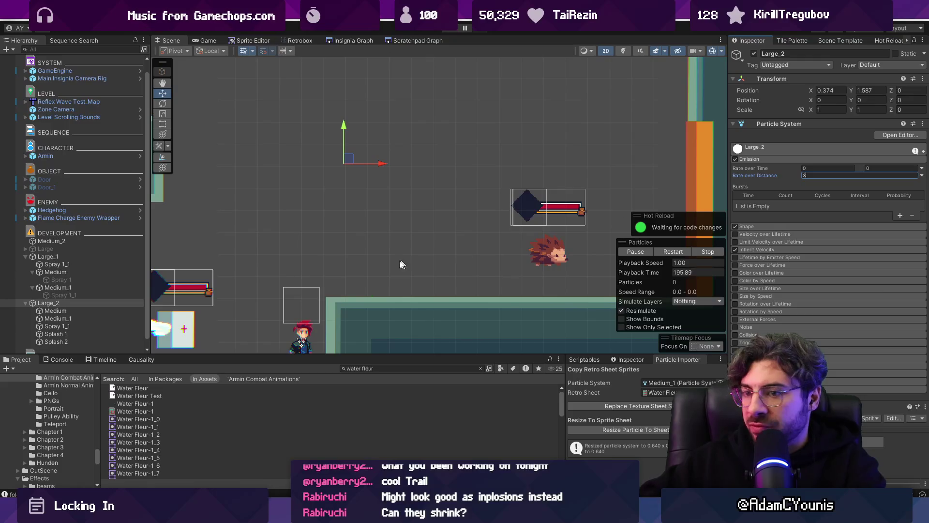
pyautogui.scroll(-5, 359, 165)
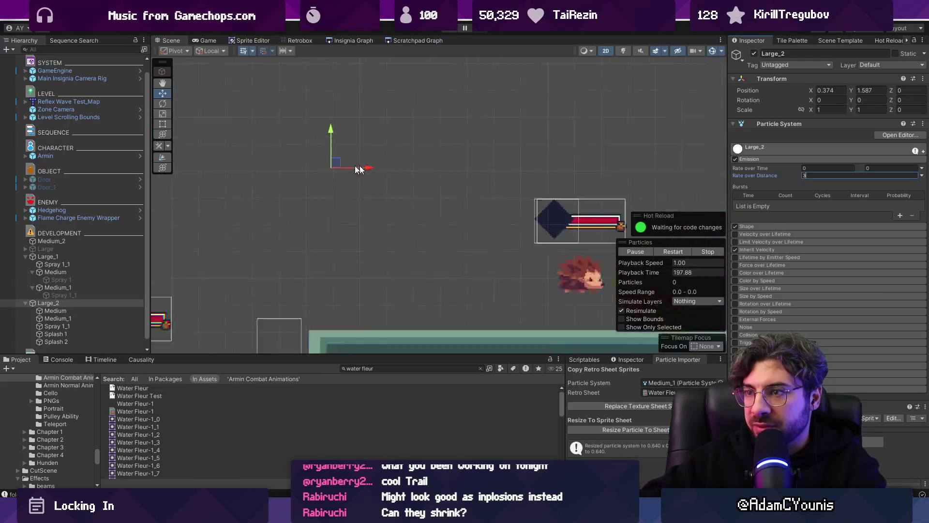
# - Raise the Scene view grid opacity to full in the Grid Visual settings
pyautogui.scroll(5, 362, 170)
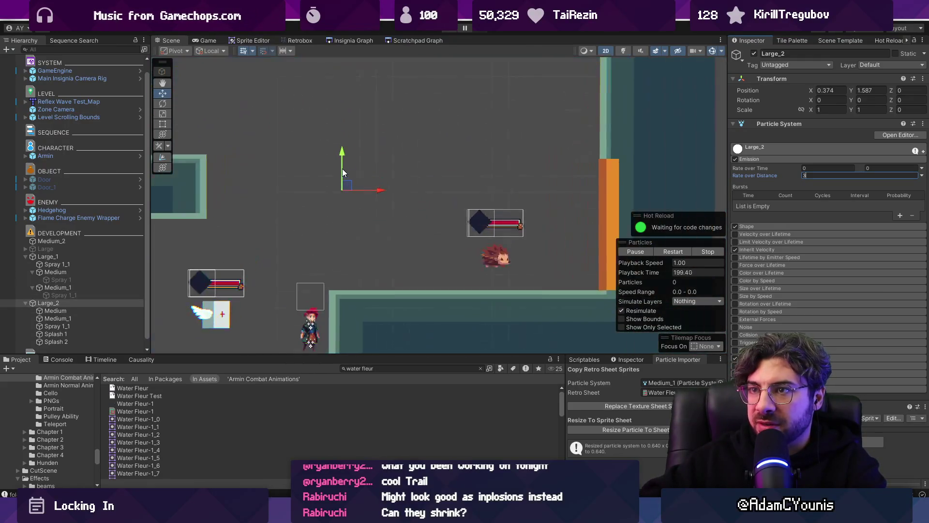
pyautogui.click(289, 51)
pyautogui.click(286, 54)
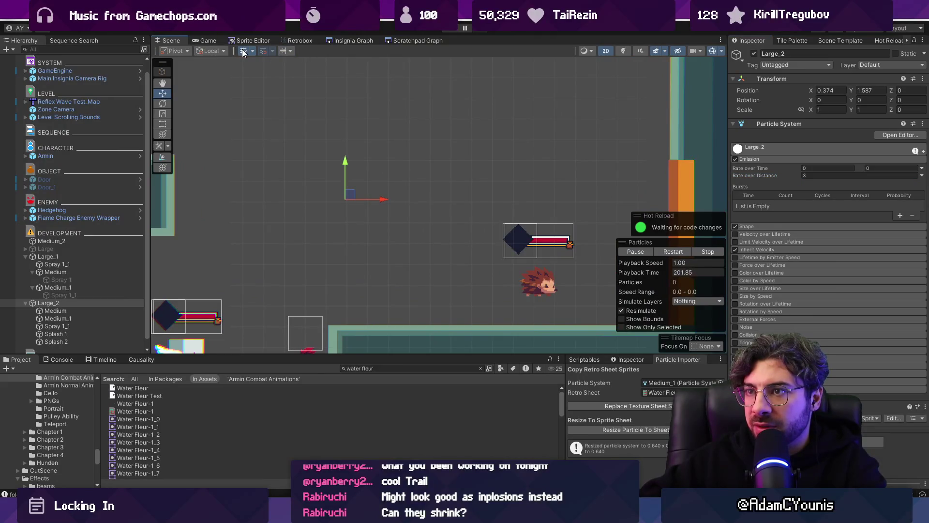
pyautogui.scroll(3, 349, 187)
pyautogui.scroll(-4, 354, 193)
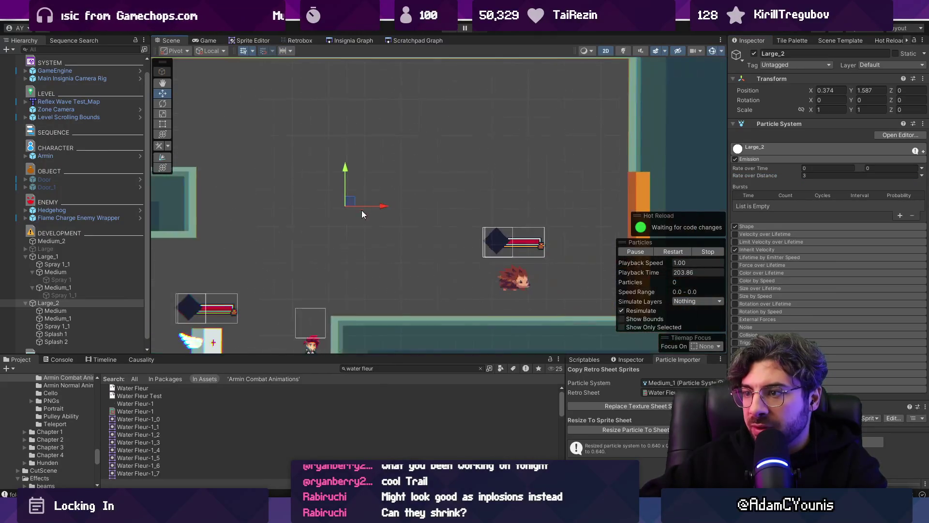
pyautogui.scroll(-3, 358, 199)
pyautogui.scroll(4, 360, 210)
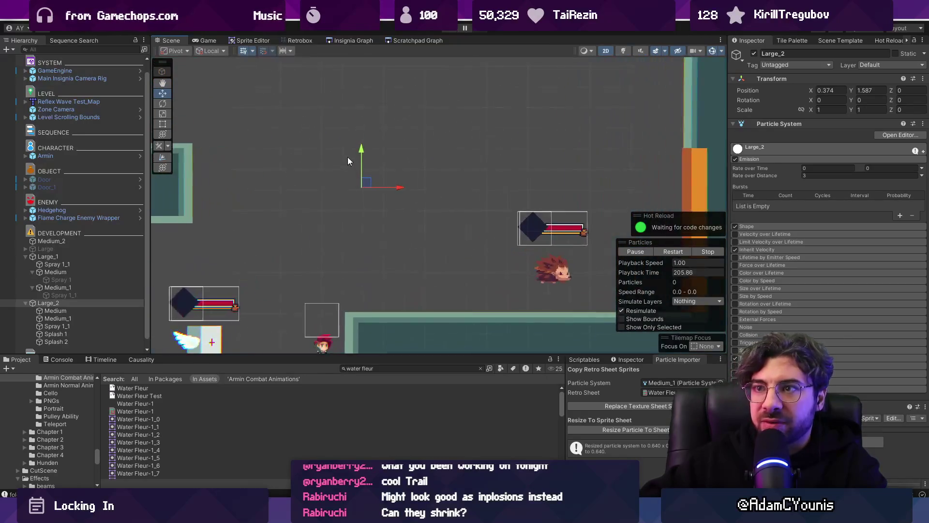
pyautogui.click(293, 48)
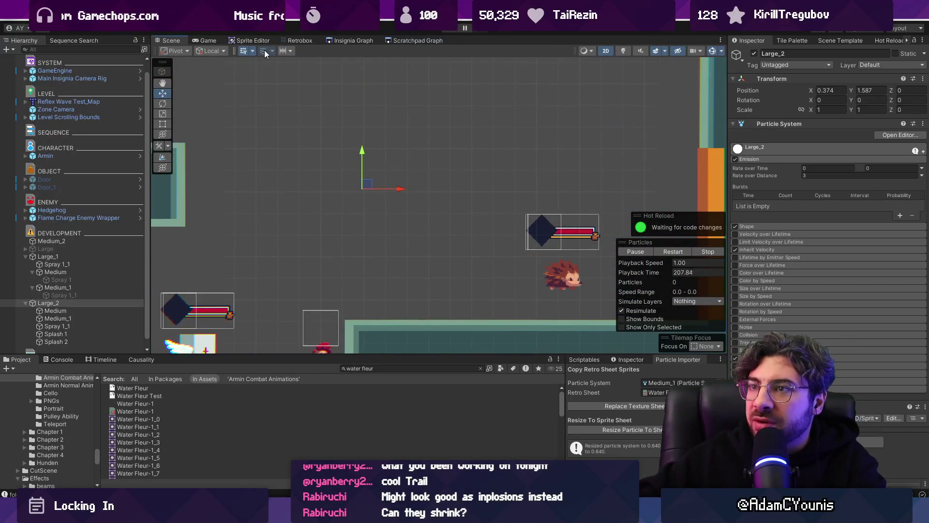
pyautogui.click(252, 50)
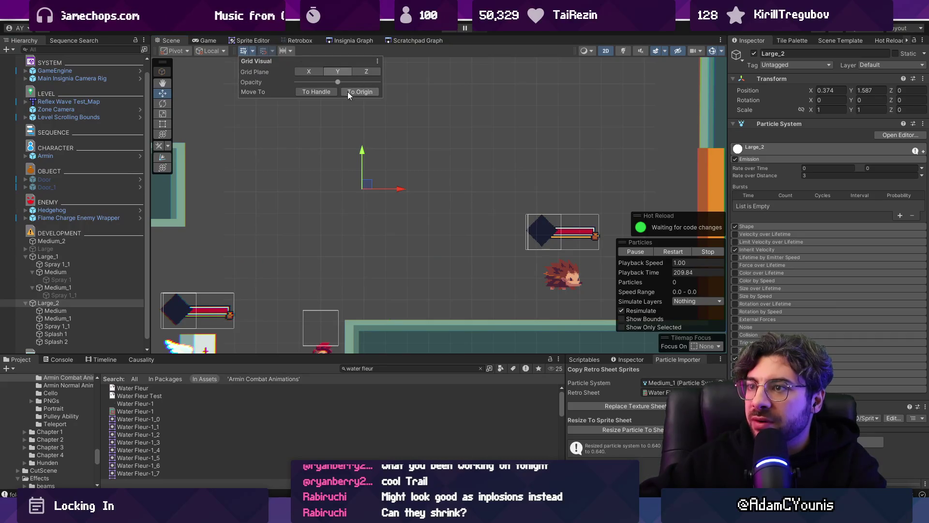
pyautogui.moveTo(337, 82); pyautogui.dragTo(379, 83)
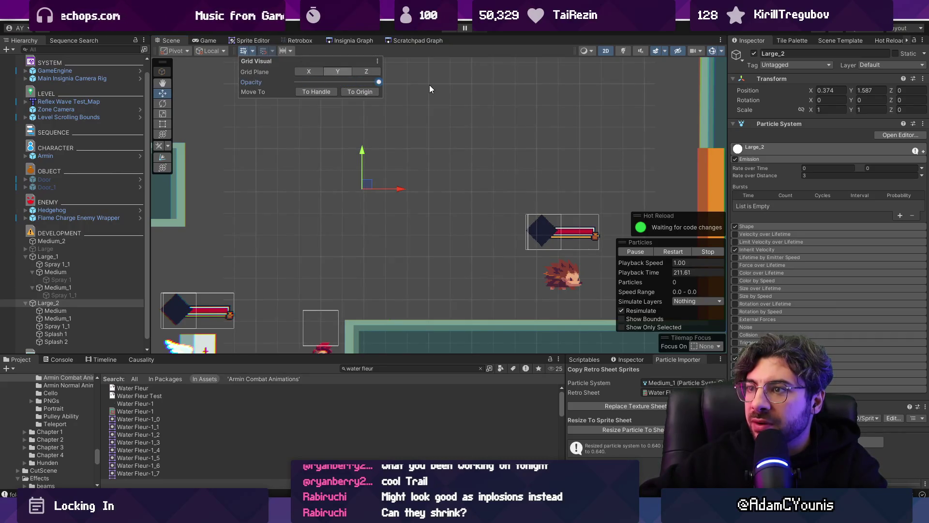
# - Return from the Retrobox animation view to the Scene, frame Large_2, and clear the selection
pyautogui.click(298, 41)
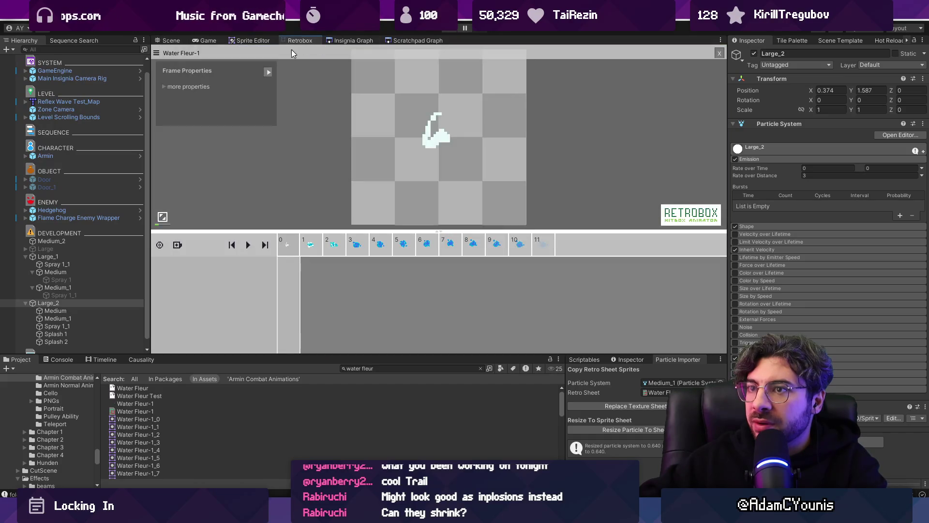
pyautogui.click(172, 40)
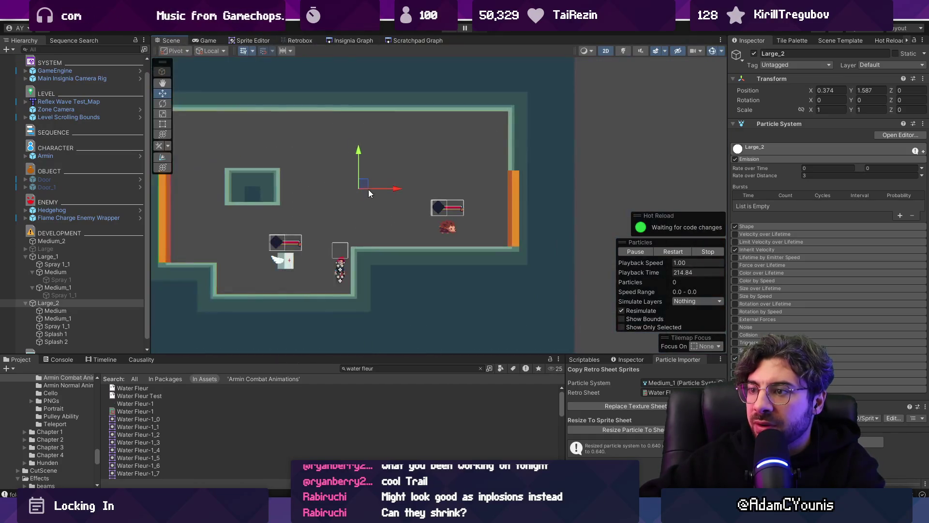
pyautogui.scroll(3, 377, 182)
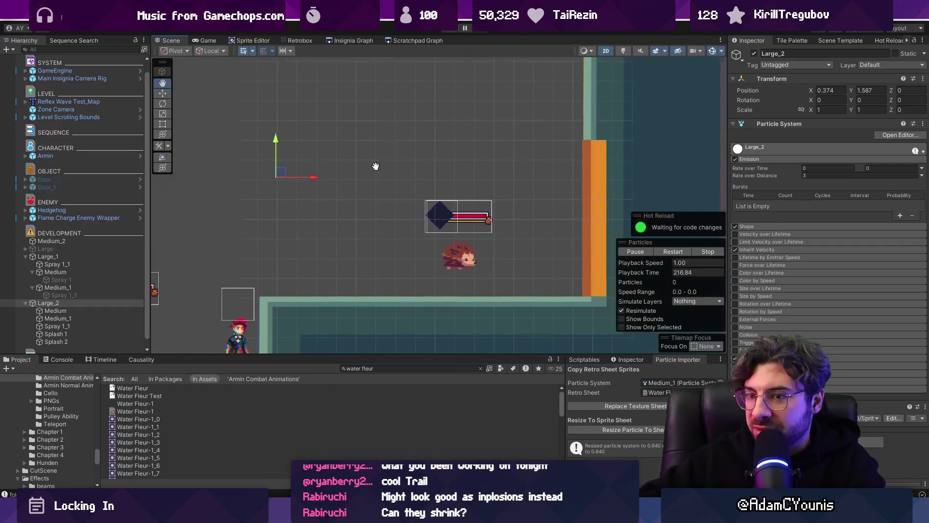
pyautogui.press('f')
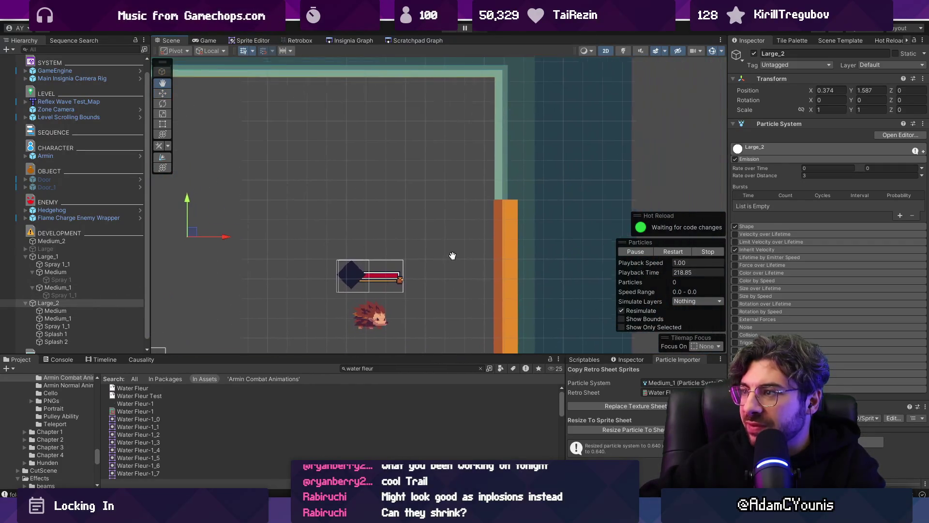
pyautogui.scroll(-5, 508, 203)
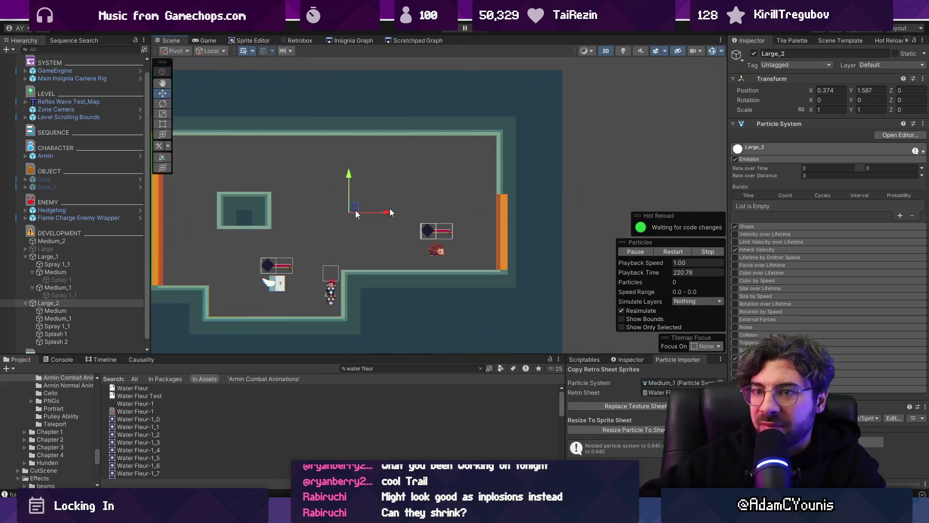
pyautogui.press('Left')
pyautogui.press('Left')
pyautogui.press('Left')
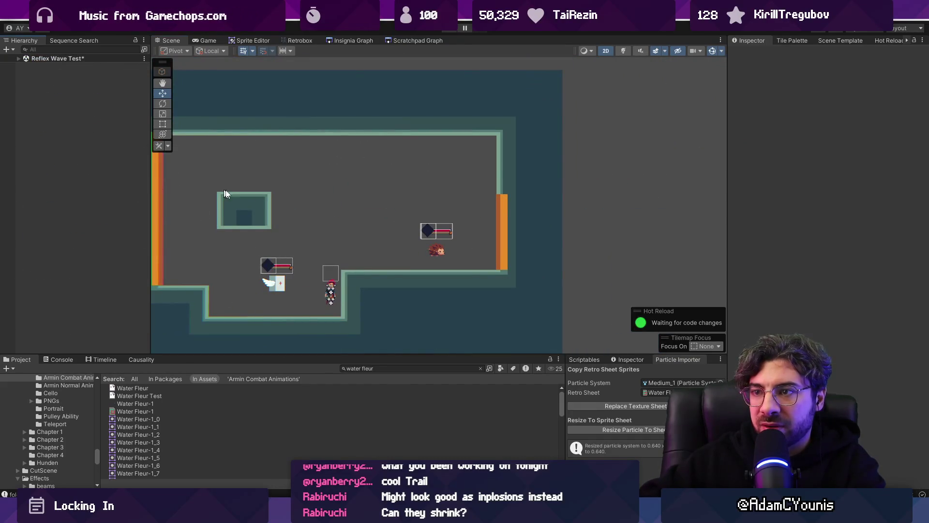
# - Toggle 3D gizmo icons on and off, then select and deselect the Reflex Wave Test_Map tilemap
pyautogui.scroll(2, 324, 239)
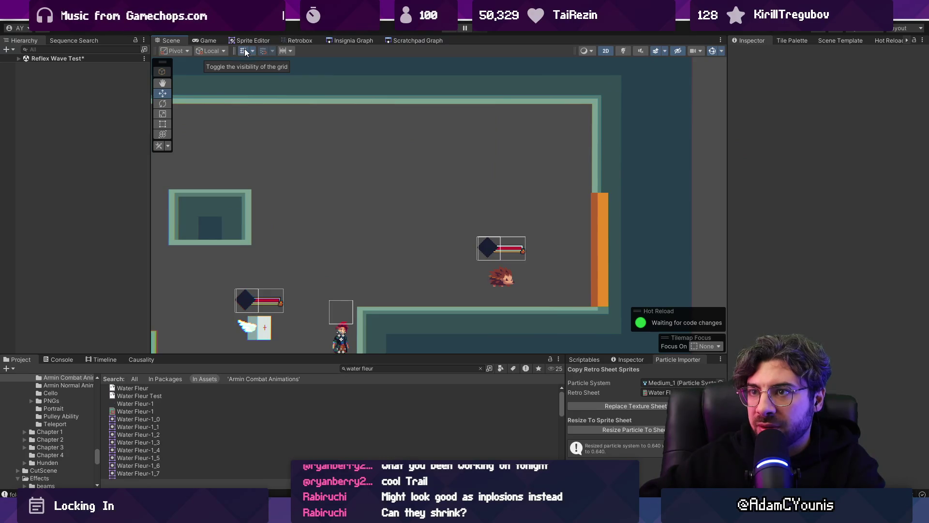
pyautogui.click(721, 50)
pyautogui.click(716, 63)
pyautogui.click(718, 63)
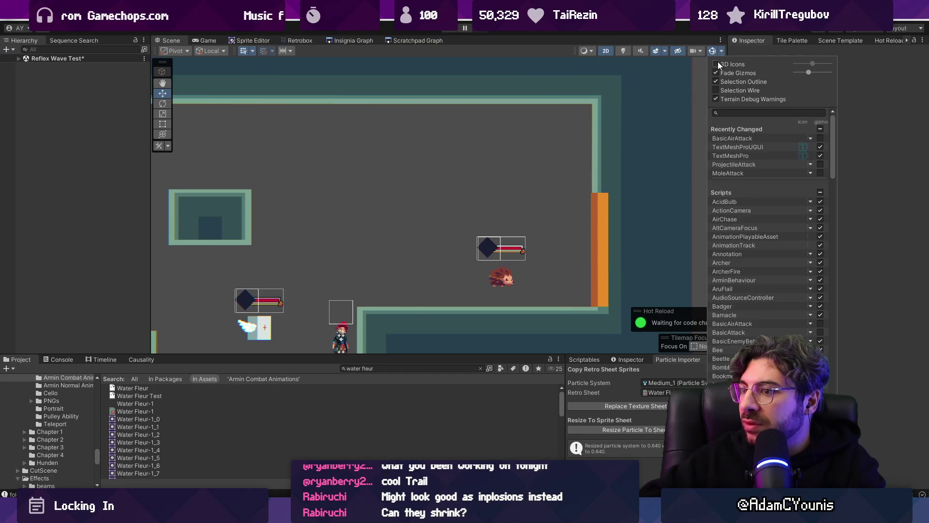
pyautogui.click(245, 49)
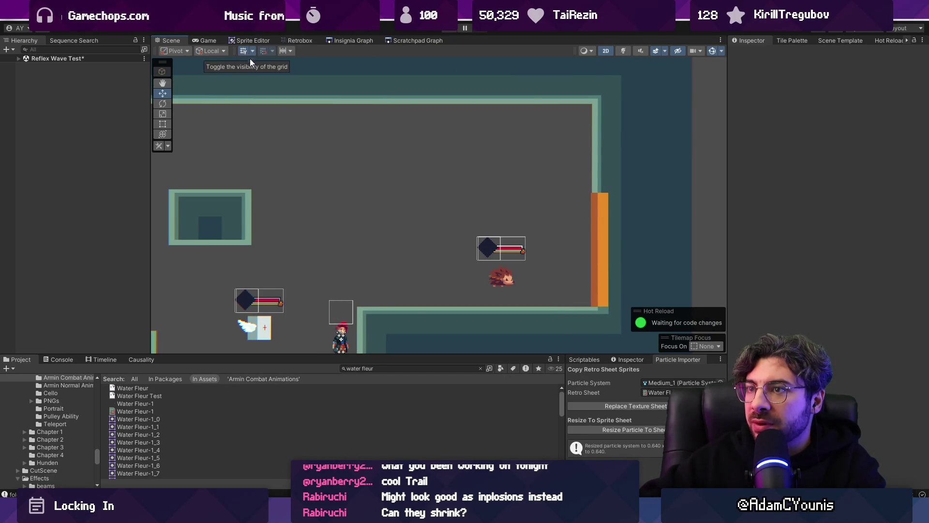
pyautogui.scroll(10, 234, 221)
pyautogui.scroll(-8, 392, 198)
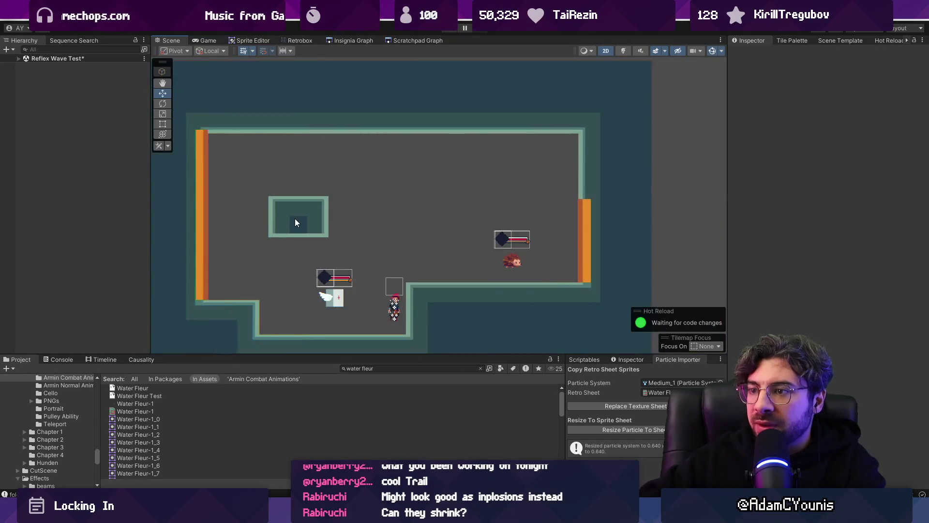
pyautogui.click(295, 218)
pyautogui.click(678, 191)
pyautogui.scroll(3, 410, 201)
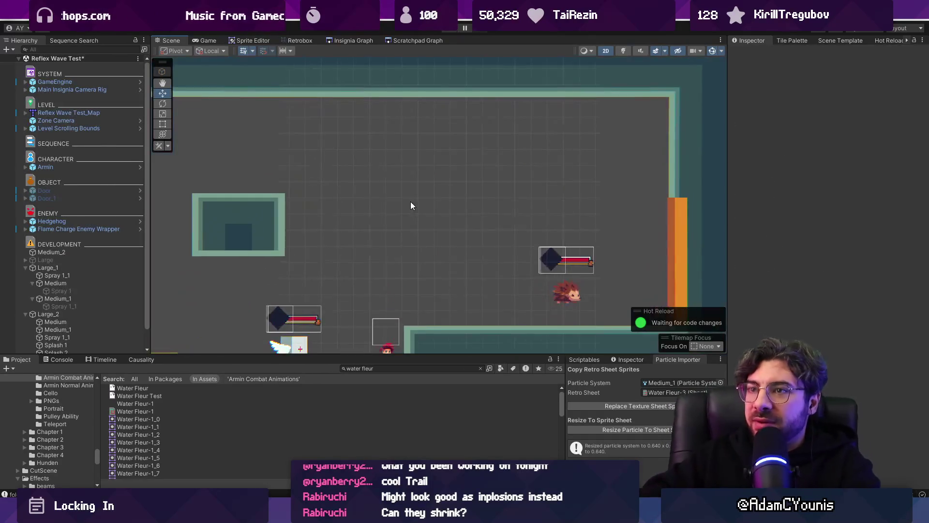
pyautogui.scroll(-2, 358, 174)
# - Try the grid on the X plane and at the handle position, then reset the grid settings
pyautogui.click(291, 51)
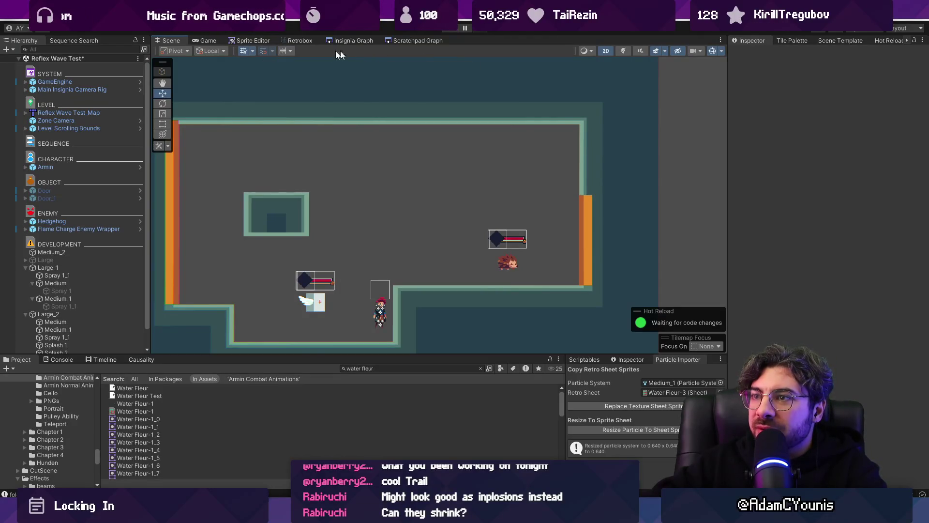
pyautogui.click(251, 50)
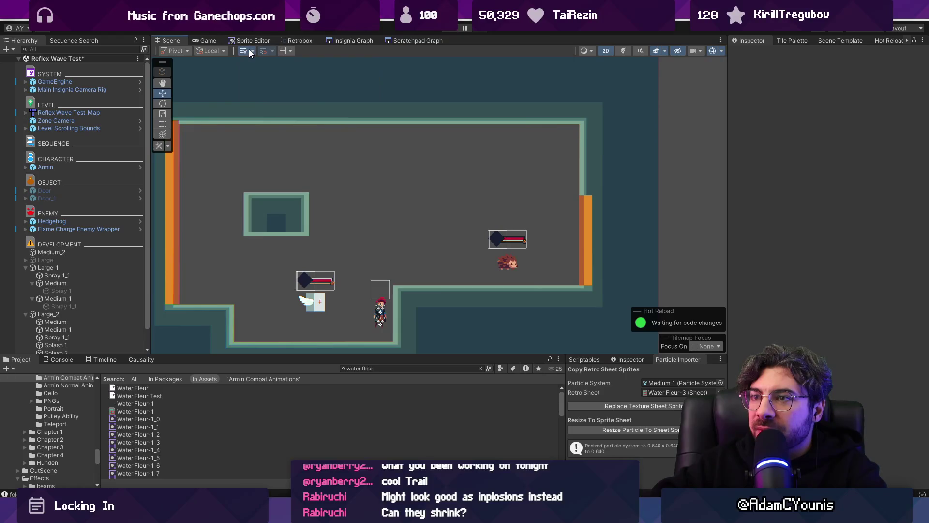
pyautogui.click(312, 71)
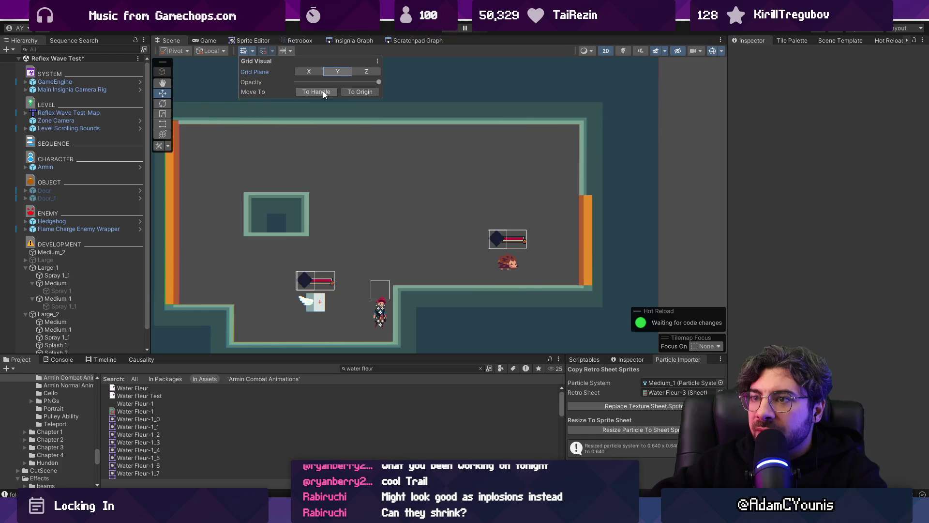
pyautogui.click(334, 92)
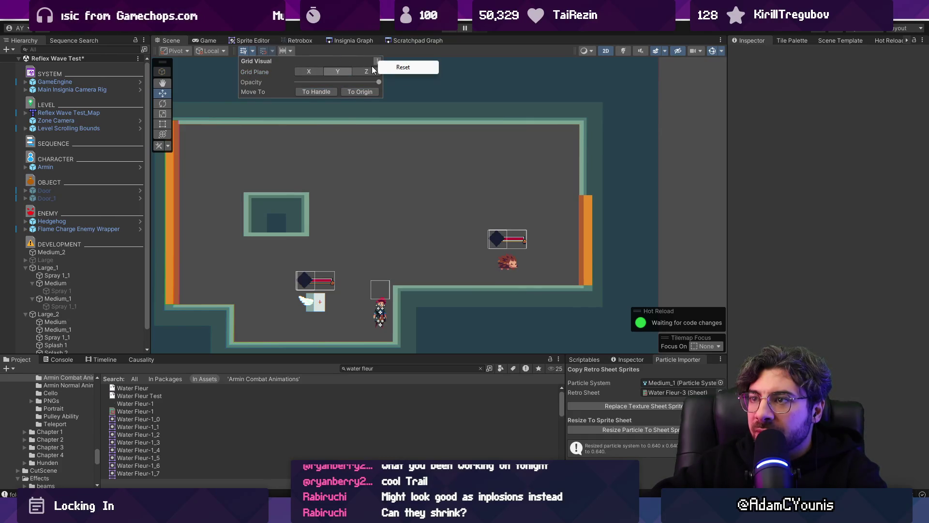
pyautogui.click(385, 67)
pyautogui.scroll(5, 385, 237)
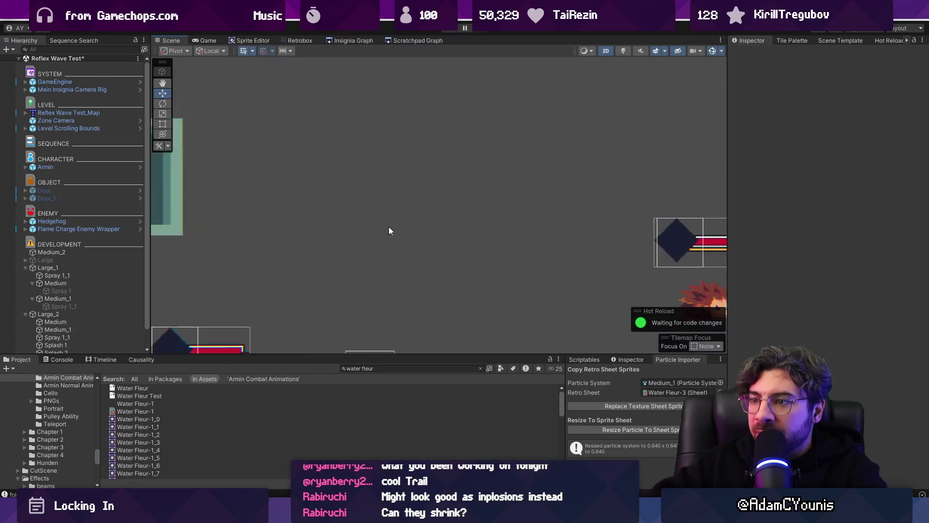
pyautogui.scroll(-3, 390, 231)
pyautogui.scroll(-10, 391, 228)
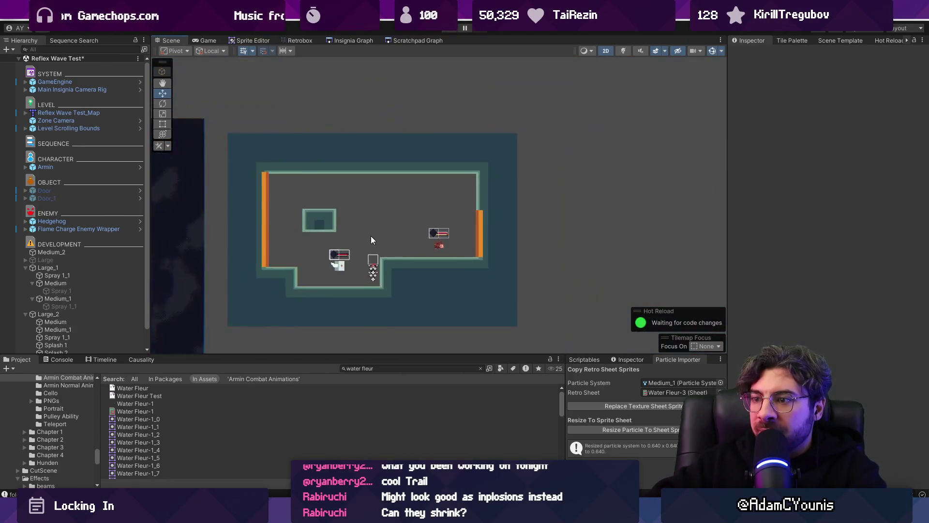
pyautogui.scroll(8, 415, 255)
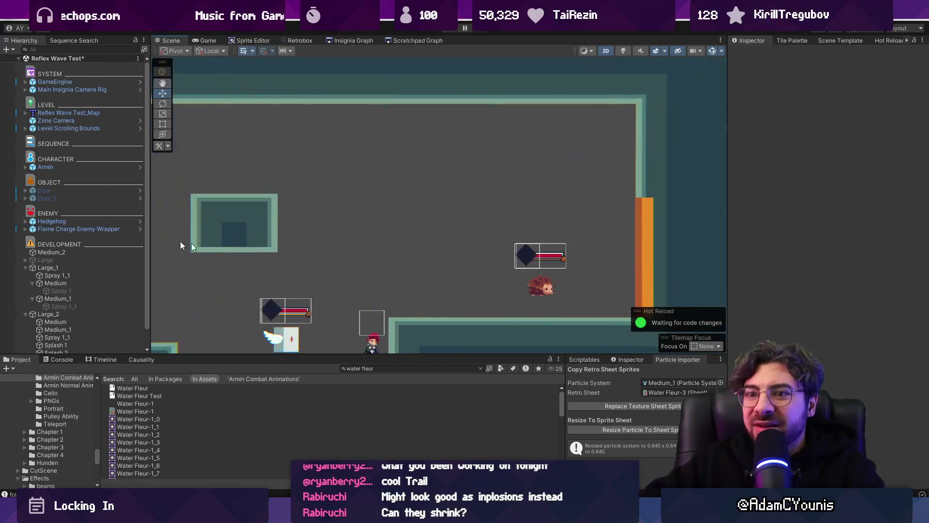
# - Frame the Hedgehog enemy, select the Armin player, and preview Wireframe before returning to Shaded
pyautogui.doubleClick(96, 222)
pyautogui.moveTo(297, 252); pyautogui.dragTo(453, 193)
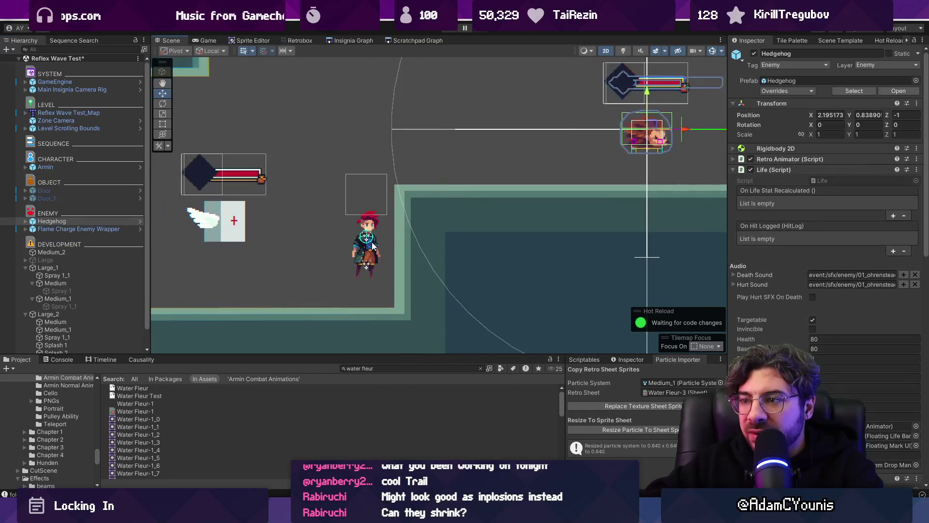
pyautogui.press('w')
pyautogui.click(343, 236)
pyautogui.click(721, 51)
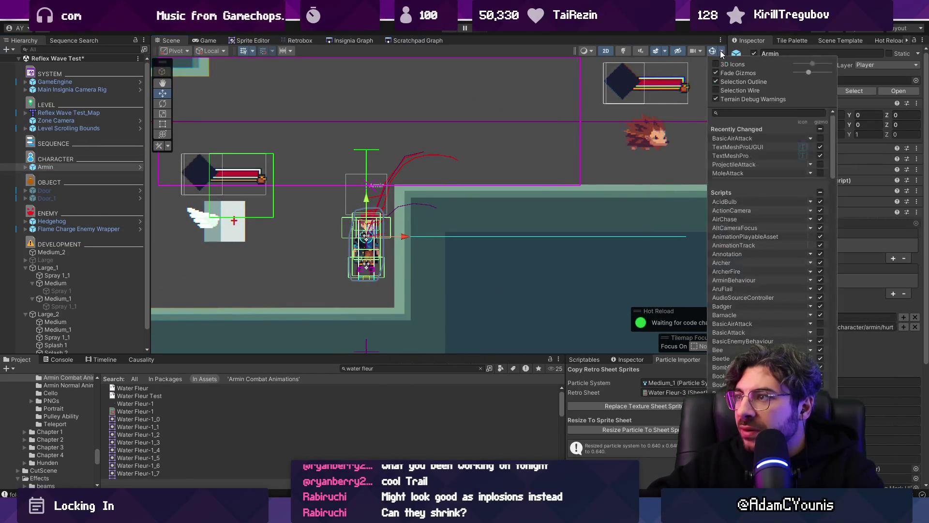
pyautogui.click(589, 52)
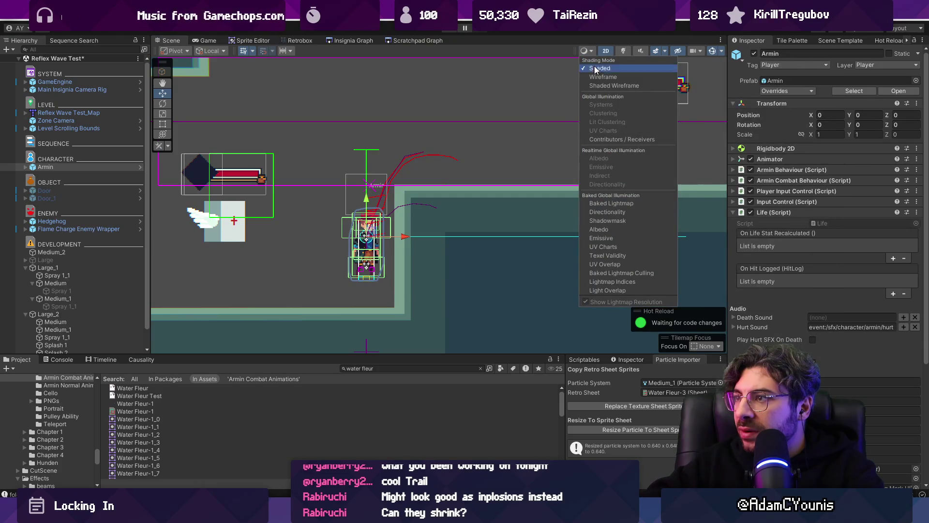
pyautogui.click(595, 77)
pyautogui.click(591, 69)
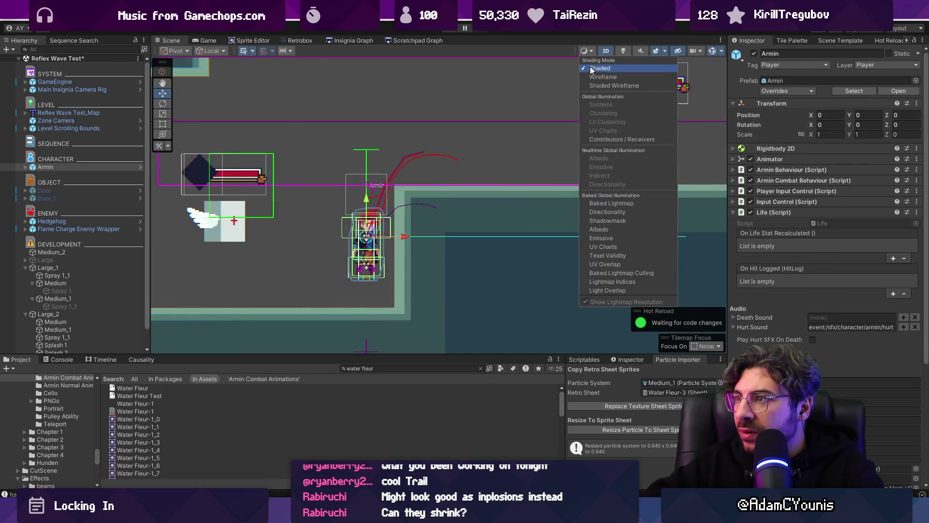
pyautogui.click(624, 56)
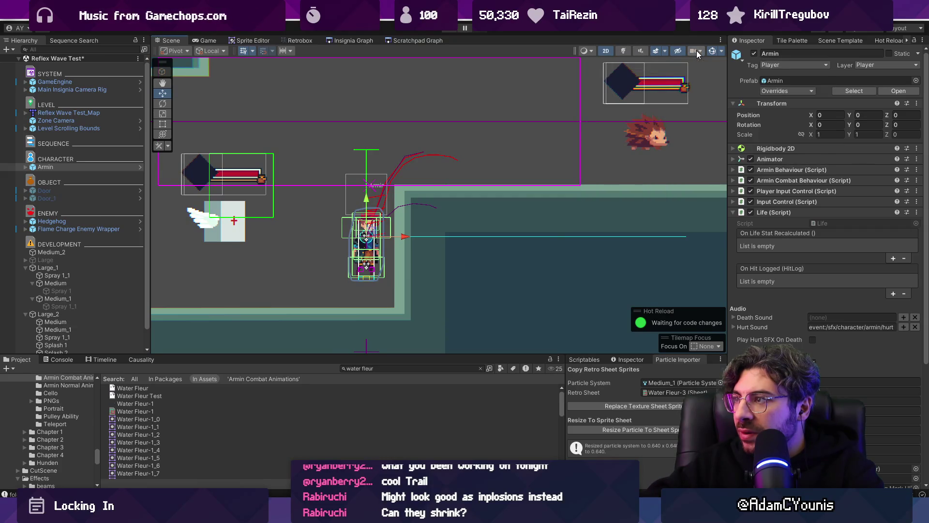
# - Toggle Gizmos off and on, filter the gizmo list by 'grid', and show increment snapping settings
pyautogui.click(715, 51)
pyautogui.click(715, 51)
pyautogui.click(721, 50)
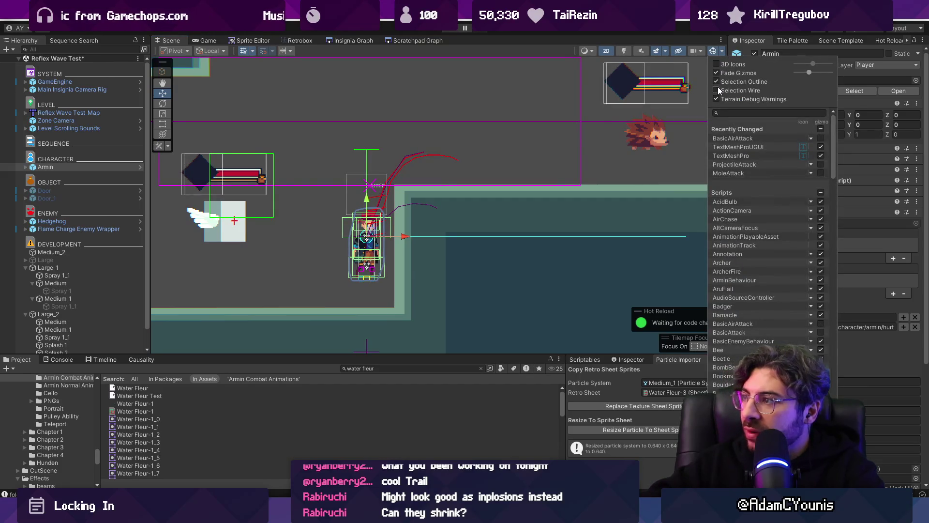
pyautogui.click(759, 113)
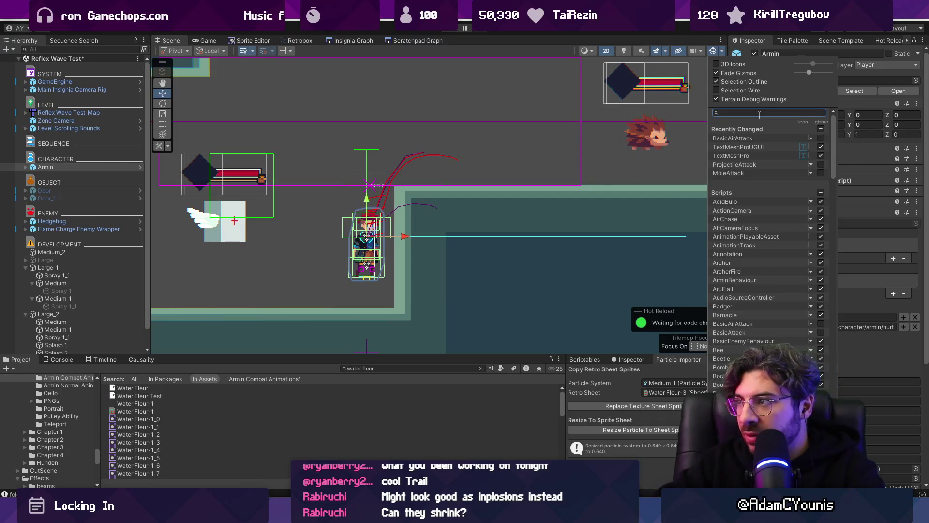
pyautogui.write('grid')
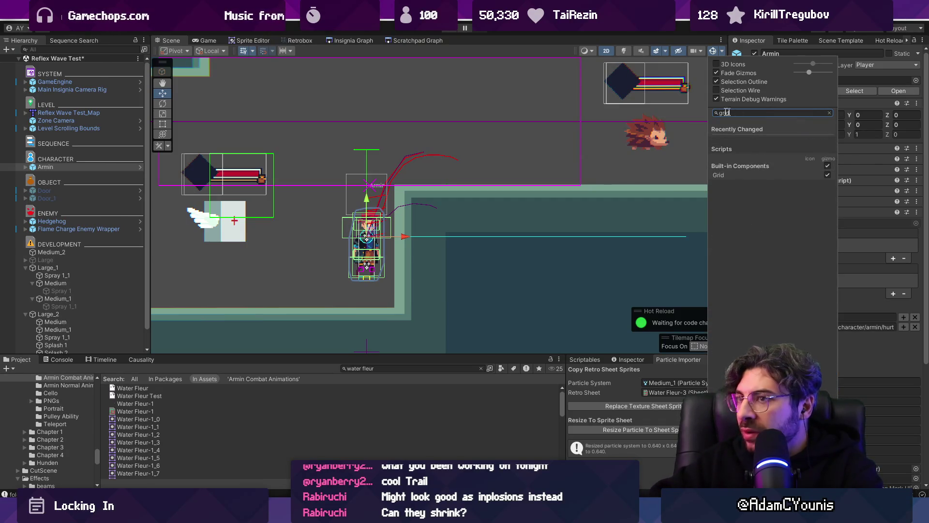
pyautogui.click(284, 52)
pyautogui.click(283, 52)
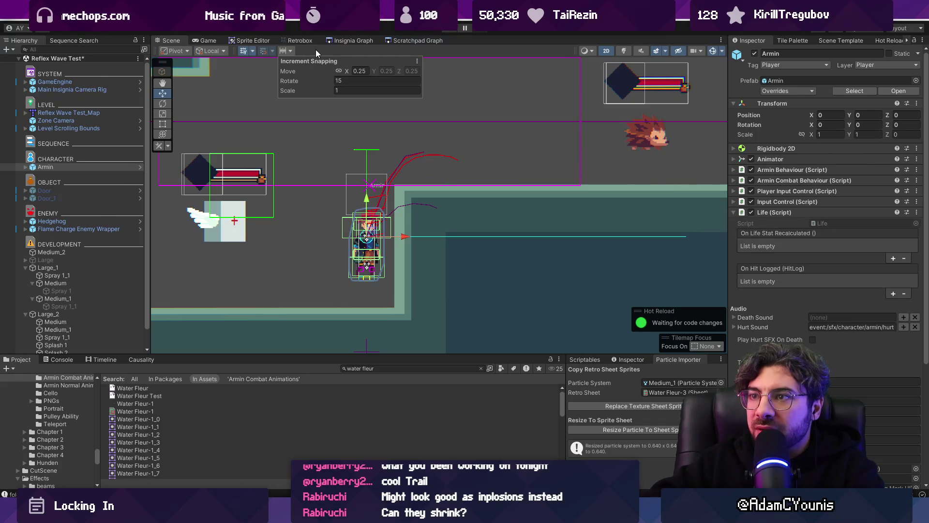
# - Orient transform handles to Global, keep them at the pivot, and frame Armin
pyautogui.click(191, 48)
pyautogui.click(184, 63)
pyautogui.click(225, 51)
pyautogui.click(226, 62)
pyautogui.click(194, 51)
pyautogui.click(193, 71)
pyautogui.scroll(-2, 376, 203)
pyautogui.press('f')
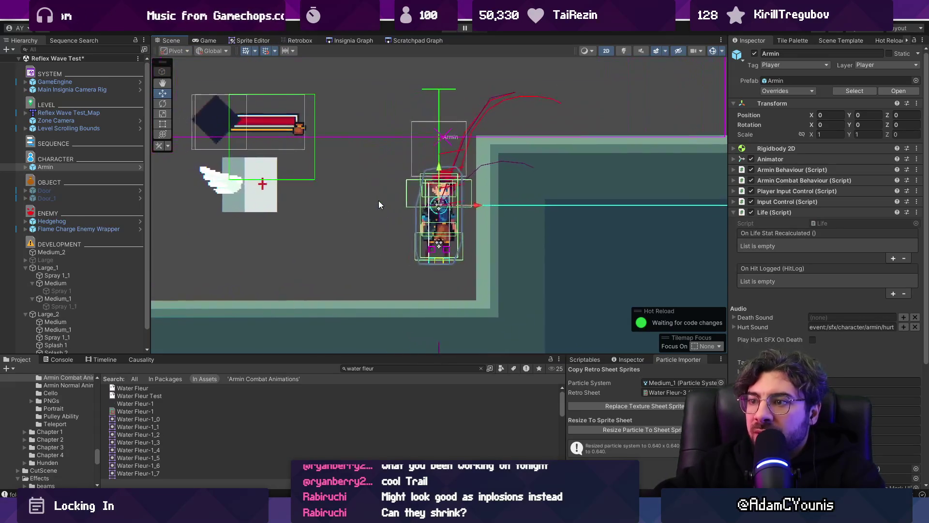
pyautogui.click(72, 166)
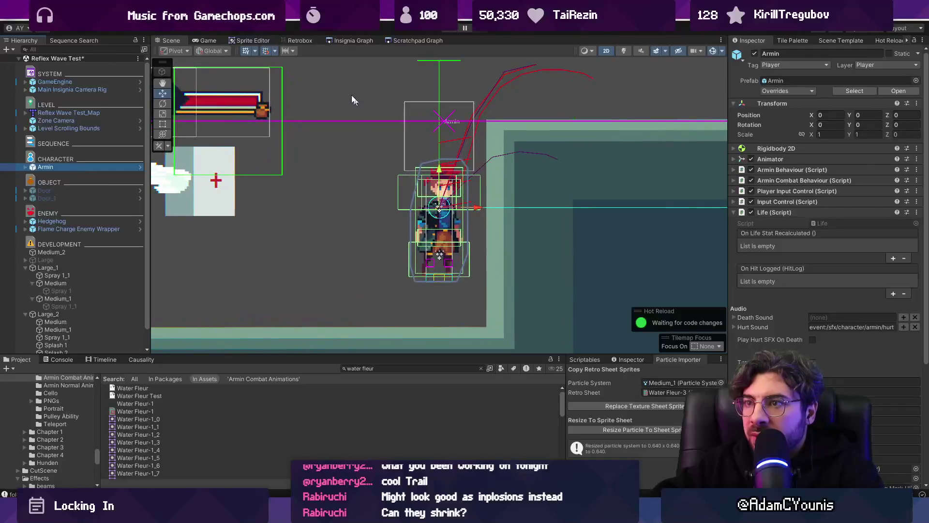
# - Make the scene grid fully opaque and move it back to the world origin
pyautogui.click(246, 51)
pyautogui.click(248, 50)
pyautogui.click(248, 51)
pyautogui.moveTo(340, 82); pyautogui.dragTo(389, 84)
pyautogui.scroll(-10, 412, 89)
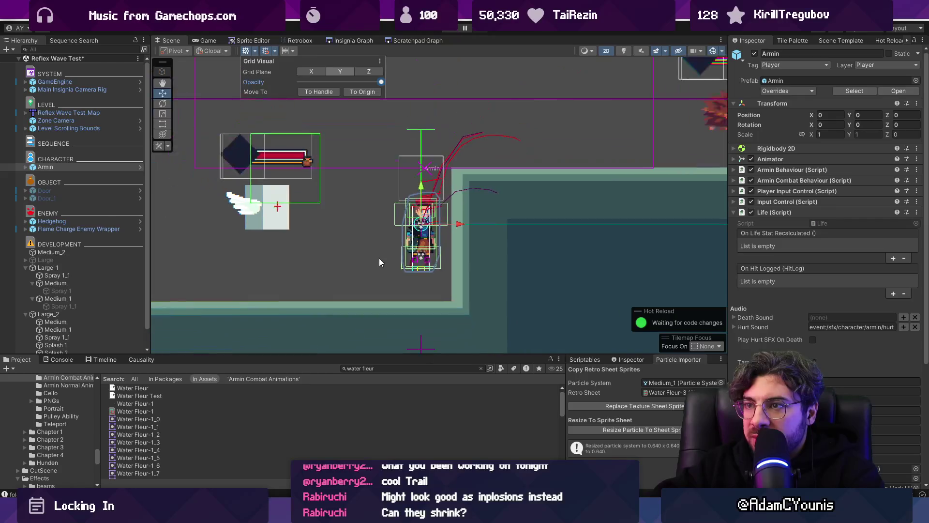
pyautogui.scroll(4, 387, 144)
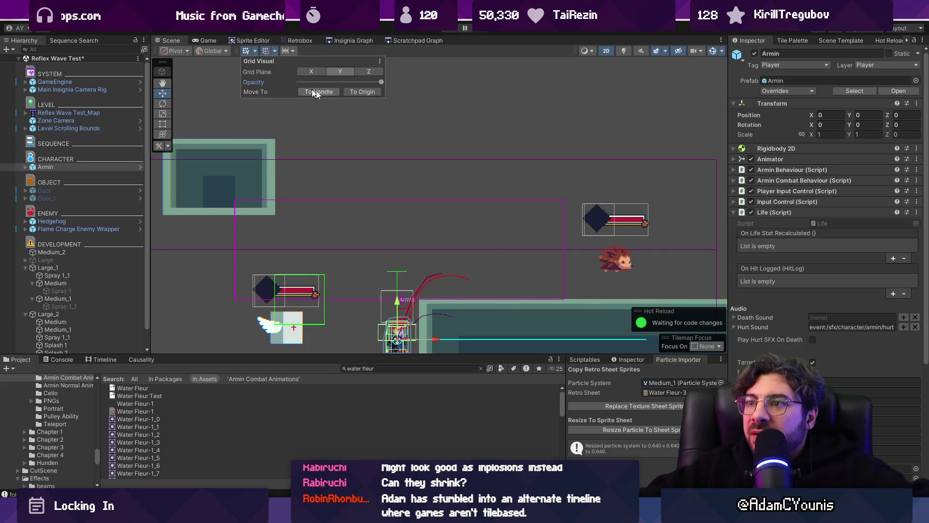
pyautogui.click(361, 92)
pyautogui.scroll(10, 457, 212)
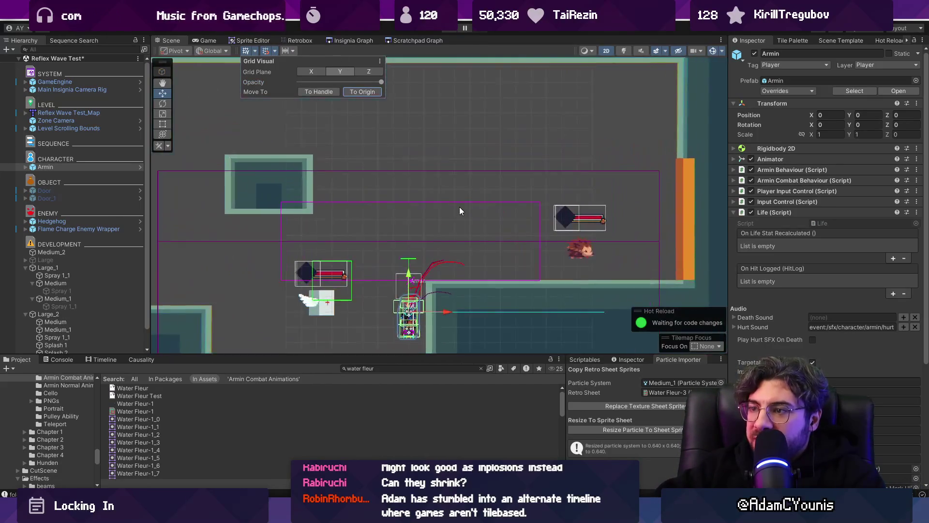
pyautogui.scroll(-5, 433, 213)
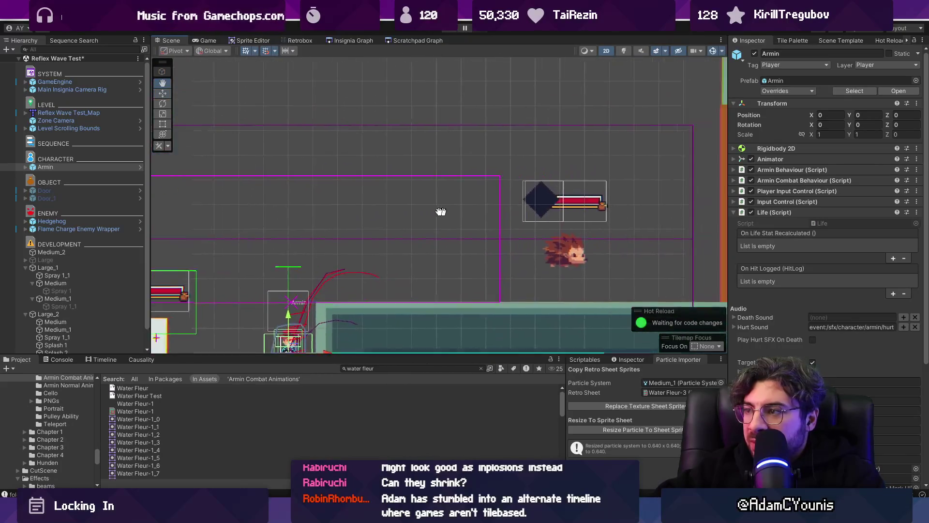
# - Reset the grid snapping size to 1
pyautogui.click(247, 51)
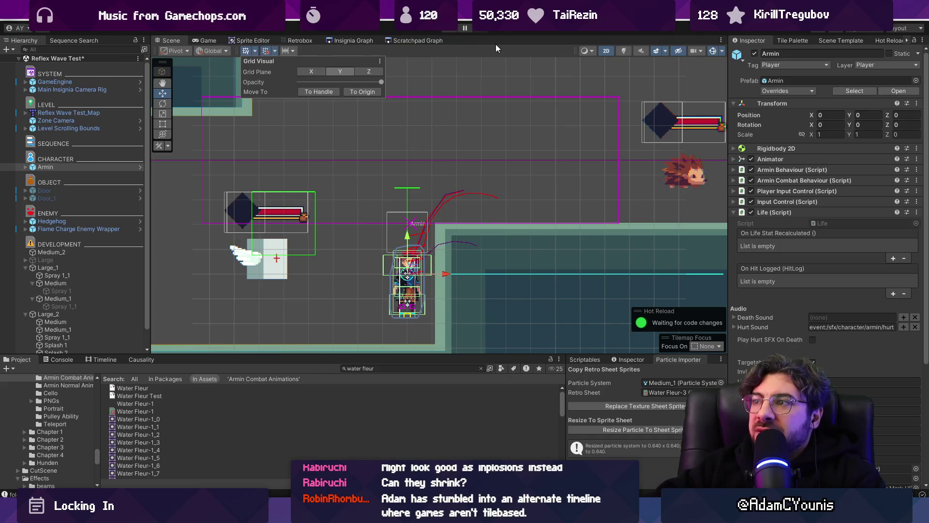
pyautogui.click(286, 51)
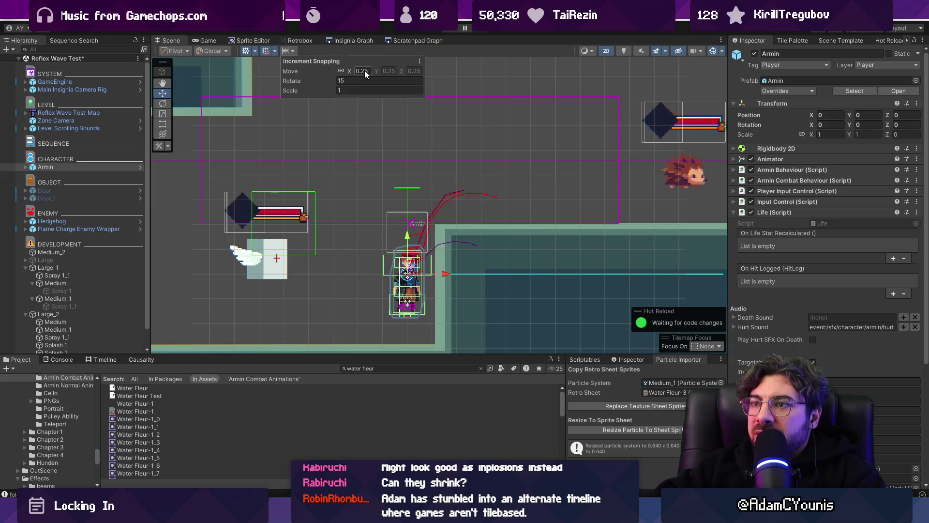
pyautogui.click(274, 52)
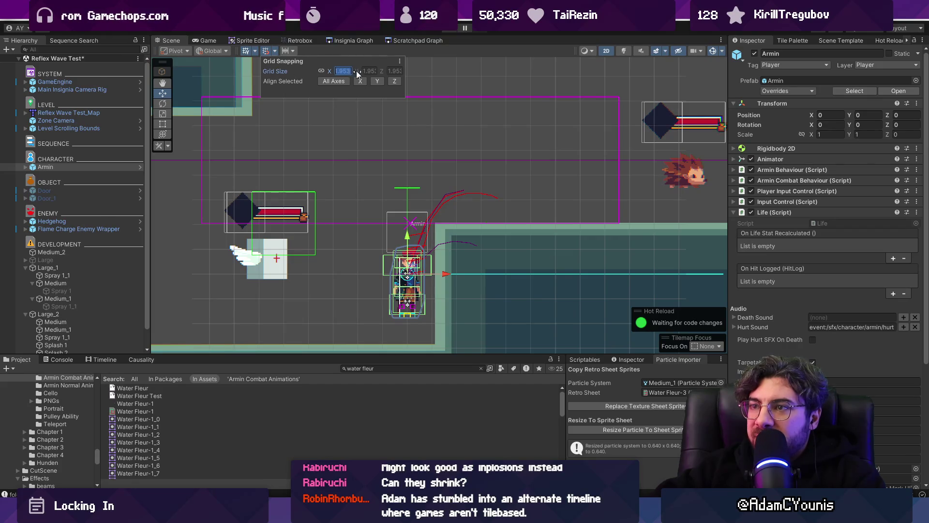
pyautogui.click(400, 61)
pyautogui.click(423, 67)
pyautogui.scroll(-5, 408, 184)
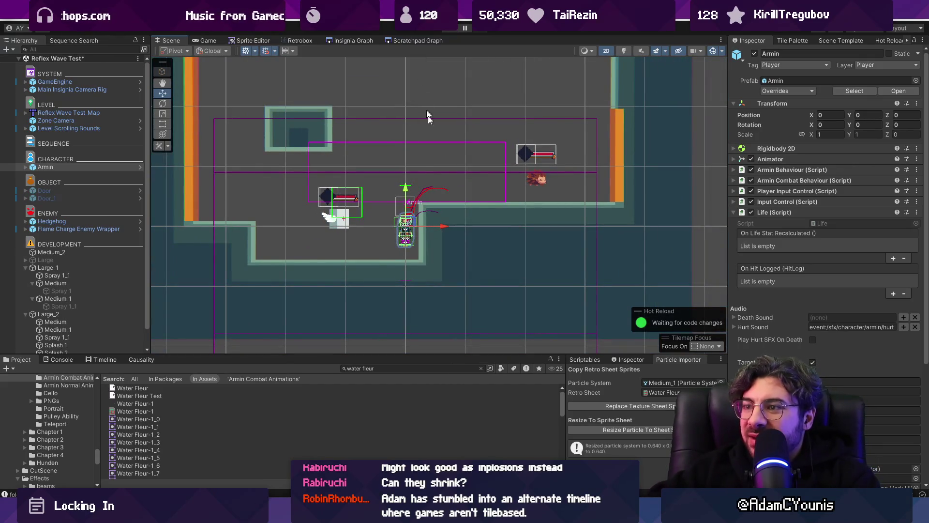
pyautogui.scroll(4, 452, 171)
pyautogui.scroll(3, 463, 184)
pyautogui.scroll(-2, 435, 173)
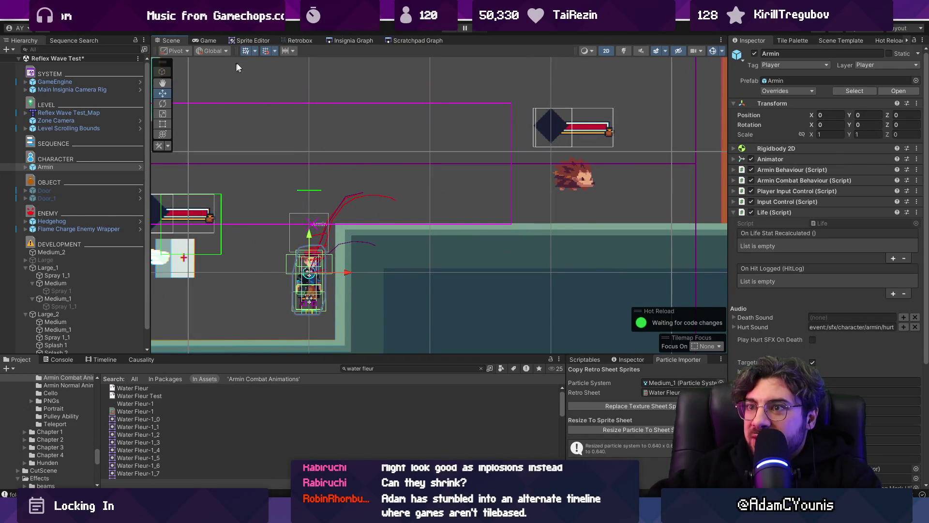
# - Dim the scene grid lines to about half opacity
pyautogui.click(254, 51)
pyautogui.click(346, 82)
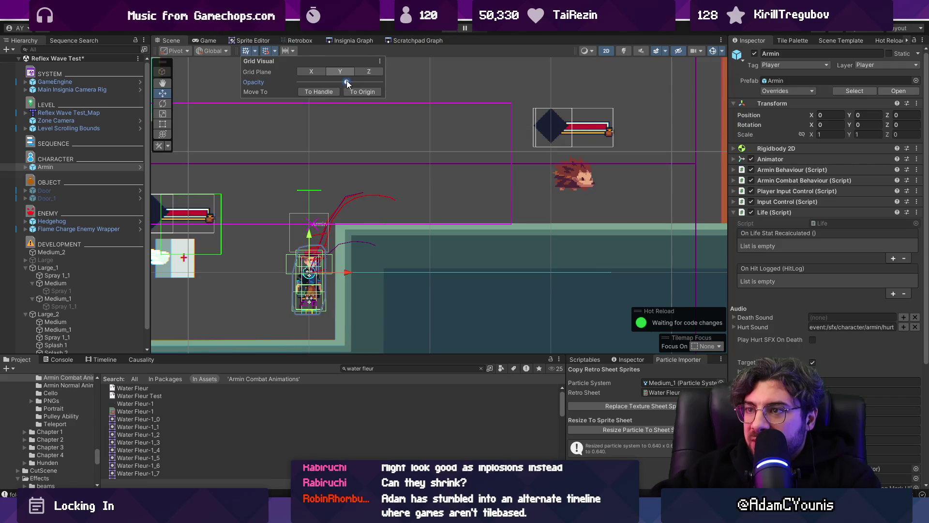
pyautogui.scroll(-4, 321, 204)
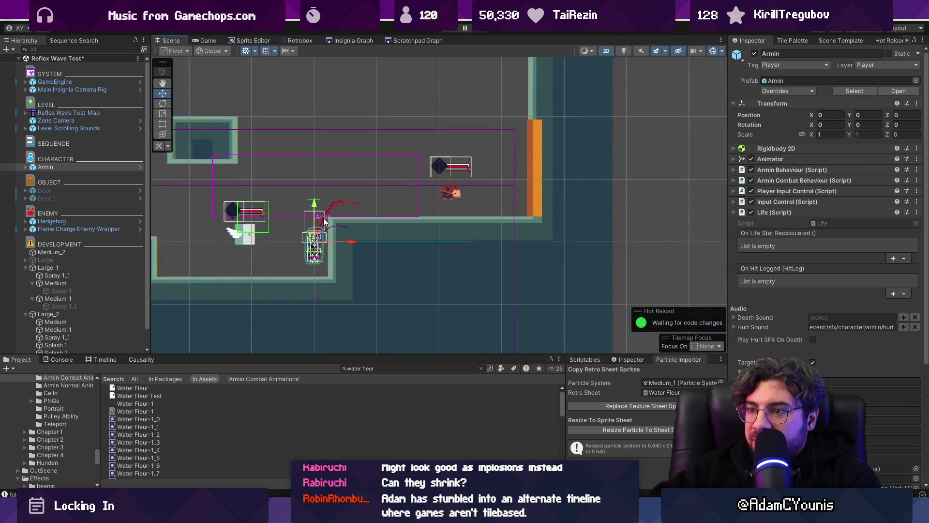
pyautogui.scroll(-1, 91, 249)
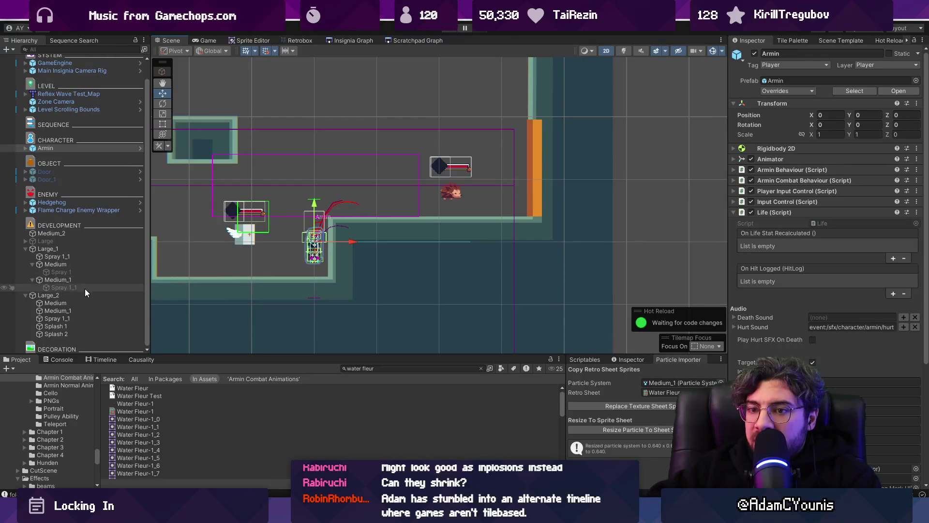
pyautogui.scroll(4, 271, 223)
pyautogui.scroll(1, 261, 258)
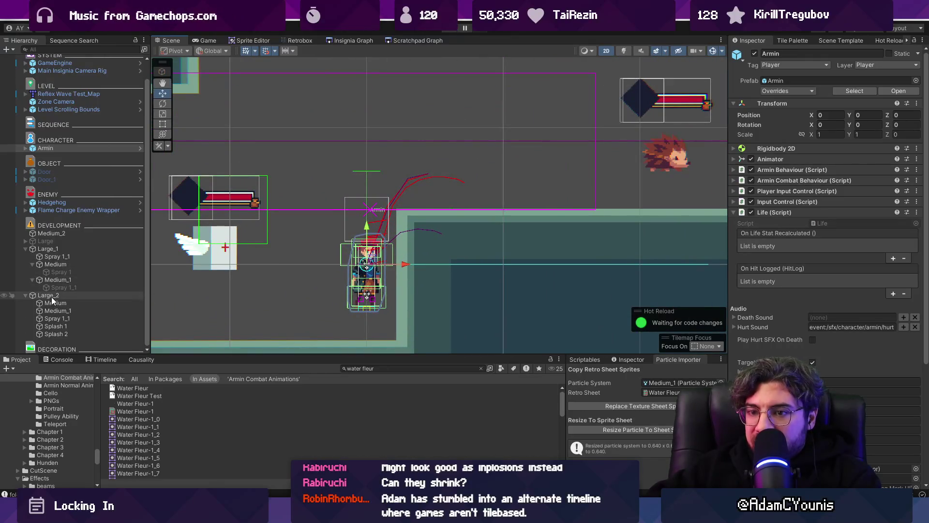
# - Frame Large_2 in the Scene view and move it to position 0, 2
pyautogui.click(49, 295)
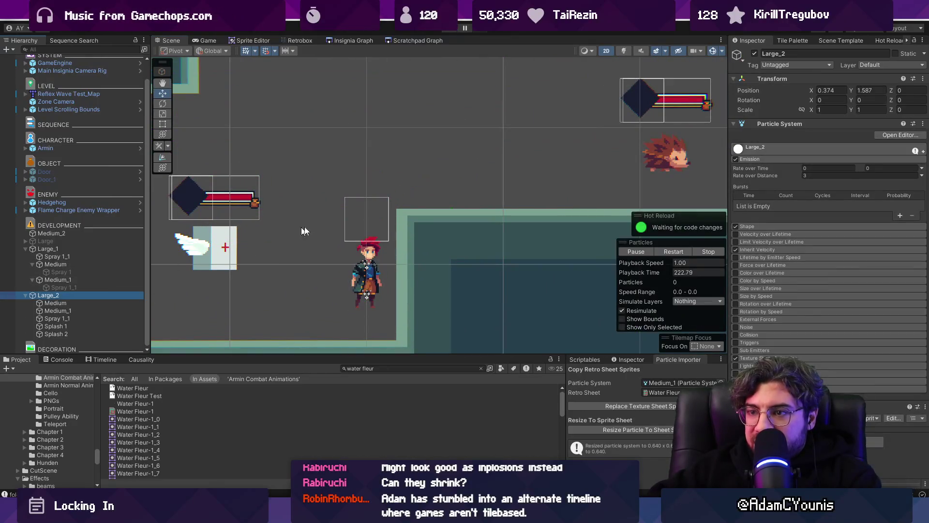
pyautogui.doubleClick(106, 294)
pyautogui.scroll(-15, 341, 189)
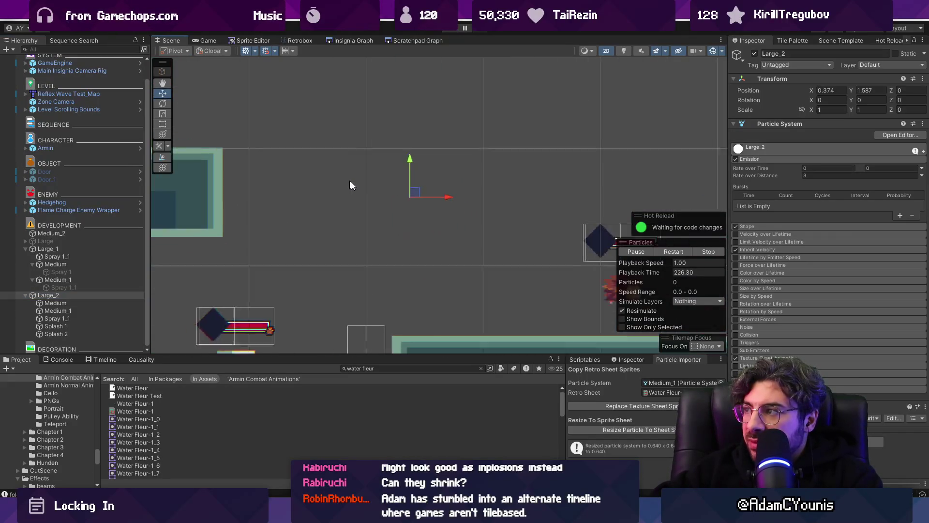
pyautogui.moveTo(391, 145)
pyautogui.mouseDown()
pyautogui.moveTo(457, 212)
pyautogui.moveTo(383, 208)
pyautogui.moveTo(436, 187)
pyautogui.moveTo(438, 150)
pyautogui.moveTo(385, 149)
pyautogui.moveTo(460, 141)
pyautogui.moveTo(405, 139)
pyautogui.moveTo(544, 156)
pyautogui.moveTo(372, 155)
pyautogui.moveTo(547, 156)
pyautogui.moveTo(373, 157)
pyautogui.moveTo(499, 153)
pyautogui.mouseUp()
pyautogui.scroll(5, 423, 132)
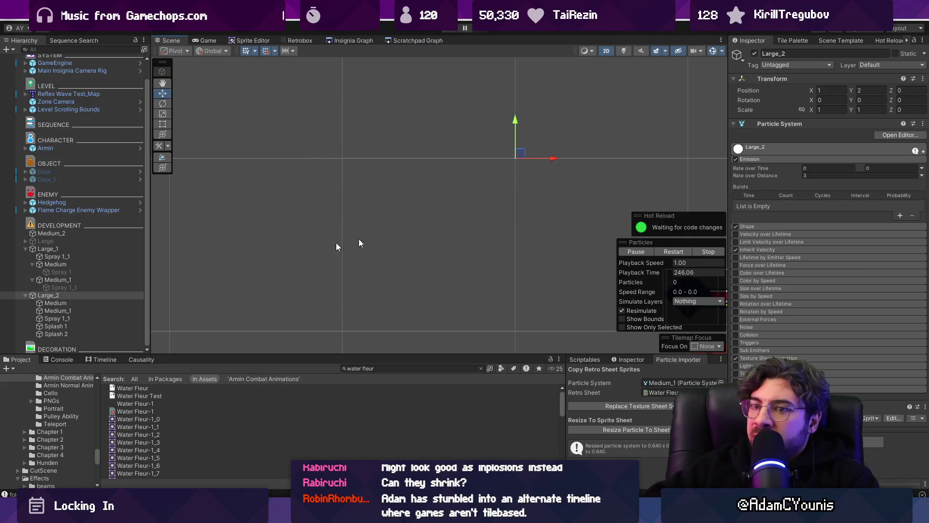
# - Make Rate over Distance a constant on Medium and Medium_1, with Medium set to 2
pyautogui.click(72, 304)
pyautogui.keyDown('shift'); pyautogui.click(77, 311); pyautogui.keyUp('shift')
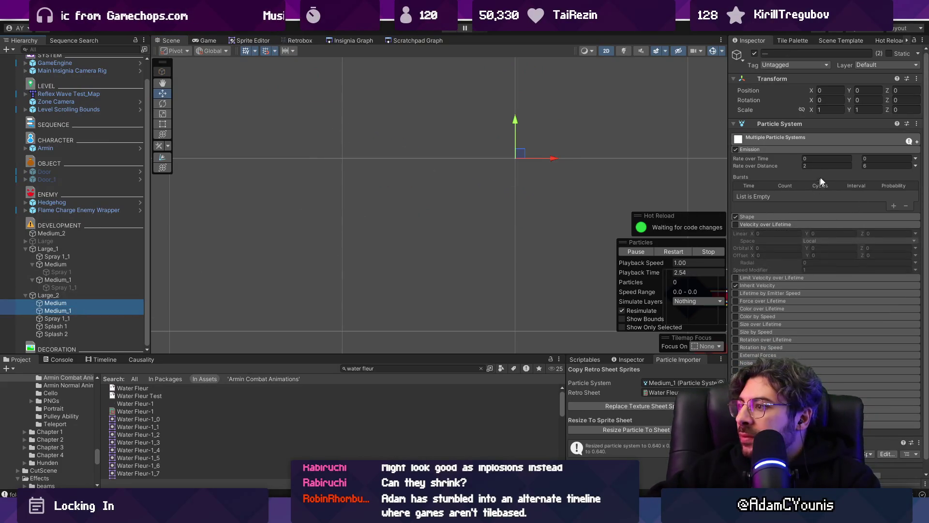
pyautogui.click(914, 166)
pyautogui.click(901, 177)
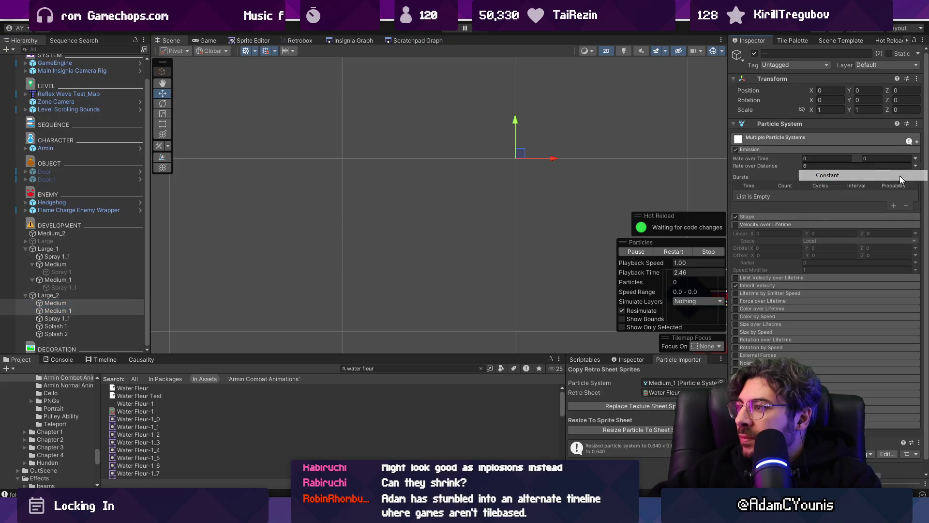
pyautogui.click(104, 304)
pyautogui.write('2.5')
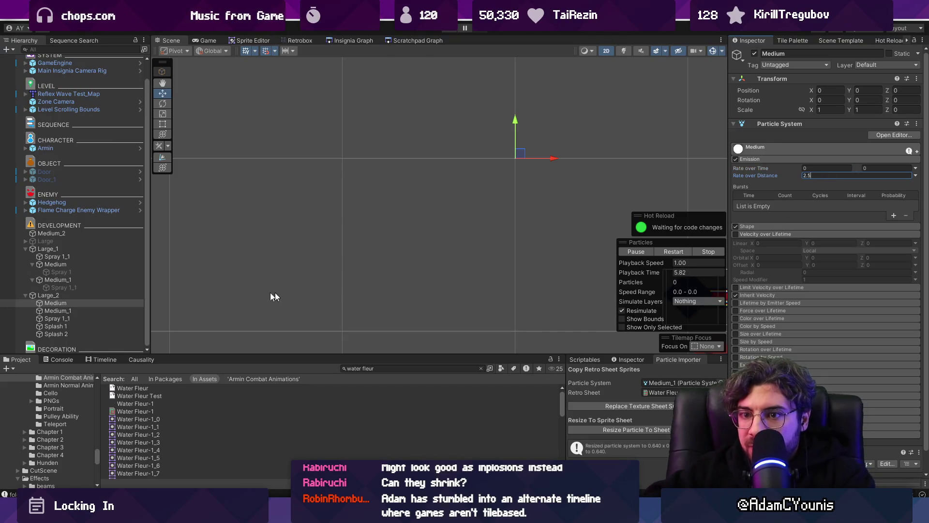
pyautogui.click(107, 311)
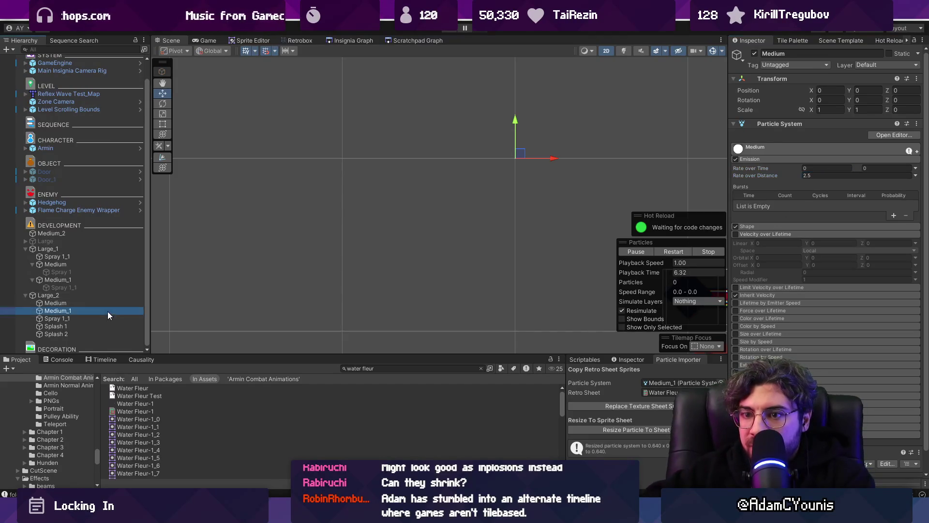
pyautogui.click(824, 174)
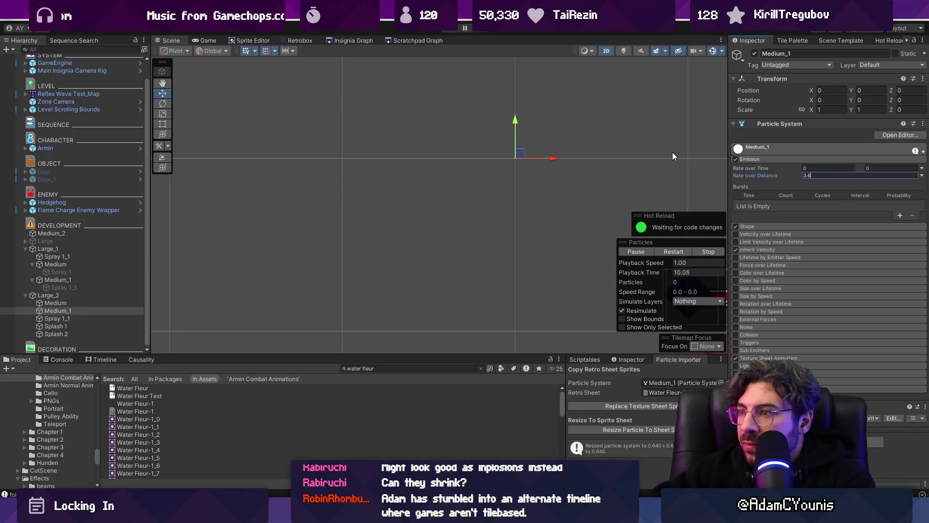
# - Sweep Large_2 back to the origin while previewing its water trail
pyautogui.click(85, 294)
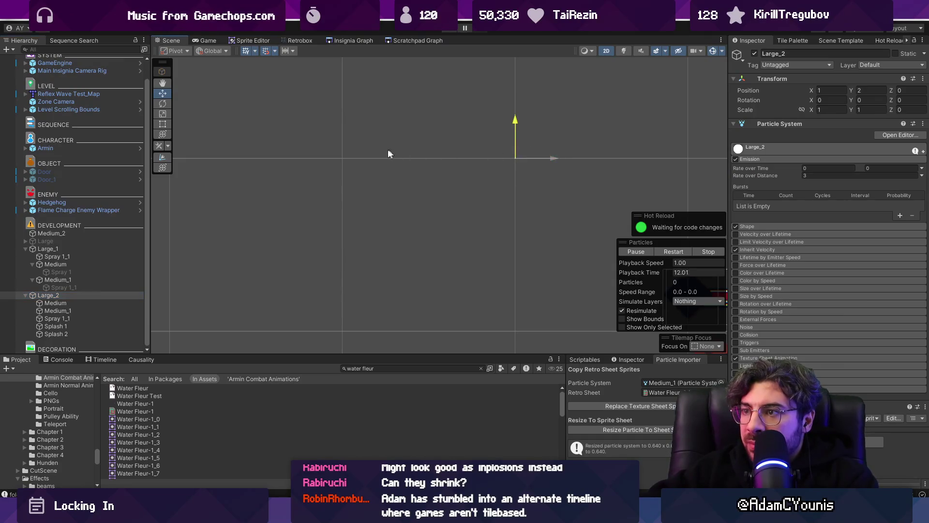
pyautogui.moveTo(543, 162)
pyautogui.mouseDown()
pyautogui.moveTo(339, 162)
pyautogui.moveTo(512, 167)
pyautogui.moveTo(370, 164)
pyautogui.moveTo(509, 162)
pyautogui.moveTo(377, 163)
pyautogui.moveTo(487, 161)
pyautogui.moveTo(387, 165)
pyautogui.mouseUp()
pyautogui.click(88, 295)
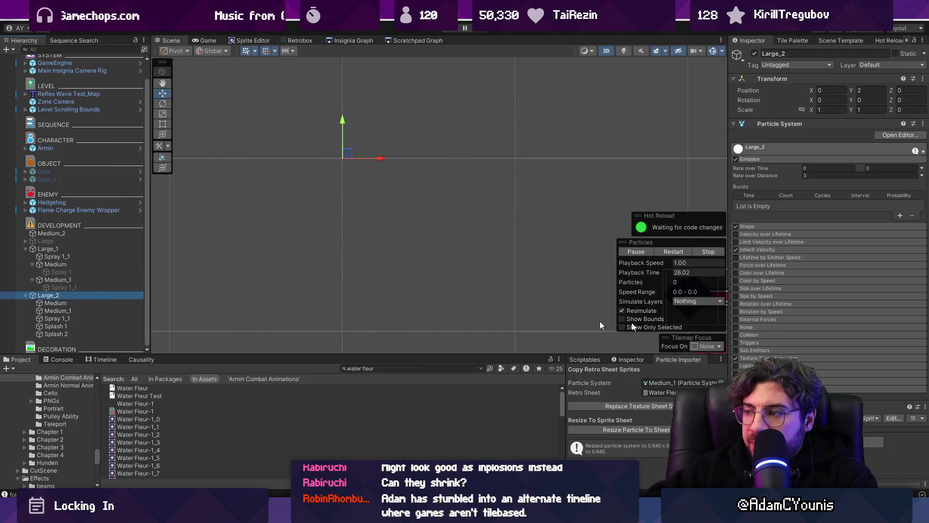
# - Compare Medium and Medium_1 emission settings and sweep Large_2 to preview its particles
pyautogui.scroll(-5, 828, 218)
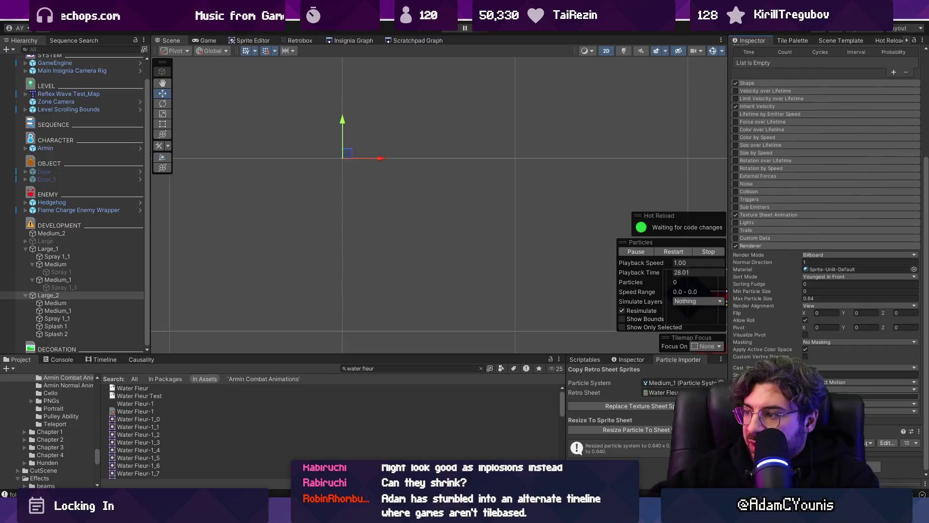
pyautogui.click(77, 303)
pyautogui.keyDown('shift'); pyautogui.click(68, 311); pyautogui.keyUp('shift')
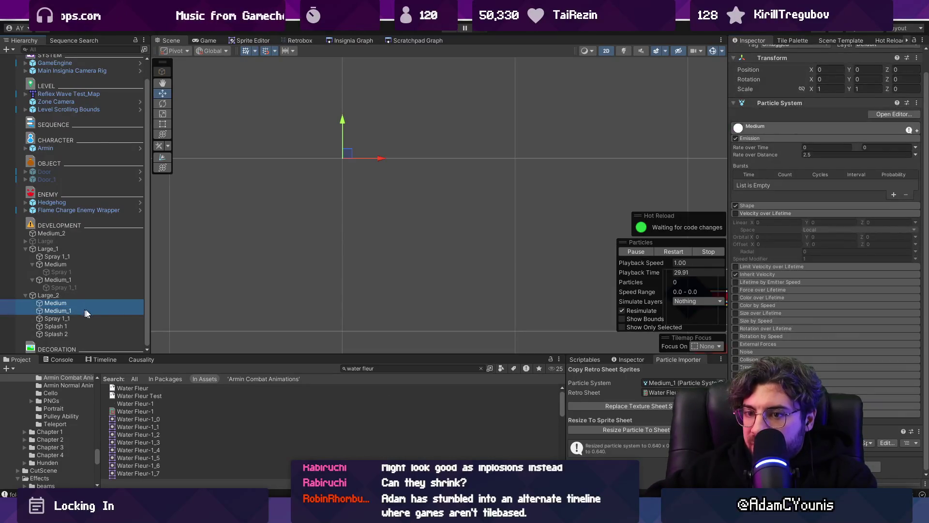
pyautogui.scroll(-4, 825, 334)
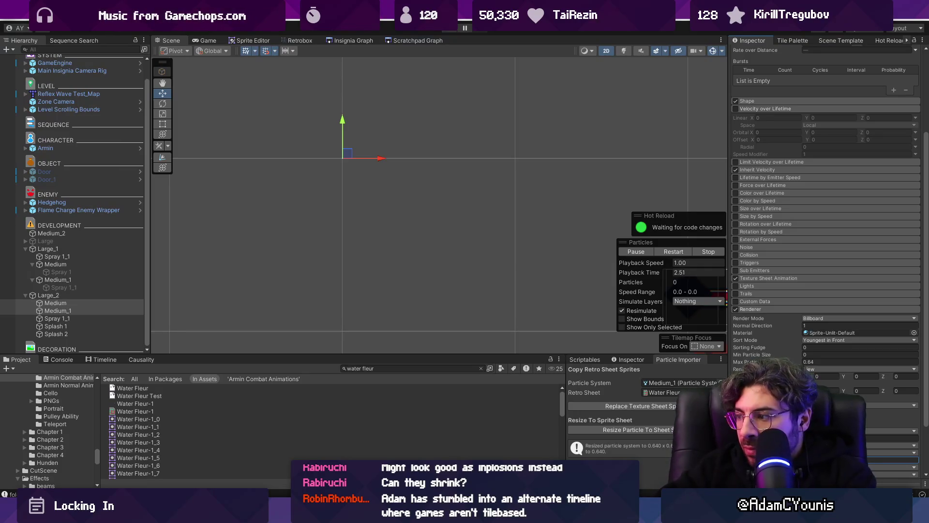
pyautogui.click(128, 296)
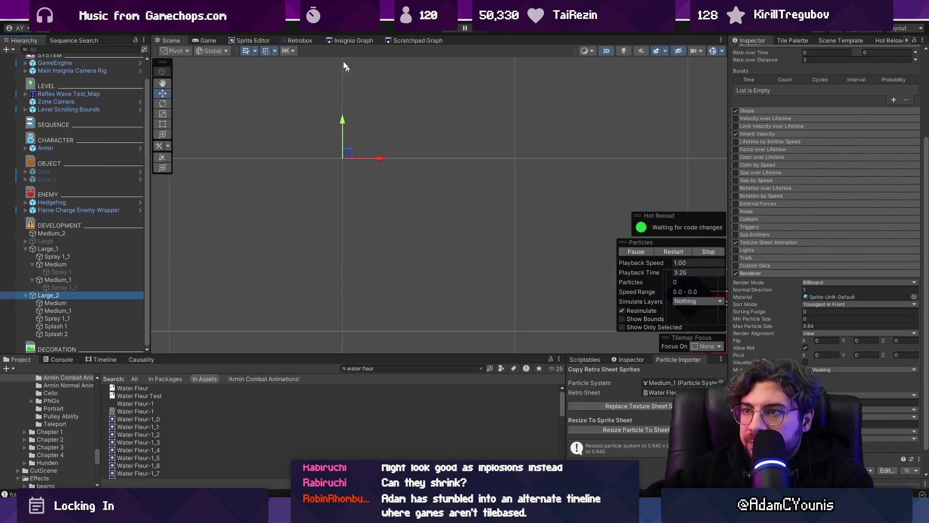
pyautogui.moveTo(349, 151)
pyautogui.mouseDown()
pyautogui.moveTo(421, 154)
pyautogui.moveTo(491, 130)
pyautogui.moveTo(189, 208)
pyautogui.moveTo(421, 244)
pyautogui.moveTo(321, 158)
pyautogui.moveTo(459, 201)
pyautogui.moveTo(453, 211)
pyautogui.mouseUp()
pyautogui.click(68, 310)
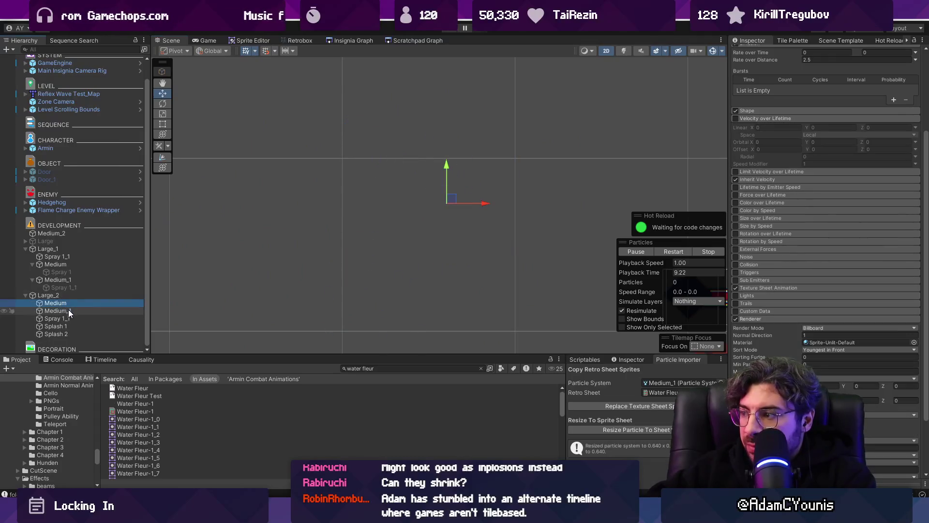
pyautogui.click(892, 424)
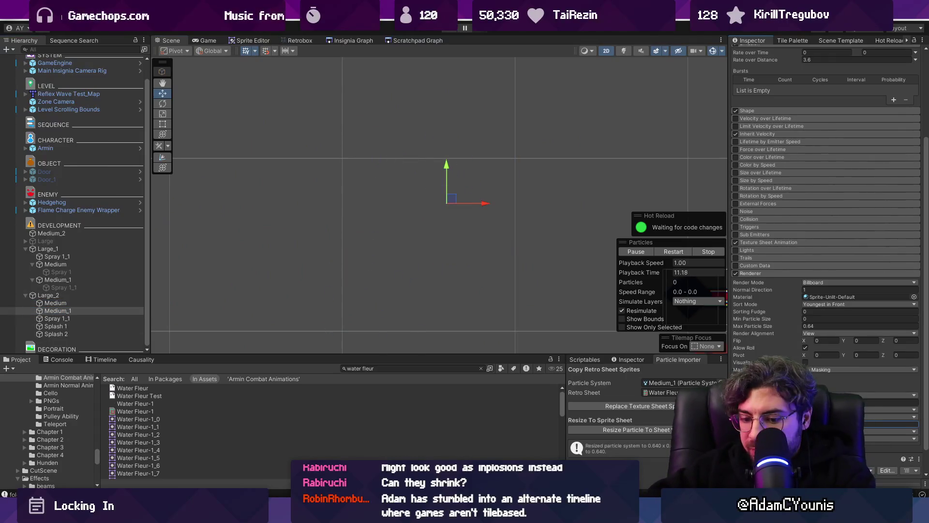
# - Check the Gizmos options and sweep Large_2 left and right to preview the trail
pyautogui.click(48, 295)
pyautogui.click(416, 220)
pyautogui.moveTo(416, 220)
pyautogui.mouseDown()
pyautogui.moveTo(373, 176)
pyautogui.moveTo(481, 152)
pyautogui.moveTo(332, 152)
pyautogui.moveTo(342, 233)
pyautogui.moveTo(416, 214)
pyautogui.moveTo(446, 163)
pyautogui.moveTo(361, 184)
pyautogui.mouseUp()
pyautogui.scroll(-3, 341, 232)
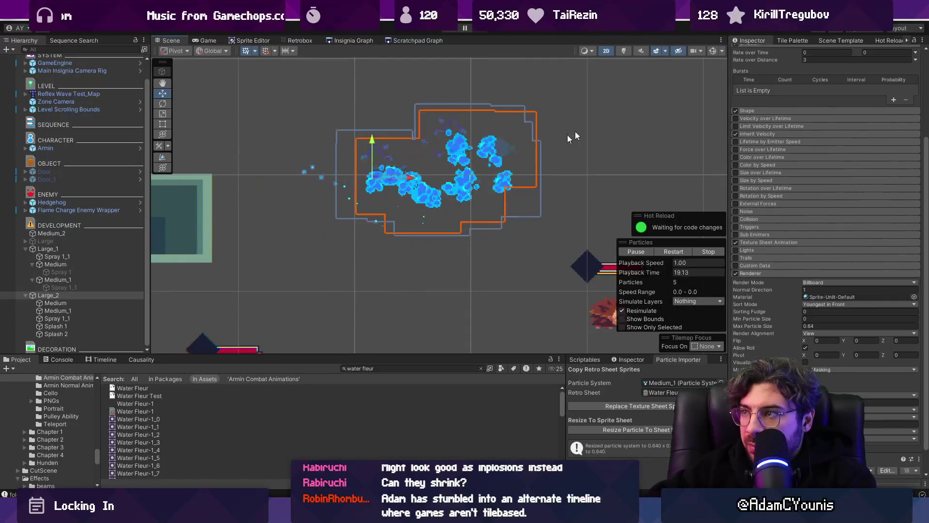
pyautogui.click(722, 50)
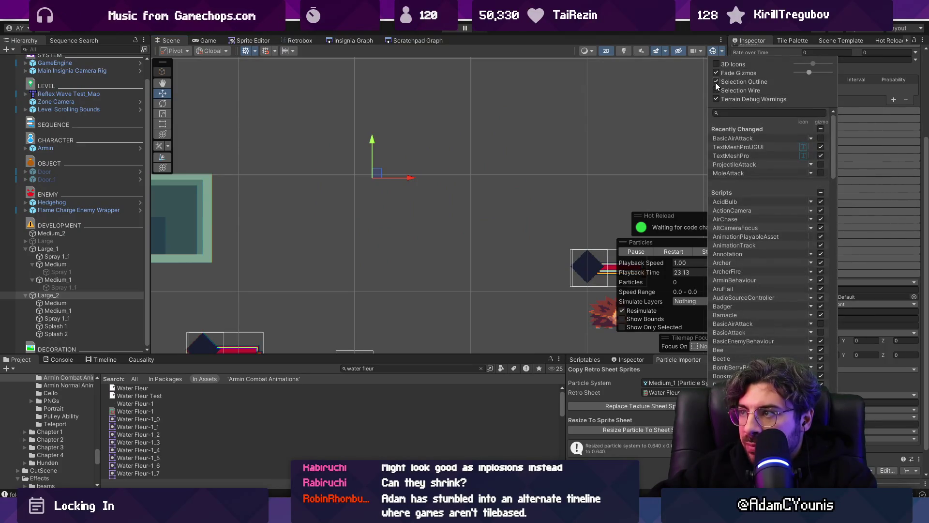
pyautogui.click(357, 173)
pyautogui.moveTo(376, 175)
pyautogui.mouseDown()
pyautogui.moveTo(488, 156)
pyautogui.moveTo(365, 191)
pyautogui.moveTo(409, 202)
pyautogui.moveTo(484, 165)
pyautogui.moveTo(461, 148)
pyautogui.moveTo(286, 182)
pyautogui.moveTo(468, 176)
pyautogui.mouseUp()
pyautogui.click(79, 304)
pyautogui.keyDown('ctrl'); pyautogui.click(80, 310); pyautogui.keyUp('ctrl')
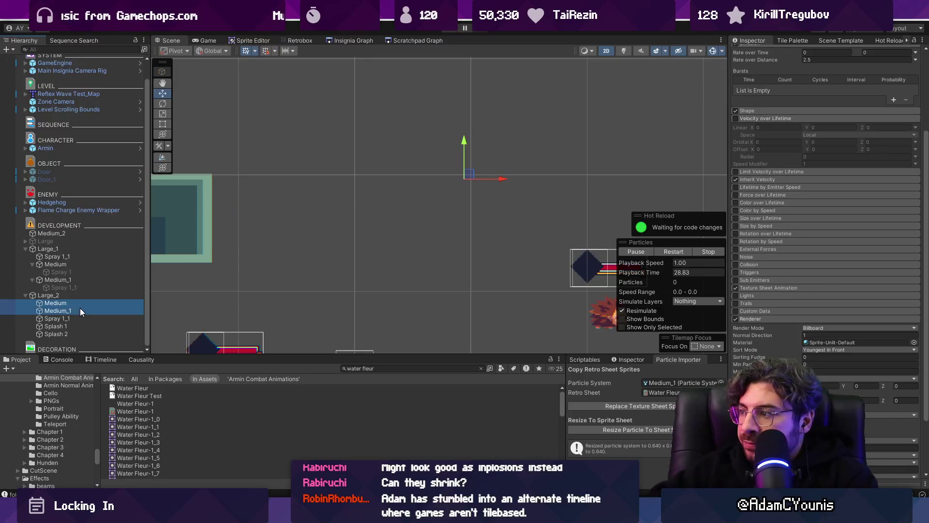
# - Check Medium's Rate over Distance, then set Large_2's Rate over Distance to 4
pyautogui.click(778, 109)
pyautogui.click(780, 108)
pyautogui.scroll(4, 784, 116)
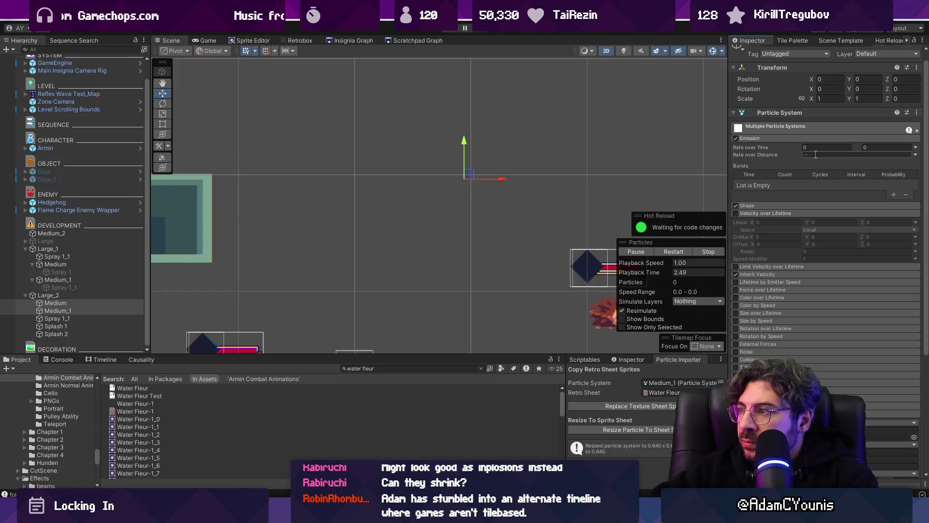
pyautogui.click(78, 304)
pyautogui.click(823, 164)
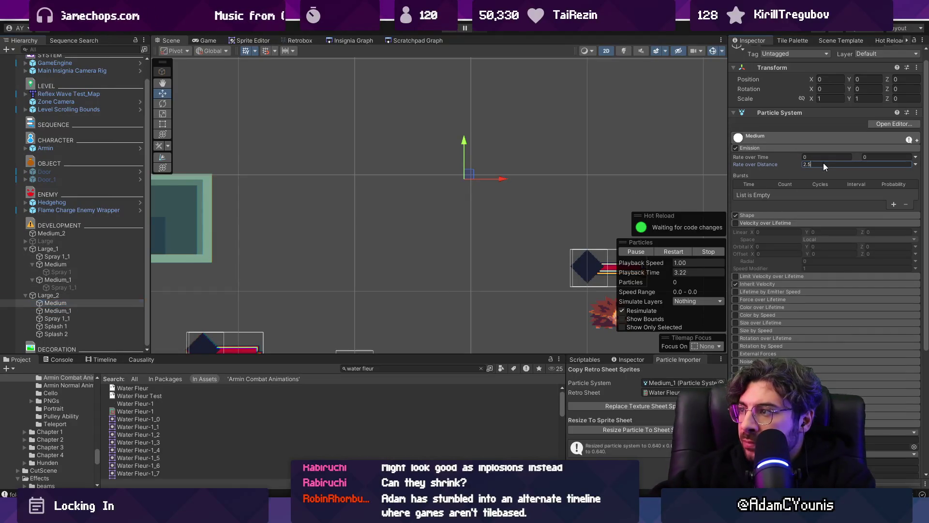
pyautogui.click(51, 295)
pyautogui.click(822, 164)
pyautogui.write('4')
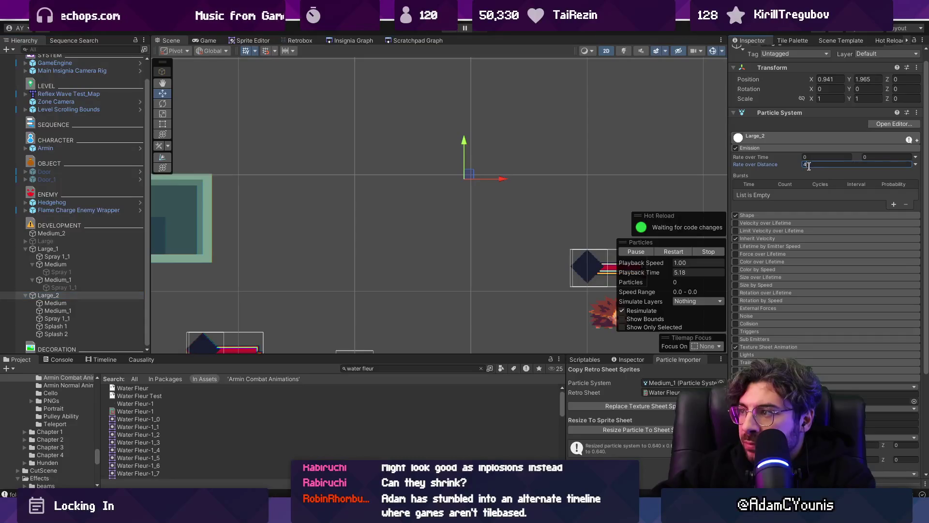
# - Review the Medium systems, then sweep Large_2 up-left to preview the denser trail
pyautogui.click(95, 303)
pyautogui.keyDown('shift'); pyautogui.click(93, 310); pyautogui.keyUp('shift')
pyautogui.click(820, 155)
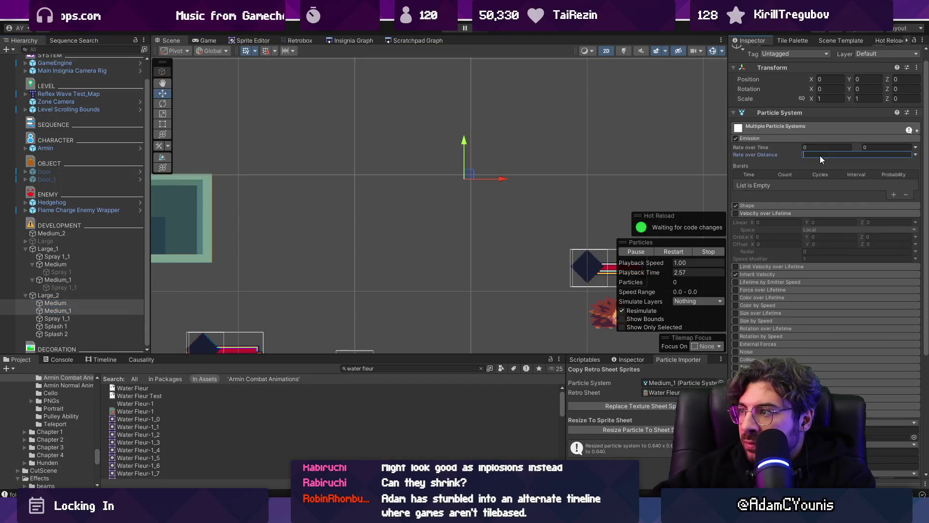
pyautogui.write('6')
pyautogui.click(76, 296)
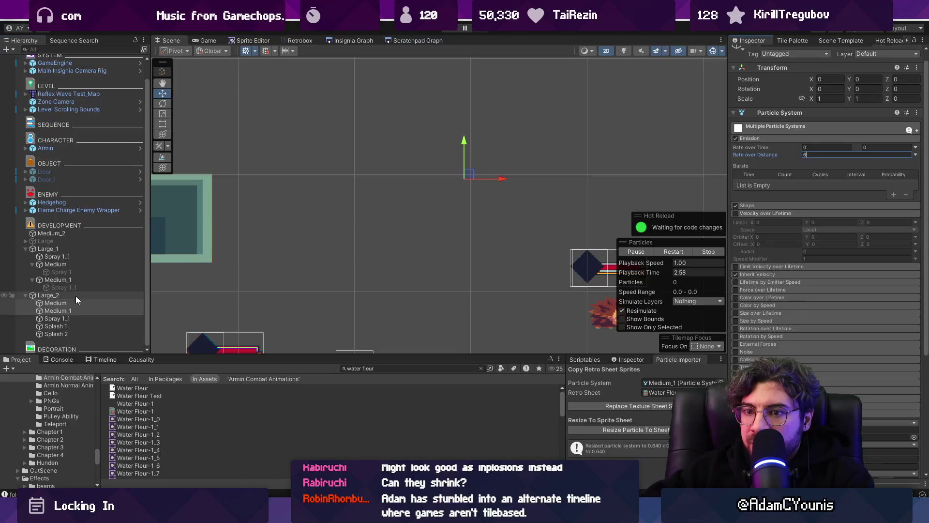
pyautogui.moveTo(461, 176)
pyautogui.mouseDown()
pyautogui.moveTo(377, 140)
pyautogui.moveTo(386, 193)
pyautogui.moveTo(456, 253)
pyautogui.moveTo(384, 214)
pyautogui.moveTo(341, 260)
pyautogui.moveTo(479, 208)
pyautogui.moveTo(373, 201)
pyautogui.moveTo(425, 160)
pyautogui.moveTo(372, 209)
pyautogui.moveTo(434, 235)
pyautogui.moveTo(394, 220)
pyautogui.moveTo(452, 186)
pyautogui.moveTo(368, 180)
pyautogui.moveTo(384, 208)
pyautogui.mouseUp()
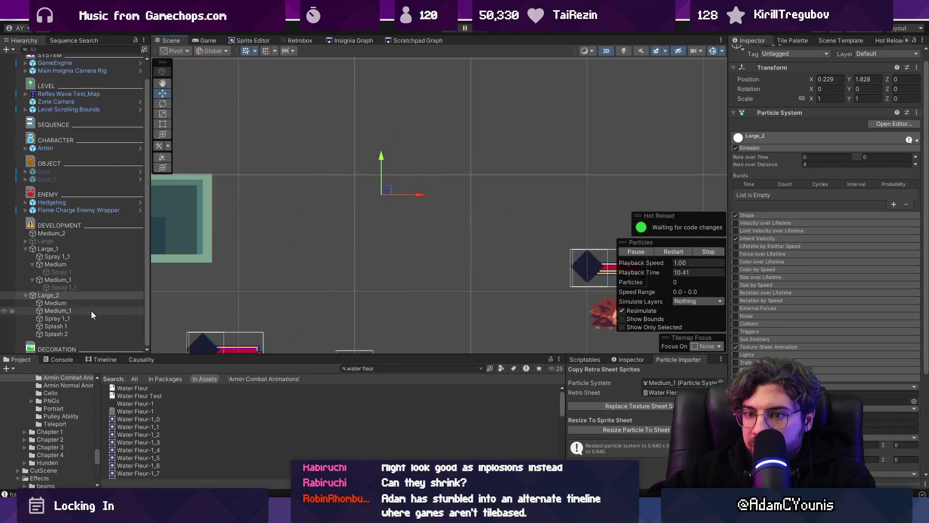
# - Inspect the Spray and Splash systems, loop Large_2 again, and expand the shared main settings
pyautogui.click(91, 318)
pyautogui.click(91, 326)
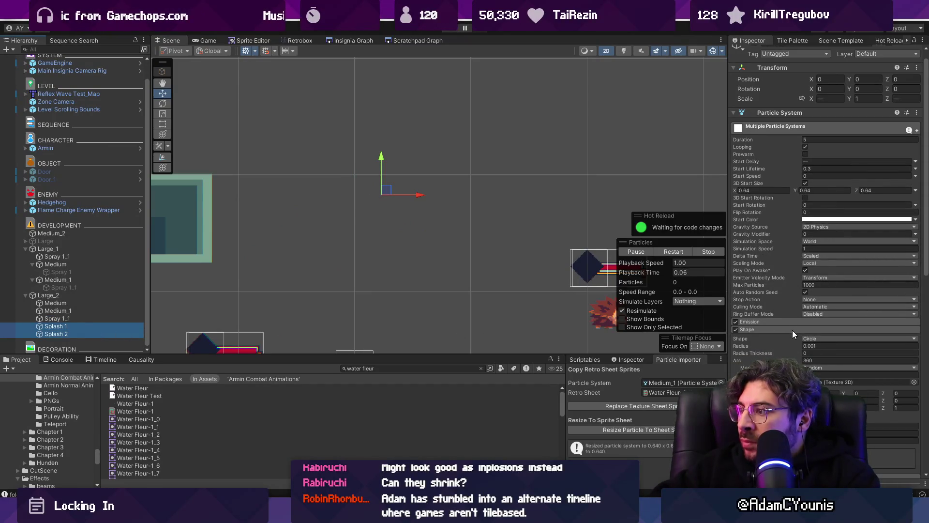
pyautogui.click(890, 440)
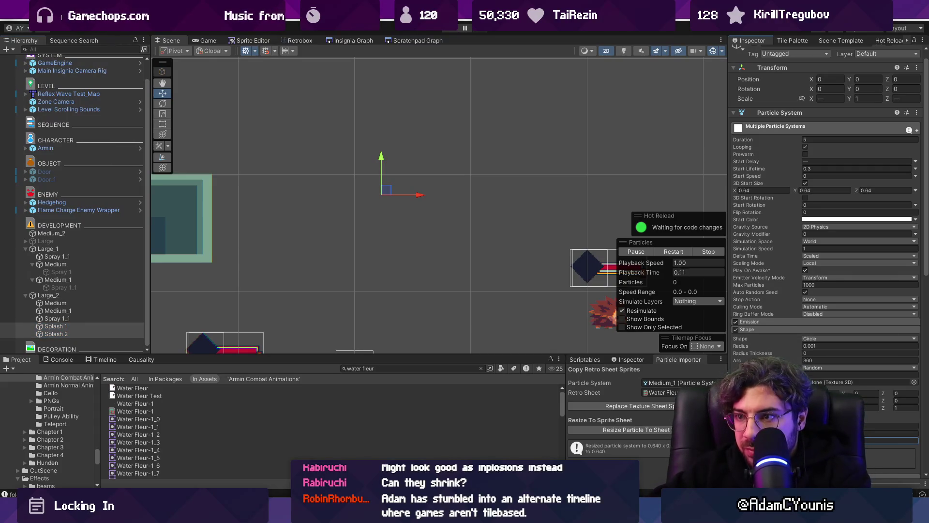
pyautogui.click(136, 295)
pyautogui.moveTo(368, 191)
pyautogui.mouseDown()
pyautogui.moveTo(479, 186)
pyautogui.moveTo(314, 179)
pyautogui.moveTo(343, 240)
pyautogui.moveTo(497, 221)
pyautogui.moveTo(370, 184)
pyautogui.moveTo(370, 213)
pyautogui.moveTo(390, 176)
pyautogui.moveTo(428, 180)
pyautogui.mouseUp()
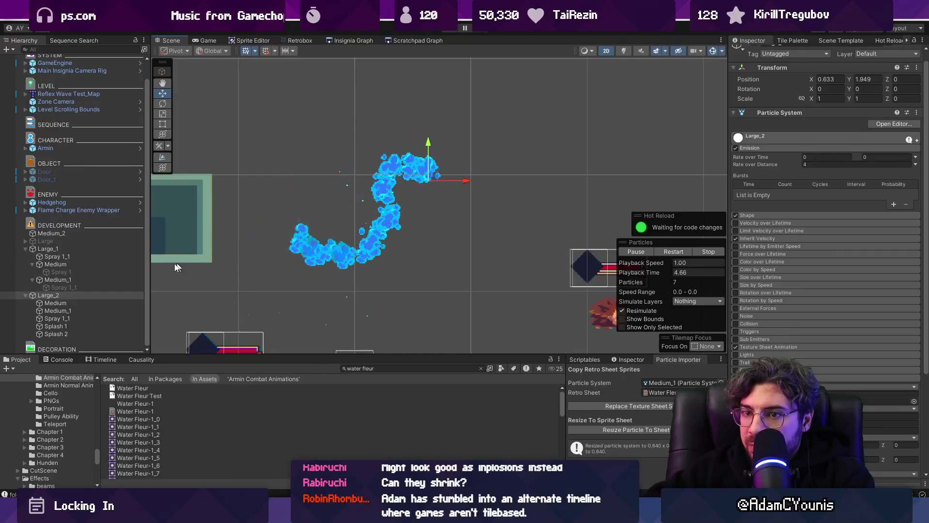
pyautogui.keyDown('shift'); pyautogui.click(83, 307); pyautogui.keyUp('shift')
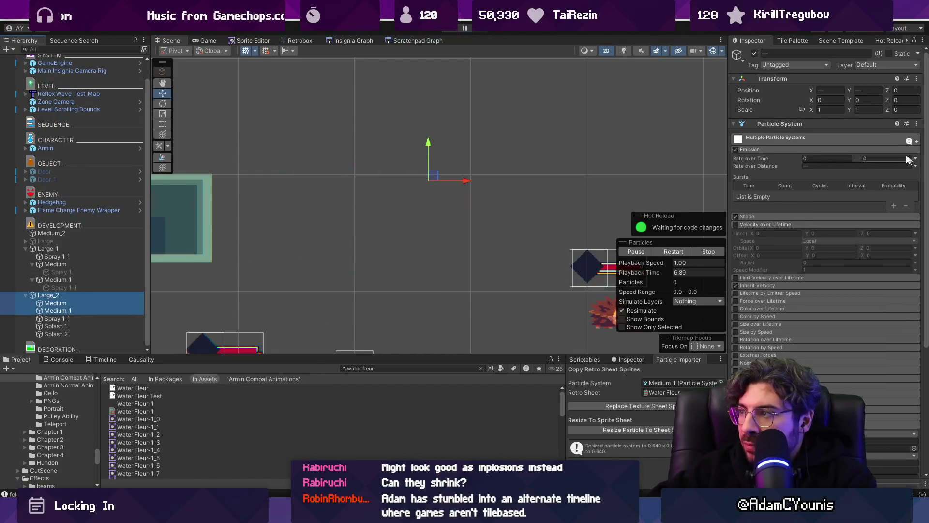
pyautogui.click(778, 140)
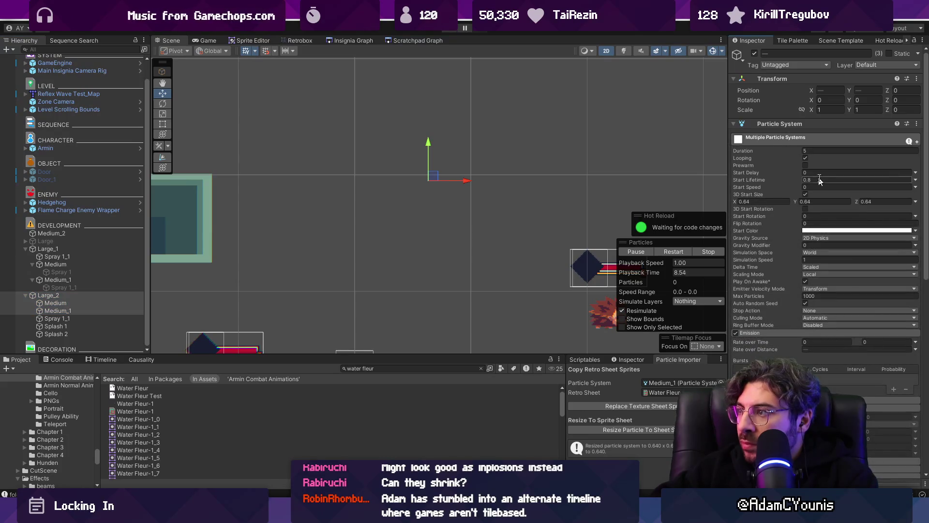
# - Preview Large_2's 0.7-lifetime particles, then select frames 19–30 in Aseprite
pyautogui.click(75, 294)
pyautogui.moveTo(432, 166)
pyautogui.mouseDown()
pyautogui.moveTo(249, 209)
pyautogui.moveTo(432, 197)
pyautogui.moveTo(455, 262)
pyautogui.moveTo(319, 188)
pyautogui.moveTo(384, 193)
pyautogui.moveTo(394, 155)
pyautogui.moveTo(332, 213)
pyautogui.moveTo(462, 215)
pyautogui.moveTo(380, 182)
pyautogui.moveTo(390, 171)
pyautogui.moveTo(427, 240)
pyautogui.moveTo(379, 215)
pyautogui.moveTo(382, 204)
pyautogui.moveTo(432, 249)
pyautogui.moveTo(455, 152)
pyautogui.moveTo(442, 197)
pyautogui.moveTo(373, 151)
pyautogui.moveTo(472, 155)
pyautogui.moveTo(373, 253)
pyautogui.moveTo(357, 218)
pyautogui.moveTo(440, 165)
pyautogui.moveTo(359, 167)
pyautogui.moveTo(423, 196)
pyautogui.moveTo(536, 174)
pyautogui.moveTo(333, 248)
pyautogui.moveTo(473, 226)
pyautogui.moveTo(461, 180)
pyautogui.moveTo(368, 235)
pyautogui.moveTo(438, 219)
pyautogui.mouseUp()
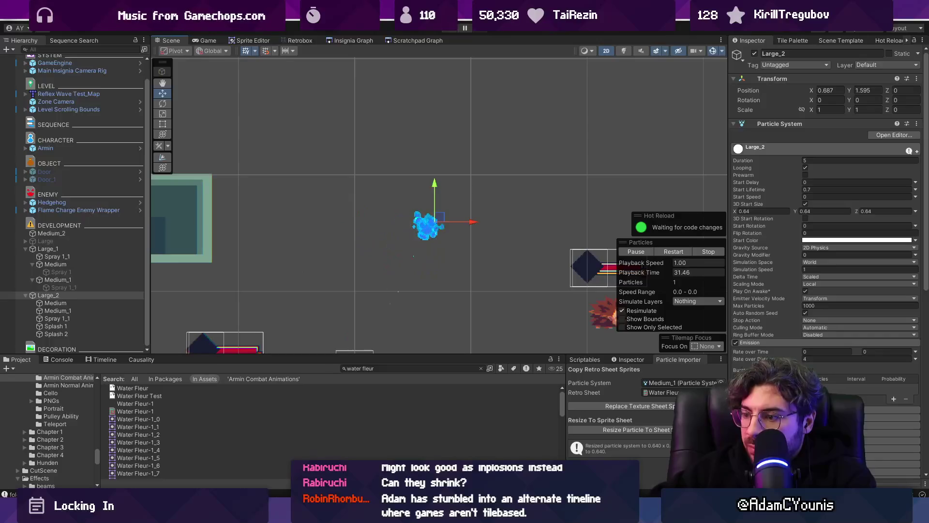
pyautogui.hotkey('alt', 'Tab')
pyautogui.moveTo(424, 363)
pyautogui.mouseDown()
pyautogui.moveTo(624, 375)
pyautogui.moveTo(482, 375)
pyautogui.mouseUp()
# - Inspect the cel opacities of Layer 14 frames 24, 25, 33 and 34
pyautogui.doubleClick(482, 375)
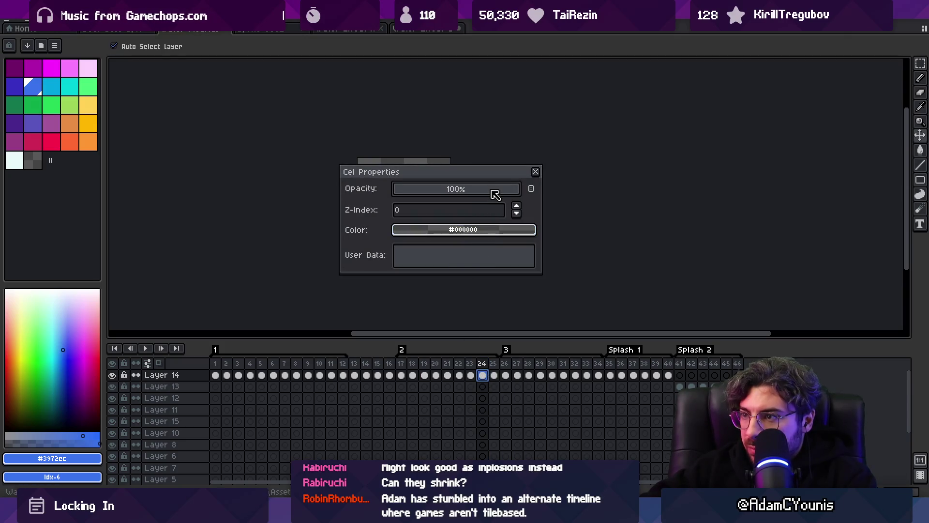
pyautogui.click(494, 375)
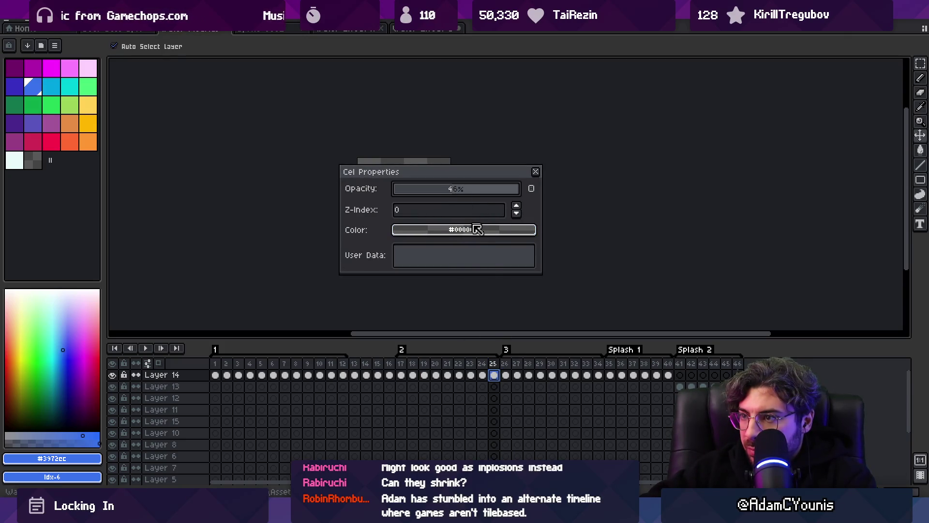
pyautogui.click(587, 375)
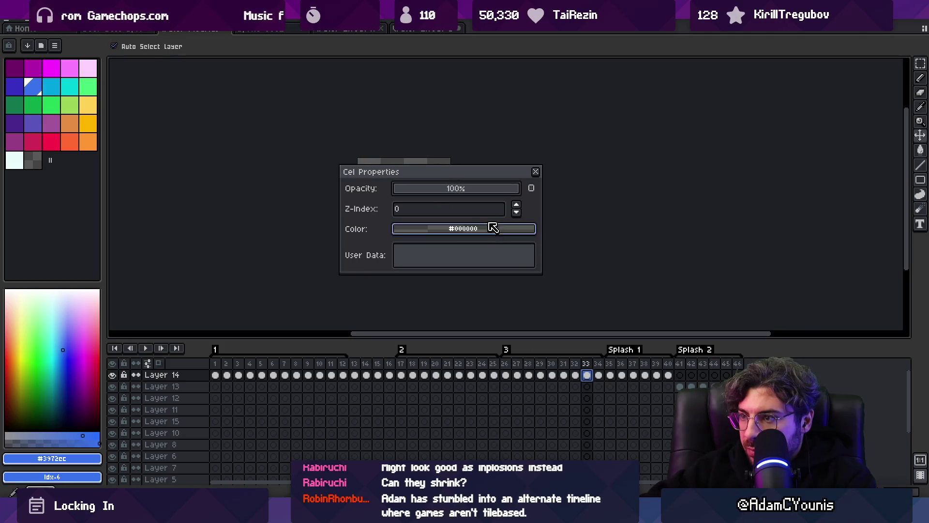
pyautogui.click(599, 375)
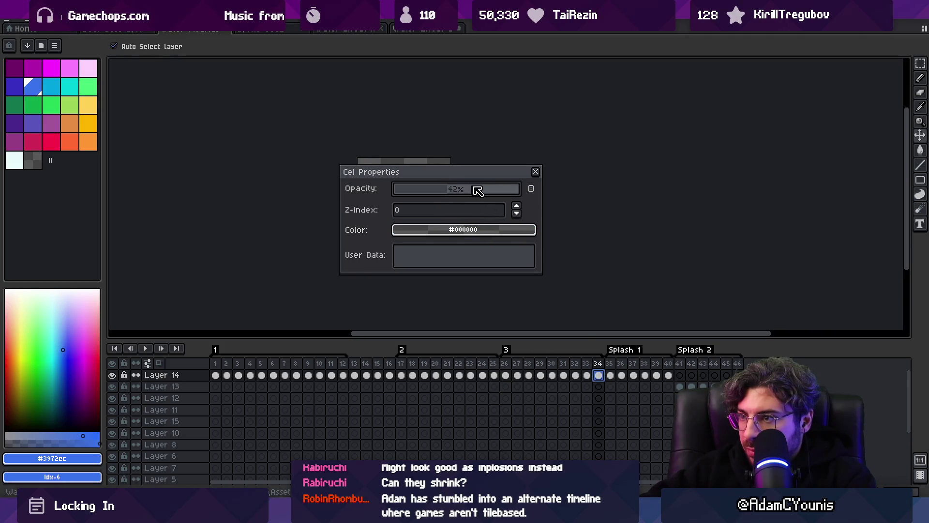
pyautogui.click(536, 172)
# - Re-export the sprite sheet over the existing file and preview Large_2 in Unity
pyautogui.hotkey('ctrl', 'e')
pyautogui.press('Return')
pyautogui.hotkey('alt', 'Tab')
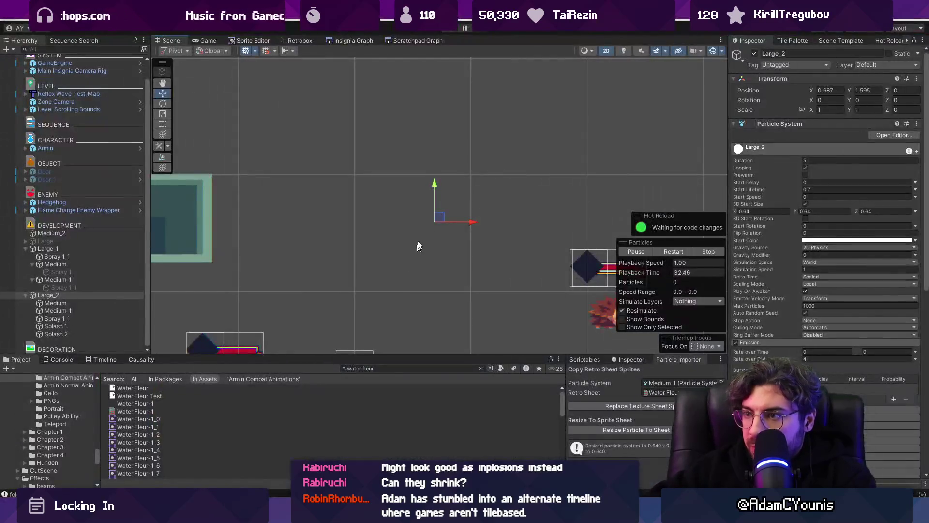
pyautogui.moveTo(380, 140)
pyautogui.mouseDown()
pyautogui.moveTo(440, 224)
pyautogui.moveTo(342, 270)
pyautogui.moveTo(321, 207)
pyautogui.moveTo(359, 228)
pyautogui.moveTo(373, 208)
pyautogui.moveTo(415, 233)
pyautogui.moveTo(373, 204)
pyautogui.moveTo(438, 184)
pyautogui.moveTo(407, 206)
pyautogui.moveTo(472, 207)
pyautogui.moveTo(373, 207)
pyautogui.moveTo(448, 219)
pyautogui.moveTo(500, 246)
pyautogui.moveTo(346, 246)
pyautogui.moveTo(488, 285)
pyautogui.moveTo(459, 271)
pyautogui.moveTo(299, 265)
pyautogui.moveTo(388, 166)
pyautogui.moveTo(501, 183)
pyautogui.moveTo(323, 197)
pyautogui.moveTo(390, 255)
pyautogui.moveTo(474, 258)
pyautogui.moveTo(536, 198)
pyautogui.moveTo(394, 207)
pyautogui.moveTo(321, 197)
pyautogui.moveTo(421, 193)
pyautogui.moveTo(514, 239)
pyautogui.moveTo(334, 208)
pyautogui.moveTo(467, 239)
pyautogui.moveTo(501, 176)
pyautogui.moveTo(369, 214)
pyautogui.moveTo(405, 276)
pyautogui.moveTo(332, 173)
pyautogui.moveTo(447, 190)
pyautogui.moveTo(327, 231)
pyautogui.moveTo(344, 236)
pyautogui.moveTo(406, 212)
pyautogui.mouseUp()
# - Zoom out and back in on Large_2's updated splash, then return to Aseprite
pyautogui.scroll(-2, 435, 250)
pyautogui.scroll(2, 419, 243)
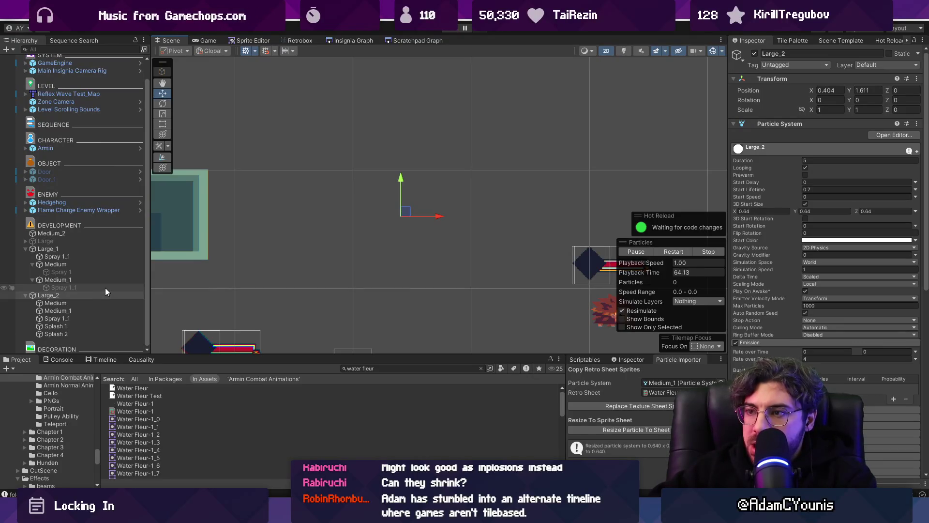
pyautogui.hotkey('alt', 'Tab')
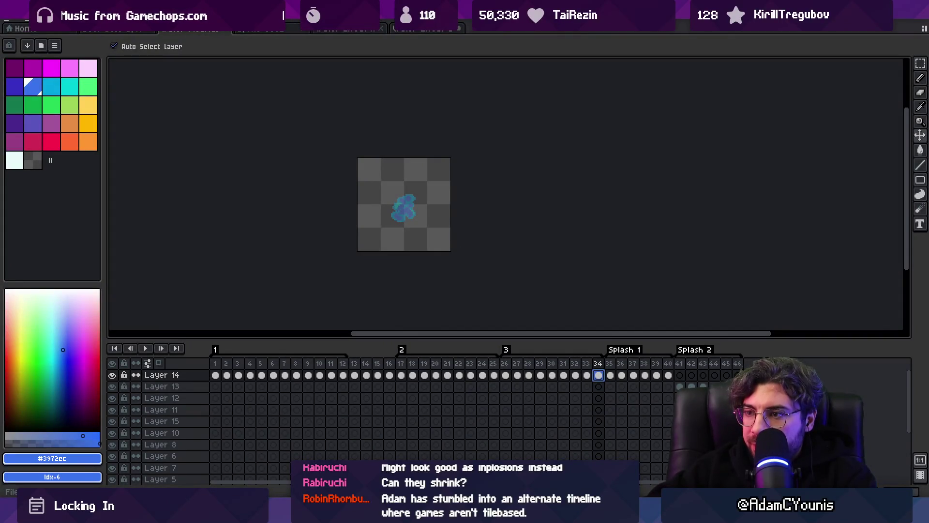
# - Back in Unity, drag Large_2 up and right to preview its splash, then select Splash 1
pyautogui.hotkey('alt', 'Tab')
pyautogui.click(88, 296)
pyautogui.moveTo(409, 210)
pyautogui.mouseDown()
pyautogui.moveTo(517, 188)
pyautogui.moveTo(489, 178)
pyautogui.moveTo(385, 268)
pyautogui.moveTo(309, 240)
pyautogui.moveTo(365, 274)
pyautogui.moveTo(440, 291)
pyautogui.moveTo(494, 234)
pyautogui.moveTo(363, 194)
pyautogui.moveTo(411, 263)
pyautogui.moveTo(506, 266)
pyautogui.moveTo(419, 226)
pyautogui.moveTo(374, 164)
pyautogui.moveTo(465, 217)
pyautogui.moveTo(511, 190)
pyautogui.moveTo(432, 189)
pyautogui.moveTo(388, 257)
pyautogui.moveTo(398, 296)
pyautogui.moveTo(435, 259)
pyautogui.moveTo(400, 184)
pyautogui.moveTo(477, 223)
pyautogui.moveTo(496, 163)
pyautogui.moveTo(396, 157)
pyautogui.moveTo(337, 209)
pyautogui.moveTo(344, 274)
pyautogui.moveTo(464, 249)
pyautogui.moveTo(373, 201)
pyautogui.moveTo(321, 131)
pyautogui.moveTo(380, 184)
pyautogui.moveTo(484, 220)
pyautogui.mouseUp()
pyautogui.click(73, 326)
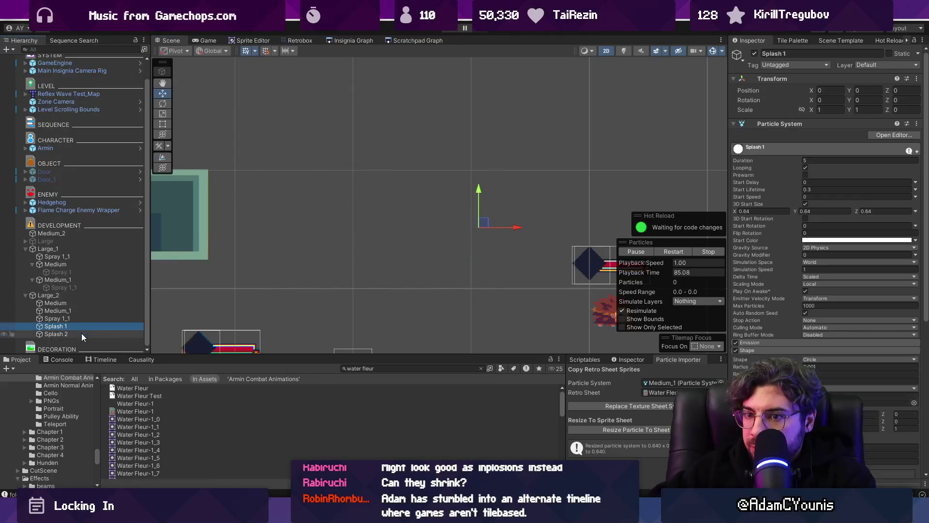
# - Add Splash 2 to the selection, then sweep Large_2 to preview its trail
pyautogui.keyDown('shift'); pyautogui.click(81, 334); pyautogui.keyUp('shift')
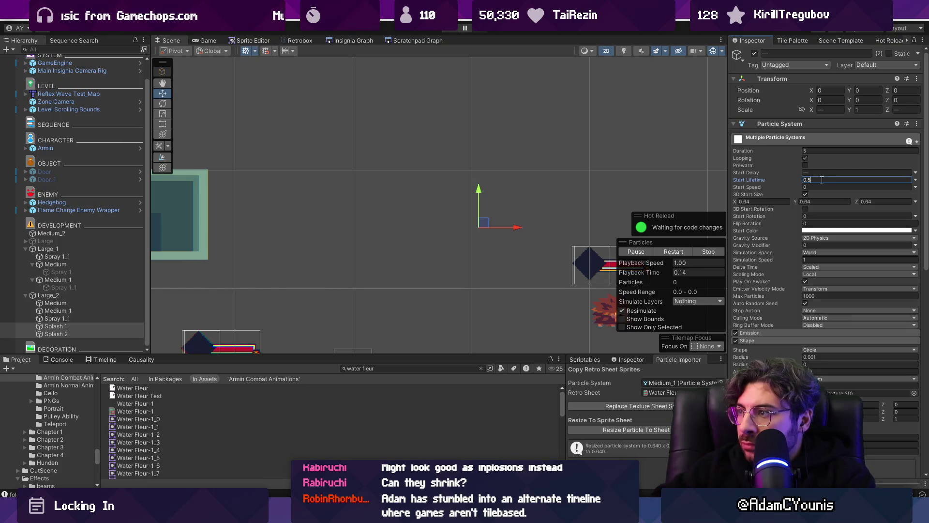
pyautogui.click(85, 295)
pyautogui.moveTo(490, 229)
pyautogui.mouseDown()
pyautogui.moveTo(450, 237)
pyautogui.moveTo(417, 199)
pyautogui.moveTo(551, 168)
pyautogui.moveTo(488, 161)
pyautogui.moveTo(452, 245)
pyautogui.moveTo(361, 213)
pyautogui.moveTo(482, 212)
pyautogui.moveTo(370, 259)
pyautogui.moveTo(440, 257)
pyautogui.moveTo(475, 222)
pyautogui.moveTo(490, 266)
pyautogui.moveTo(425, 238)
pyautogui.moveTo(400, 209)
pyautogui.moveTo(369, 216)
pyautogui.mouseUp()
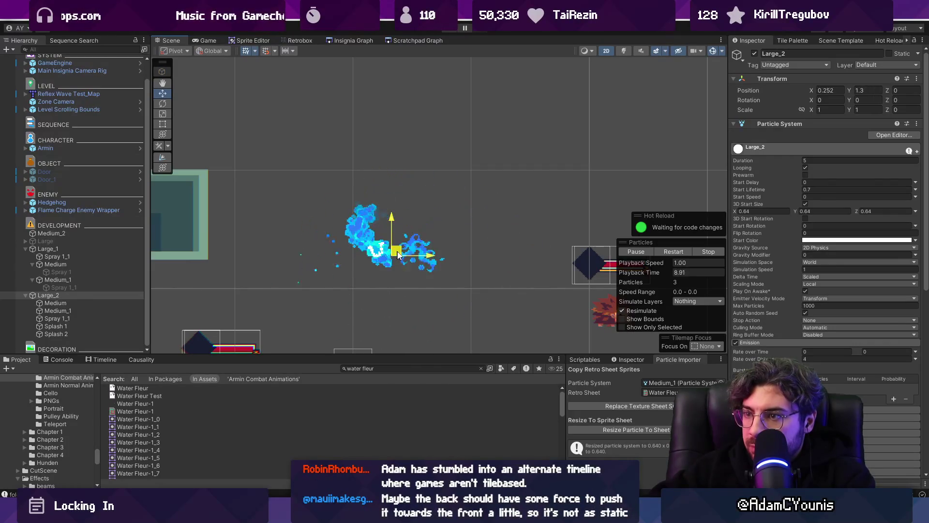
# - Set Large_2 and its Medium layers' Sort Mode to Oldest in Front and preview
pyautogui.keyDown('shift'); pyautogui.click(93, 311); pyautogui.keyUp('shift')
pyautogui.keyDown('ctrl'); pyautogui.click(97, 288); pyautogui.keyUp('ctrl')
pyautogui.keyDown('ctrl'); pyautogui.click(114, 287); pyautogui.keyUp('ctrl')
pyautogui.scroll(-10, 794, 344)
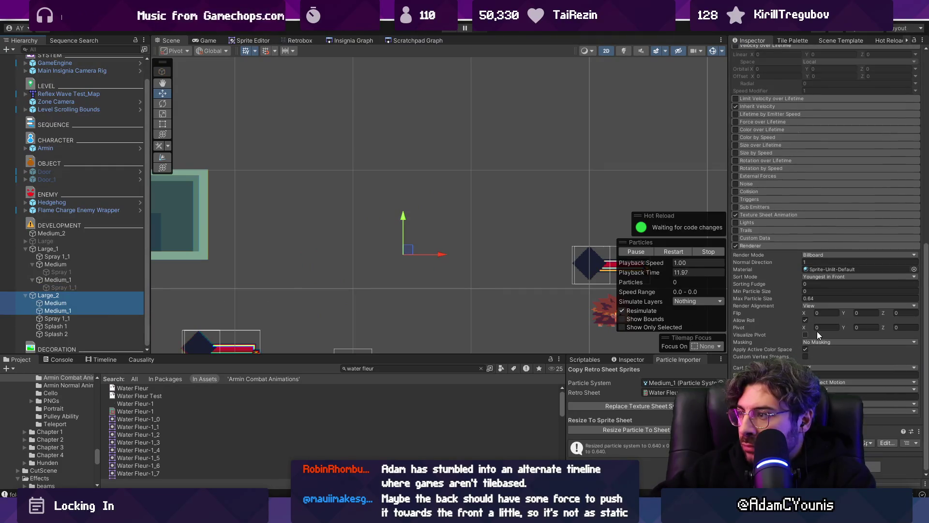
pyautogui.click(823, 277)
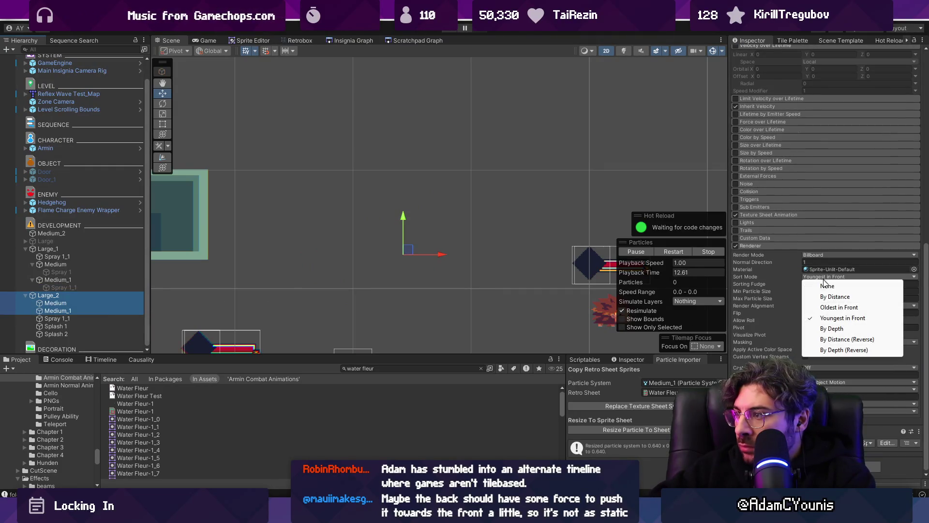
pyautogui.click(840, 307)
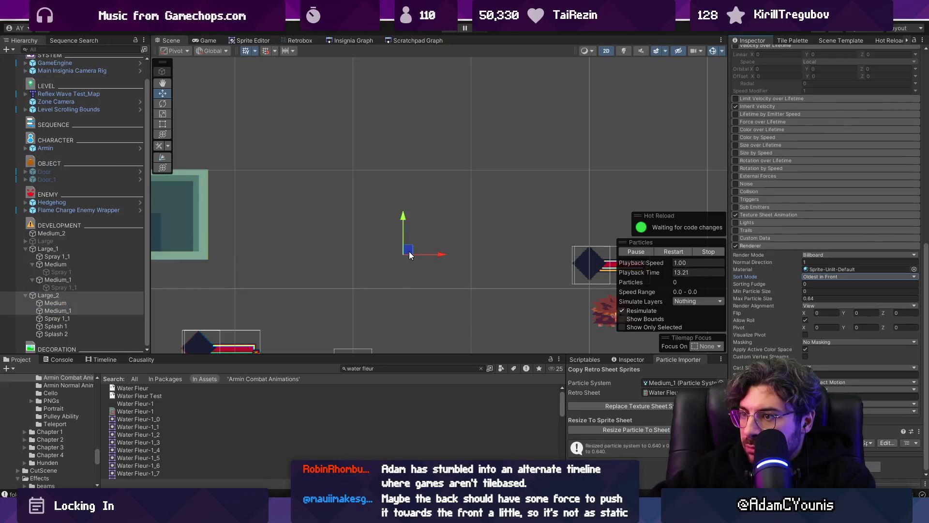
pyautogui.moveTo(494, 236)
pyautogui.mouseDown()
pyautogui.moveTo(508, 288)
pyautogui.moveTo(461, 202)
pyautogui.mouseUp()
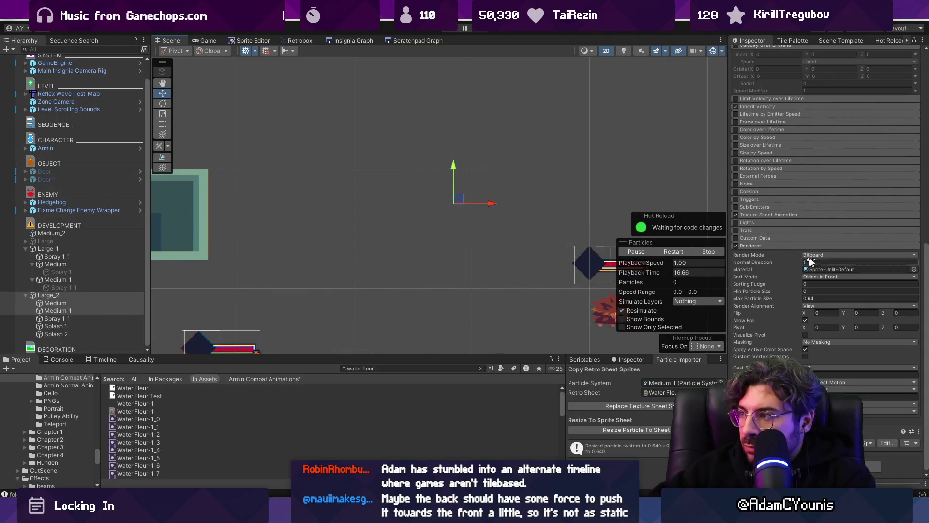
# - Switch Sort Mode back to Youngest in Front and sweep Large_2 to compare
pyautogui.click(823, 277)
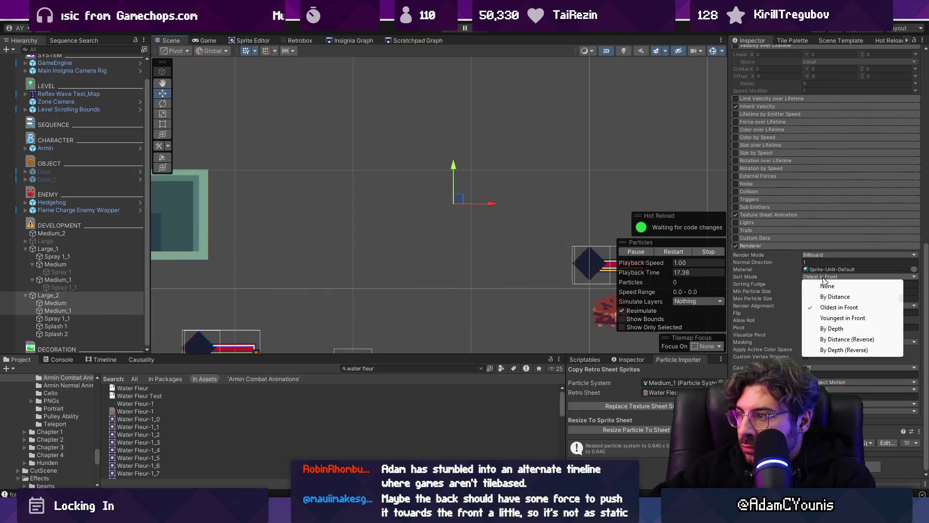
pyautogui.click(852, 319)
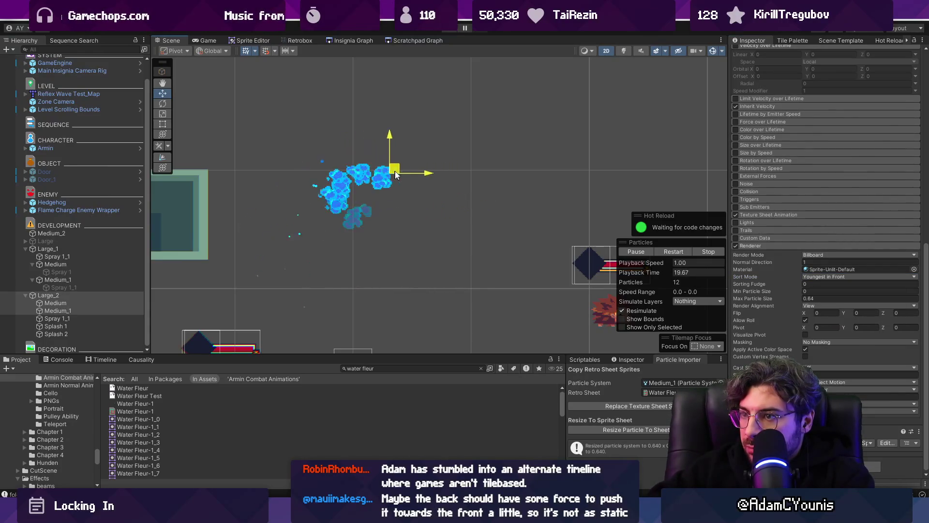
pyautogui.moveTo(540, 189)
pyautogui.mouseDown()
pyautogui.moveTo(600, 242)
pyautogui.moveTo(535, 153)
pyautogui.moveTo(402, 211)
pyautogui.moveTo(467, 219)
pyautogui.mouseUp()
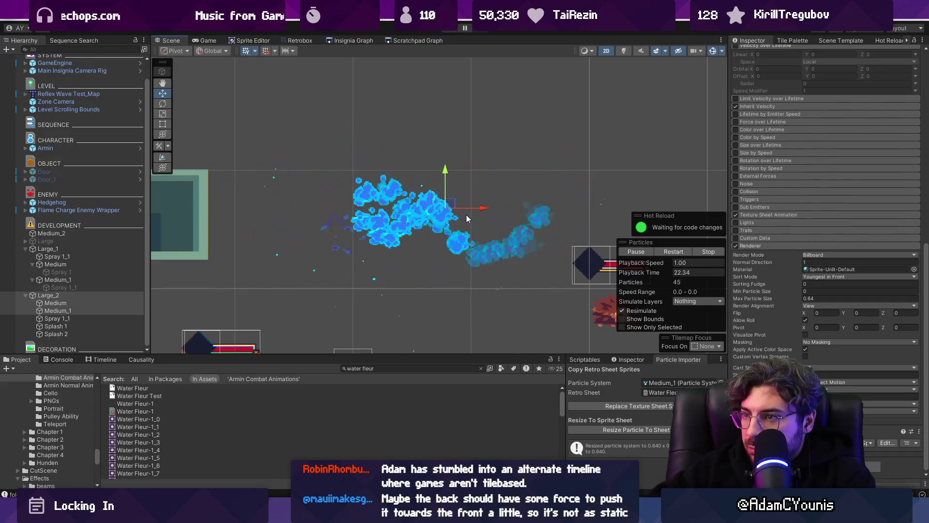
pyautogui.click(94, 295)
pyautogui.moveTo(441, 216)
pyautogui.mouseDown()
pyautogui.moveTo(431, 187)
pyautogui.moveTo(492, 197)
pyautogui.moveTo(516, 213)
pyautogui.moveTo(453, 202)
pyautogui.moveTo(417, 209)
pyautogui.moveTo(451, 203)
pyautogui.moveTo(445, 243)
pyautogui.moveTo(412, 182)
pyautogui.moveTo(474, 209)
pyautogui.moveTo(427, 207)
pyautogui.mouseUp()
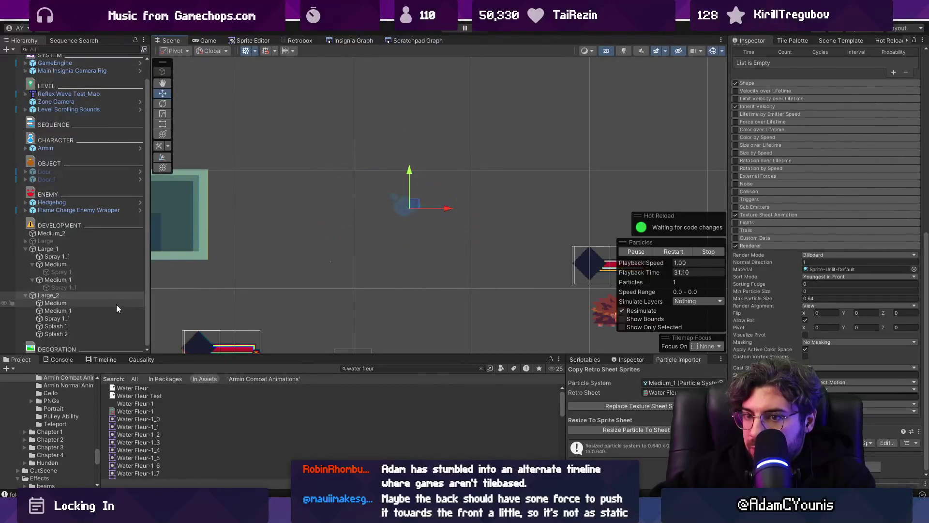
# - Sweep Large_2 through the level to preview its trail, then scrub the splash animation in Aseprite
pyautogui.click(114, 309)
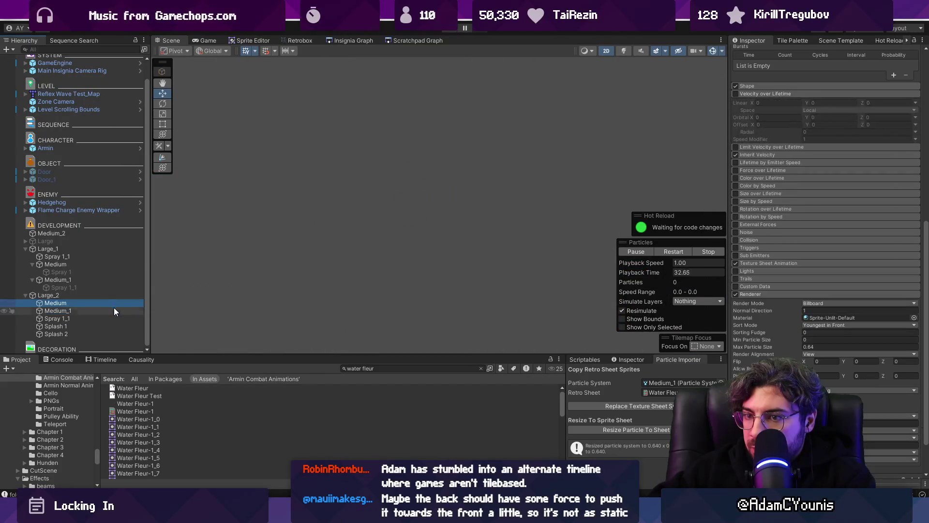
pyautogui.keyDown('ctrl'); pyautogui.click(112, 303); pyautogui.keyUp('ctrl')
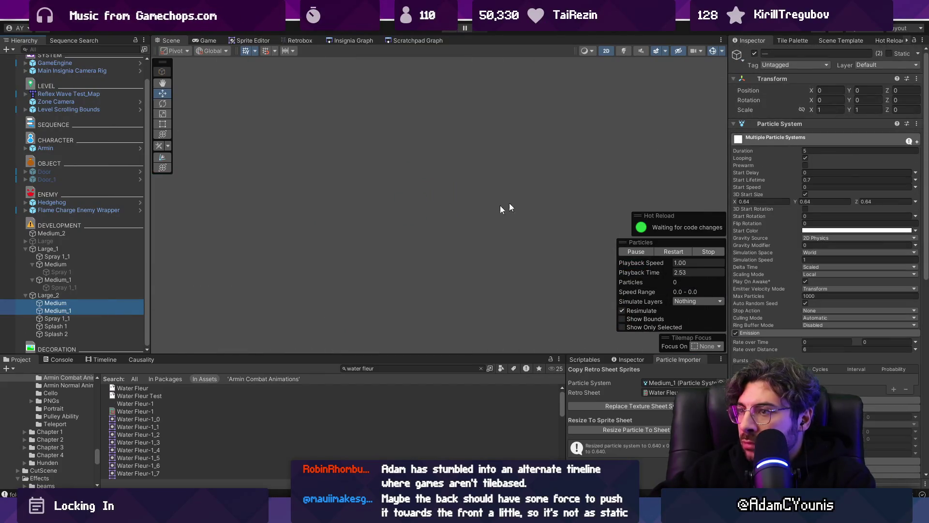
pyautogui.click(47, 296)
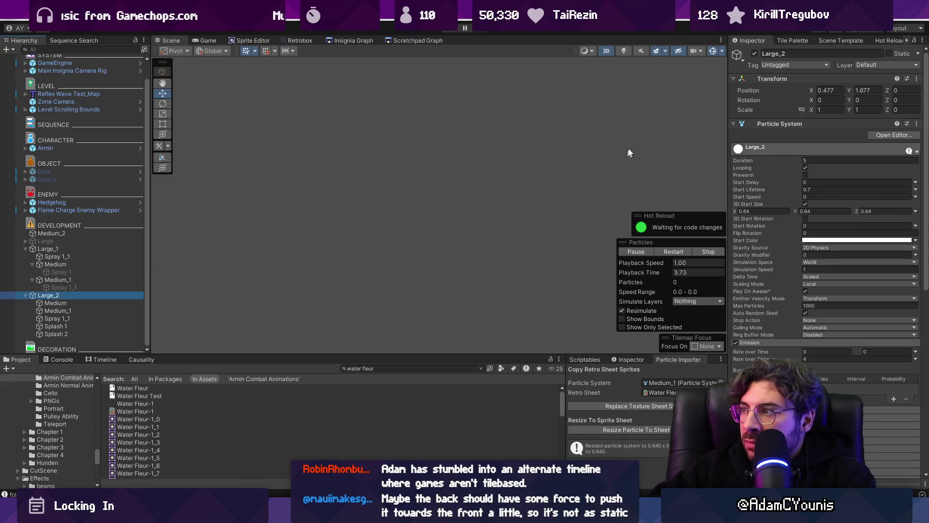
pyautogui.moveTo(396, 216)
pyautogui.mouseDown()
pyautogui.moveTo(409, 209)
pyautogui.moveTo(380, 203)
pyautogui.moveTo(367, 181)
pyautogui.mouseUp()
pyautogui.scroll(-5, 366, 180)
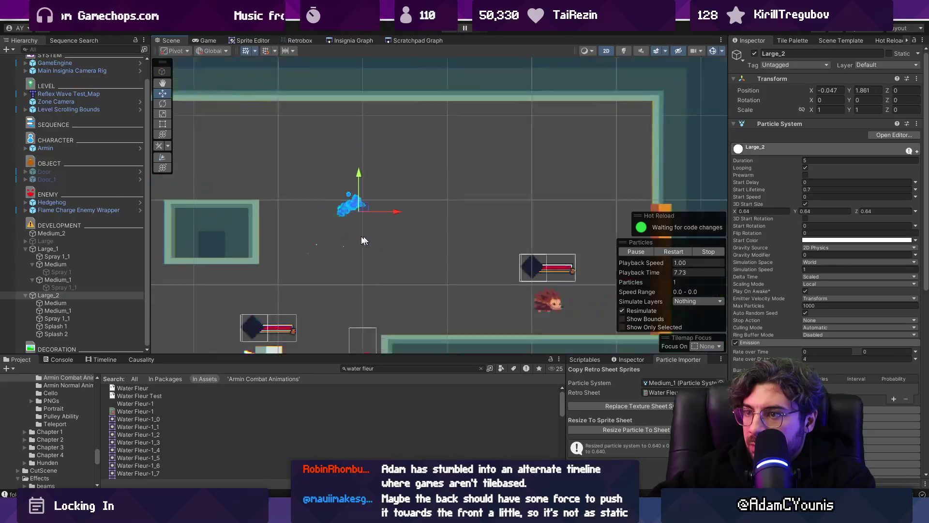
pyautogui.moveTo(450, 255)
pyautogui.mouseDown()
pyautogui.moveTo(442, 266)
pyautogui.moveTo(301, 276)
pyautogui.moveTo(446, 287)
pyautogui.moveTo(420, 276)
pyautogui.mouseUp()
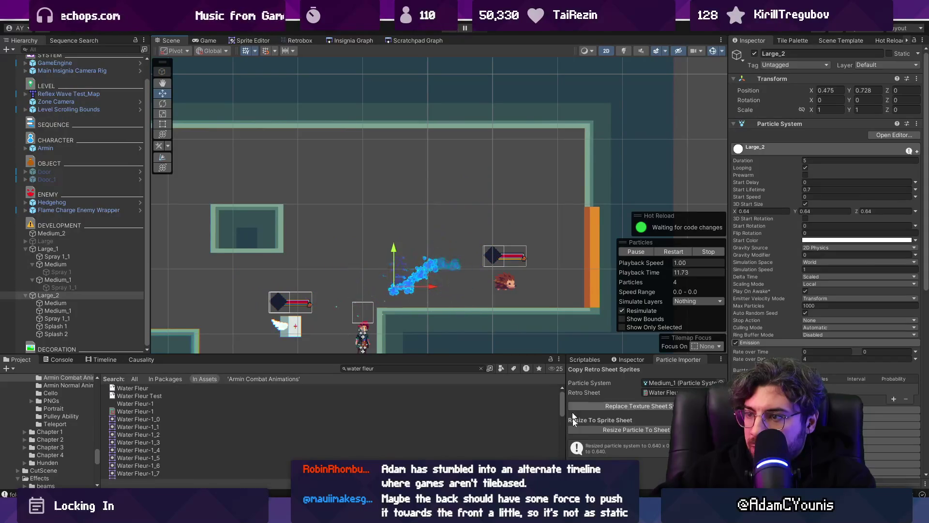
pyautogui.hotkey('alt', 'Tab')
pyautogui.moveTo(406, 367)
pyautogui.mouseDown()
pyautogui.moveTo(691, 363)
pyautogui.moveTo(215, 351)
pyautogui.moveTo(382, 351)
pyautogui.mouseUp()
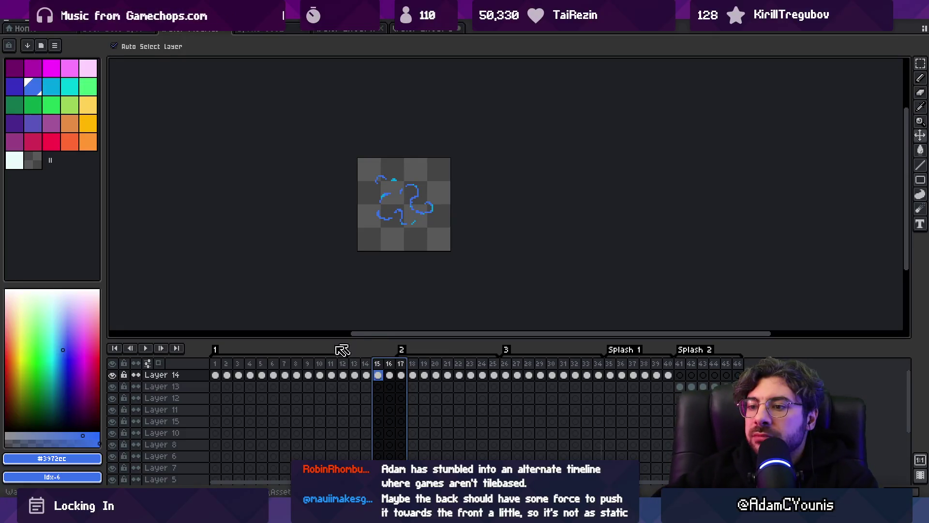
# - Select splash frames 1–26 in Aseprite, then drag Large_2 up-right in Unity to preview its water trail
pyautogui.moveTo(221, 374); pyautogui.dragTo(517, 382)
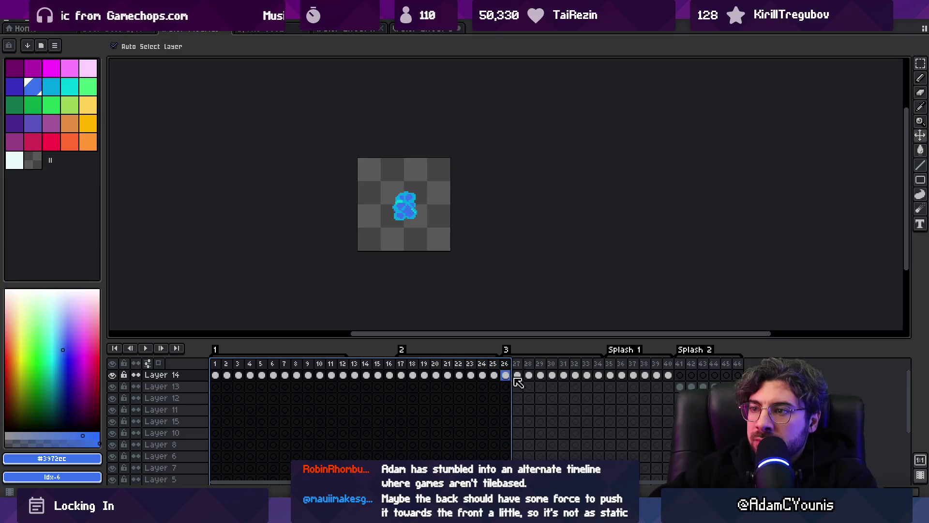
pyautogui.hotkey('alt', 'Tab')
pyautogui.moveTo(317, 277); pyautogui.dragTo(364, 242)
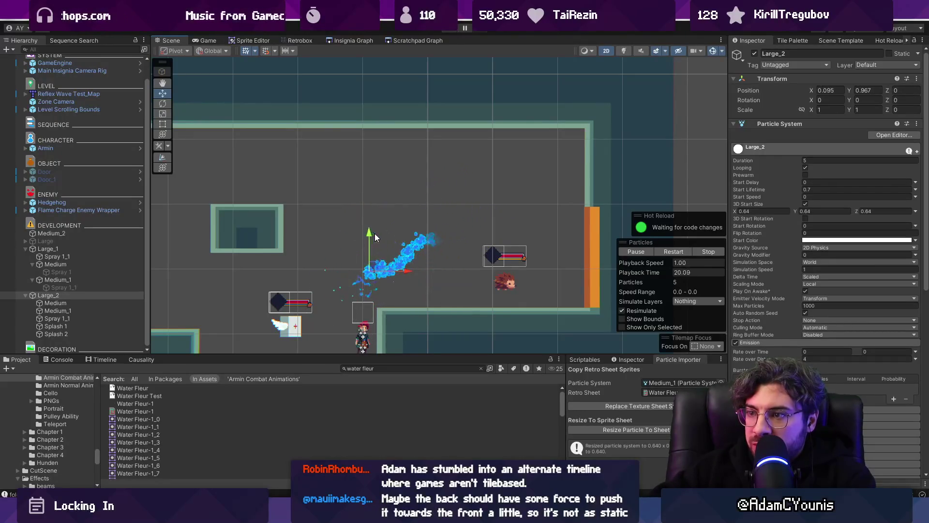
# - Lower Medium_1's Emission Rate over Distance from 6 to 4.2
pyautogui.scroll(5, 356, 285)
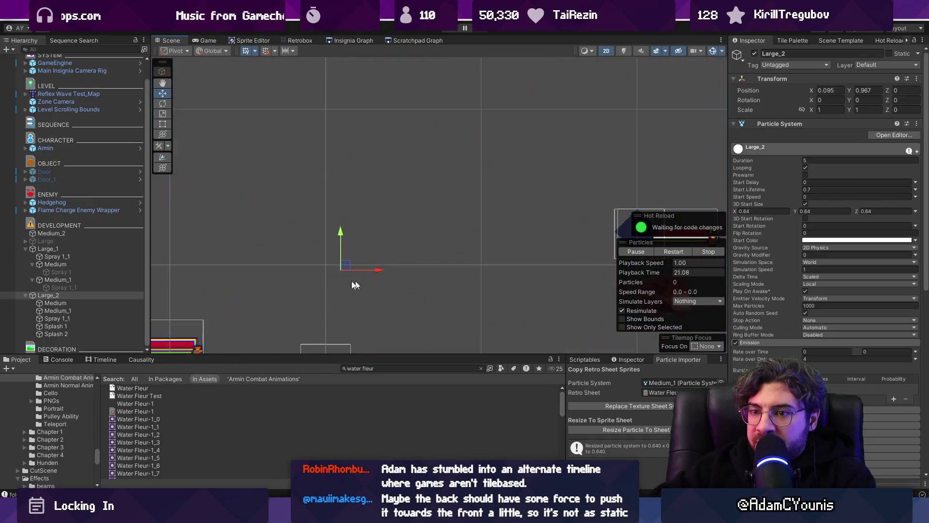
pyautogui.click(69, 302)
pyautogui.click(92, 311)
pyautogui.keyDown('ctrl'); pyautogui.click(99, 304); pyautogui.keyUp('ctrl')
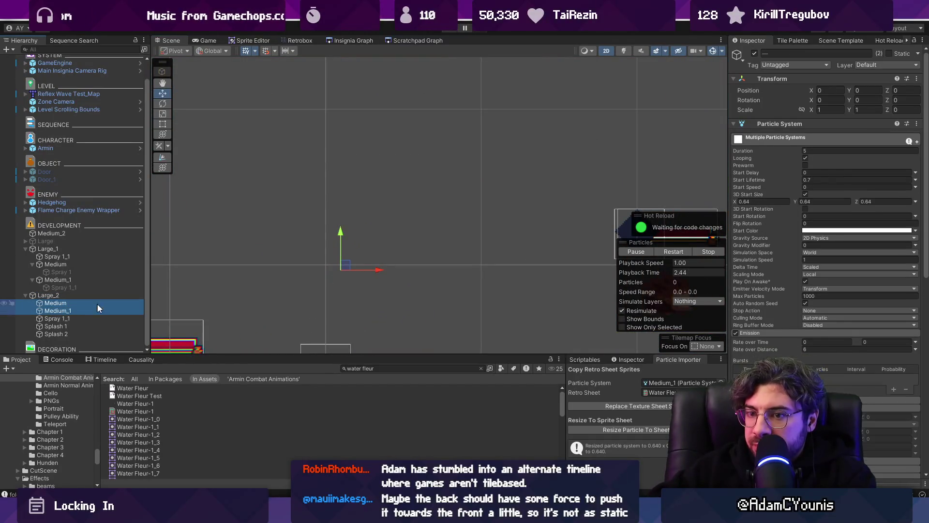
pyautogui.scroll(-3, 790, 300)
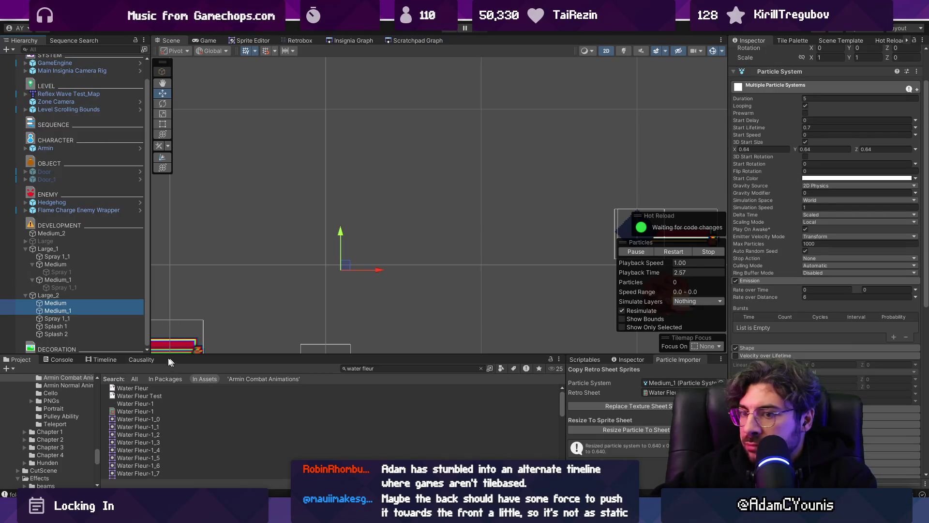
pyautogui.keyDown('ctrl'); pyautogui.click(106, 310); pyautogui.keyUp('ctrl')
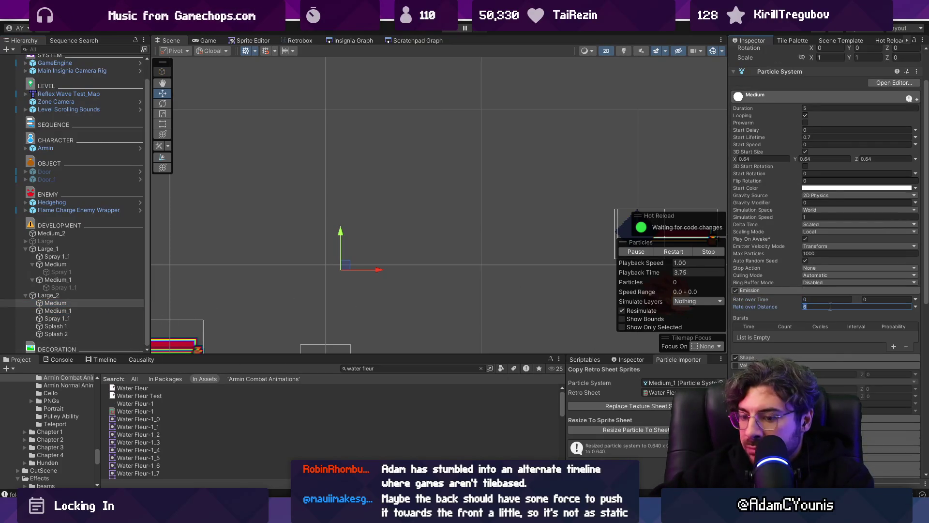
pyautogui.click(93, 310)
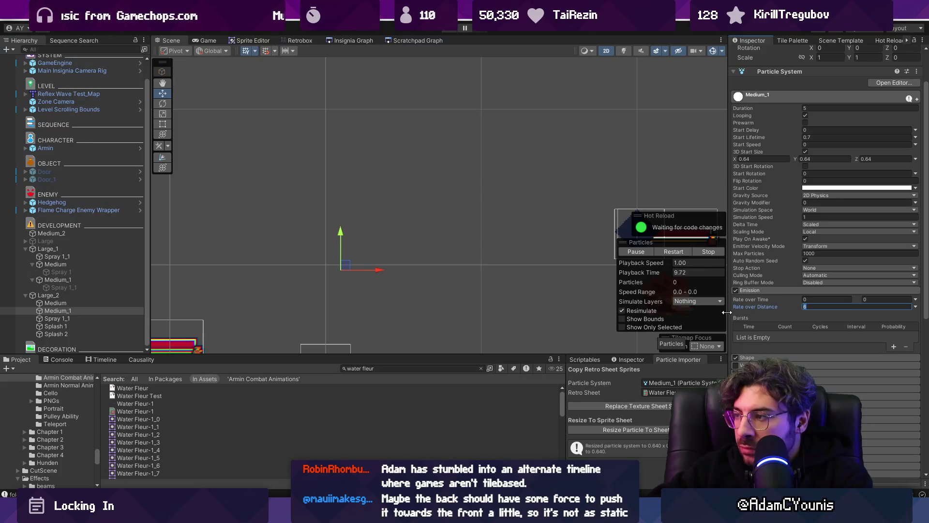
pyautogui.write('.2')
pyautogui.scroll(2, 814, 146)
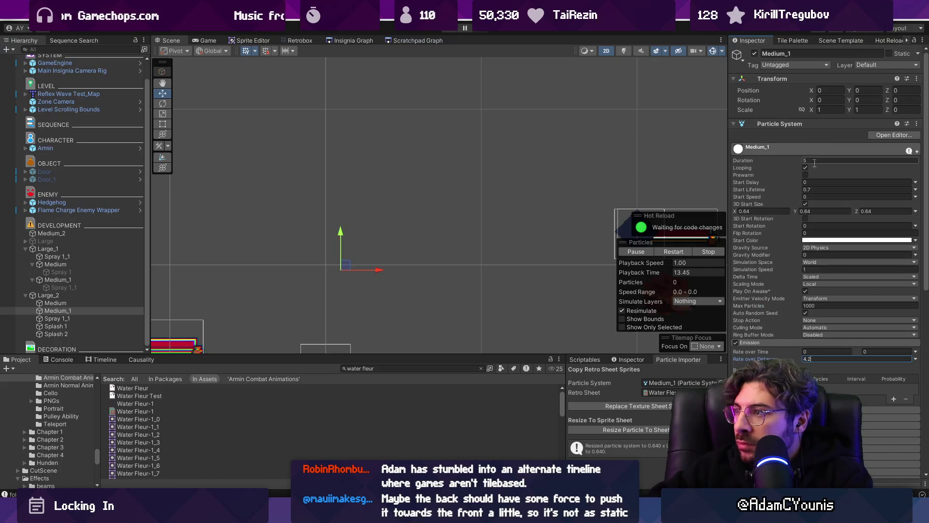
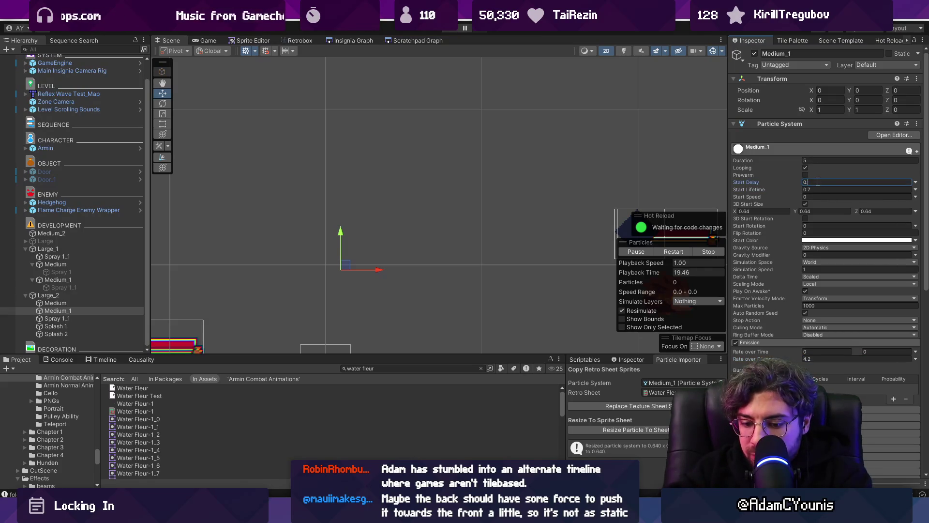
# - Preview Large_2's particle trail, then give Medium_1 a Start Delay of 0.5
pyautogui.click(48, 295)
pyautogui.moveTo(334, 230)
pyautogui.mouseDown()
pyautogui.moveTo(436, 245)
pyautogui.moveTo(463, 171)
pyautogui.moveTo(269, 231)
pyautogui.moveTo(312, 284)
pyautogui.moveTo(338, 229)
pyautogui.moveTo(459, 216)
pyautogui.moveTo(186, 223)
pyautogui.moveTo(240, 208)
pyautogui.moveTo(342, 259)
pyautogui.moveTo(545, 261)
pyautogui.moveTo(177, 247)
pyautogui.moveTo(480, 243)
pyautogui.mouseUp()
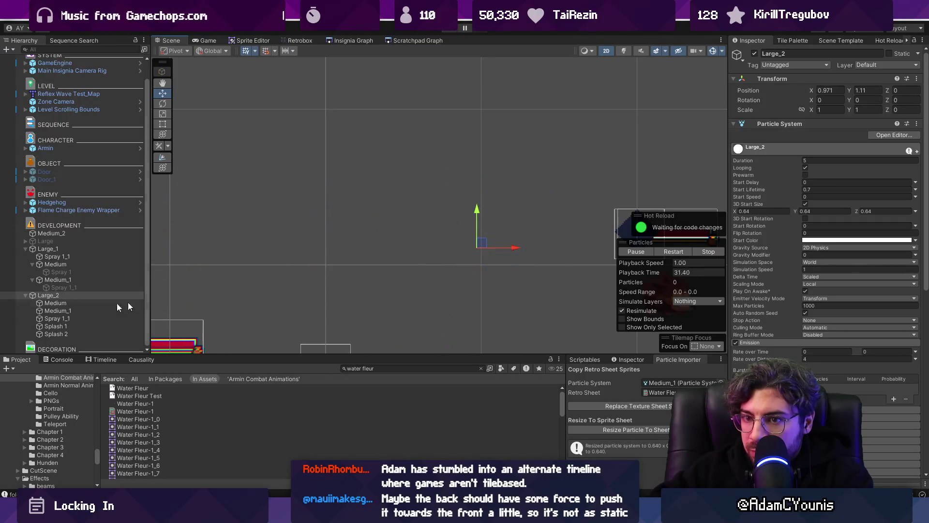
pyautogui.click(51, 295)
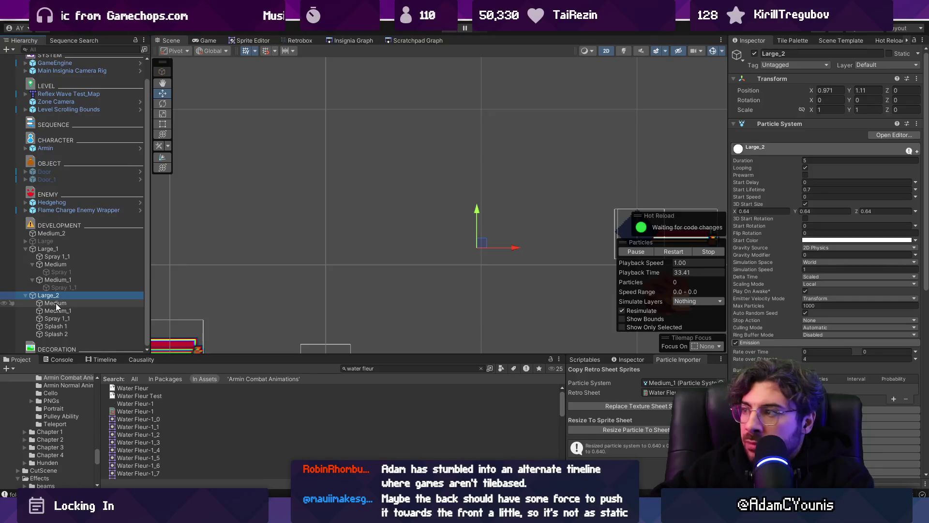
pyautogui.click(57, 309)
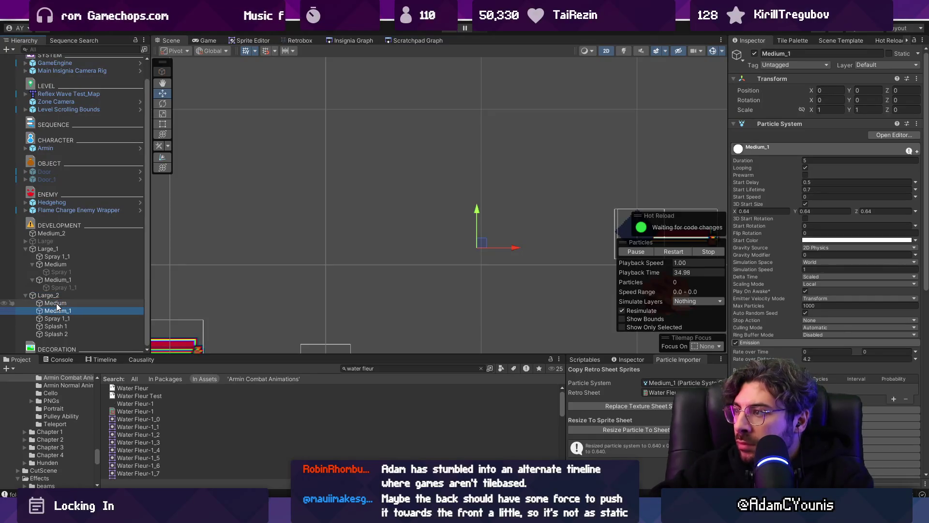
# - Check splash frames 1–12 in Aseprite, then set Large_2's Start Lifetime to 0.9
pyautogui.hotkey('alt', 'Tab')
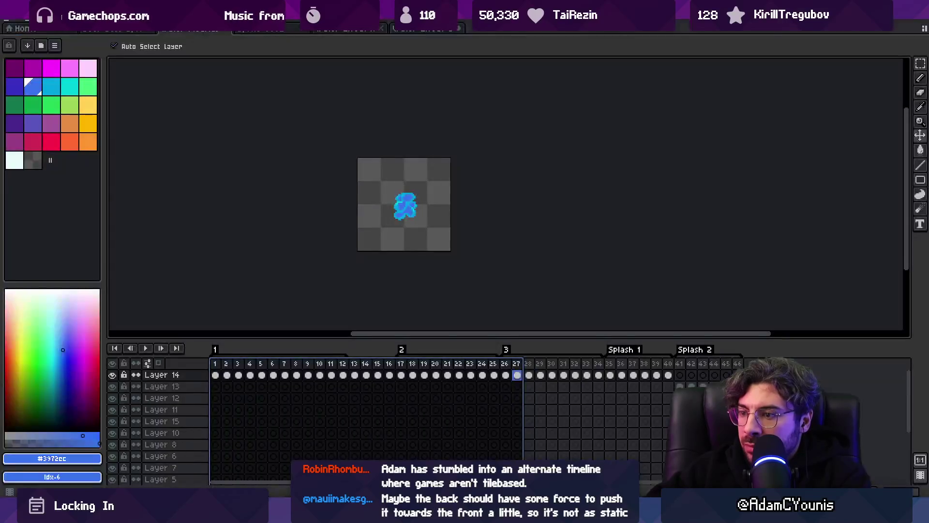
pyautogui.moveTo(216, 363); pyautogui.dragTo(342, 364)
pyautogui.hotkey('alt', 'Tab')
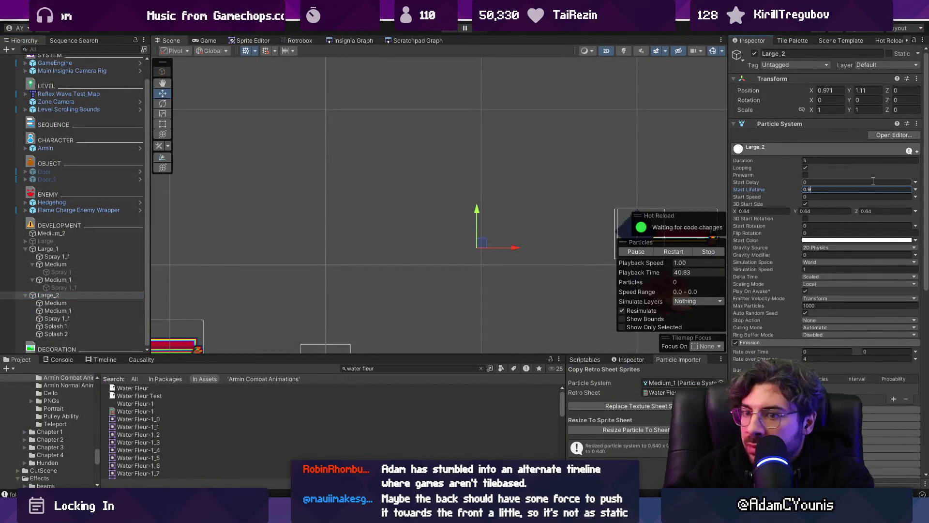
pyautogui.moveTo(483, 244)
pyautogui.mouseDown()
pyautogui.moveTo(310, 209)
pyautogui.moveTo(438, 231)
pyautogui.moveTo(428, 179)
pyautogui.moveTo(296, 202)
pyautogui.moveTo(437, 276)
pyautogui.moveTo(443, 190)
pyautogui.moveTo(366, 252)
pyautogui.moveTo(365, 214)
pyautogui.moveTo(426, 183)
pyautogui.moveTo(264, 208)
pyautogui.moveTo(359, 232)
pyautogui.moveTo(391, 218)
pyautogui.mouseUp()
pyautogui.rightClick(54, 293)
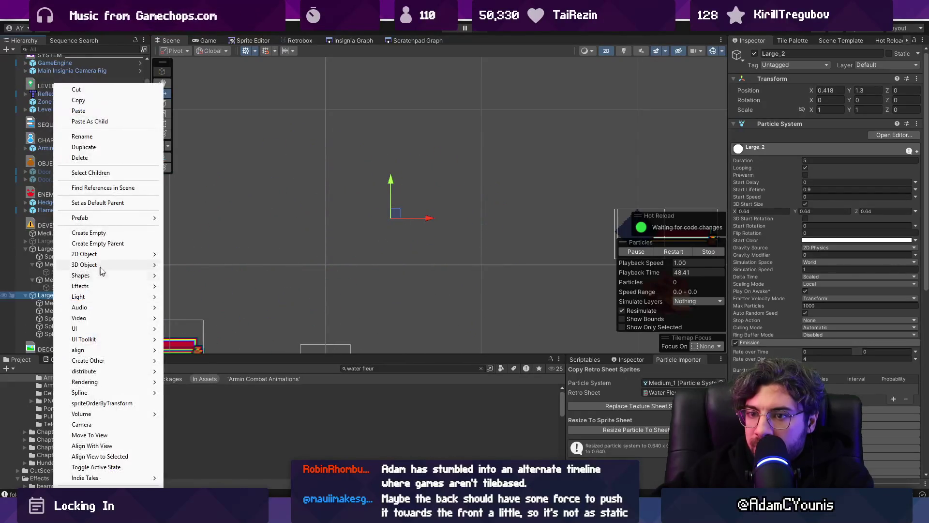
# - Wrap Large_2 in a new empty parent named Container
pyautogui.click(106, 245)
pyautogui.write('Container')
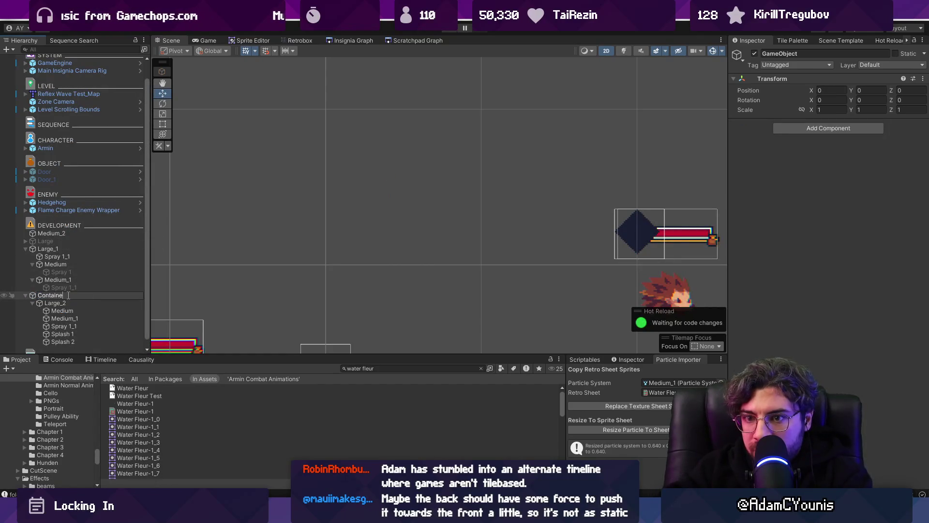
pyautogui.press('Return')
# - Move the Medium through Splash 2 objects into Container beside Large_2
pyautogui.click(62, 311)
pyautogui.keyDown('shift'); pyautogui.click(61, 342); pyautogui.keyUp('shift')
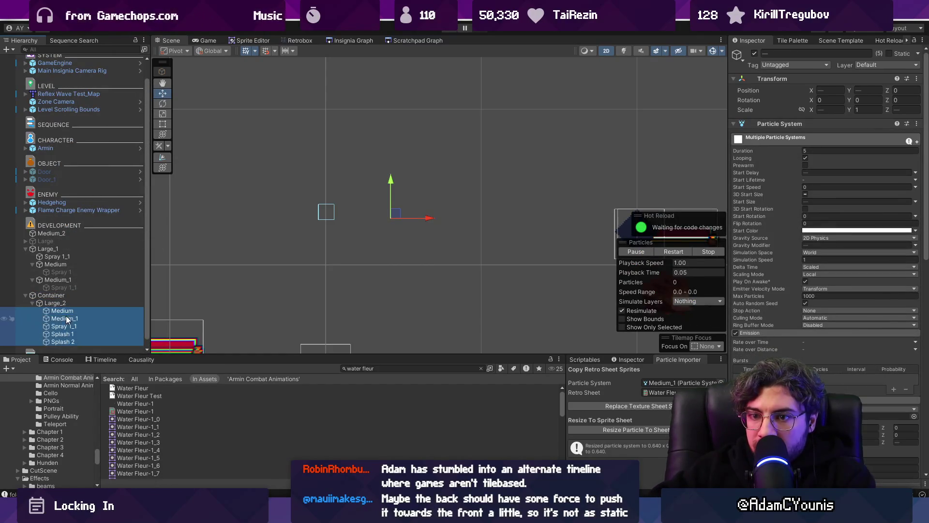
pyautogui.moveTo(38, 313); pyautogui.dragTo(64, 309)
pyautogui.click(64, 305)
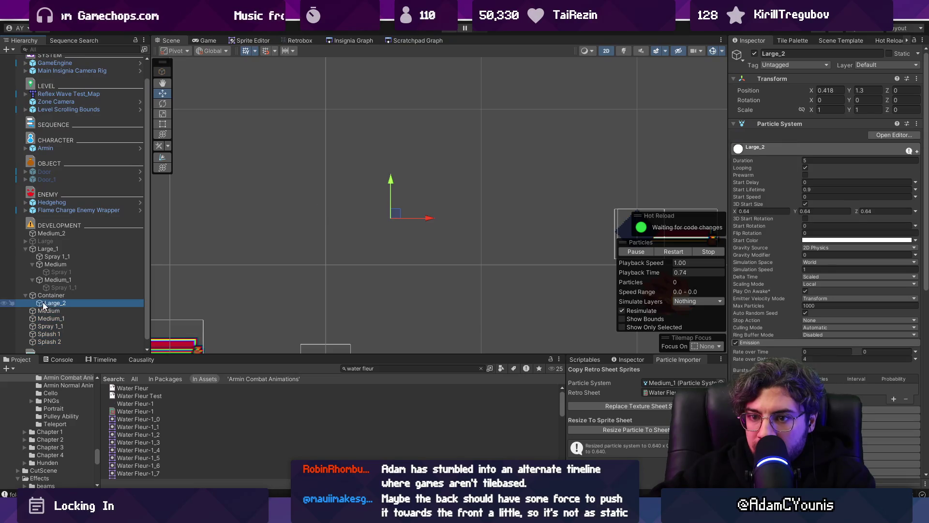
pyautogui.click(49, 311)
pyautogui.keyDown('shift'); pyautogui.click(54, 342); pyautogui.keyUp('shift')
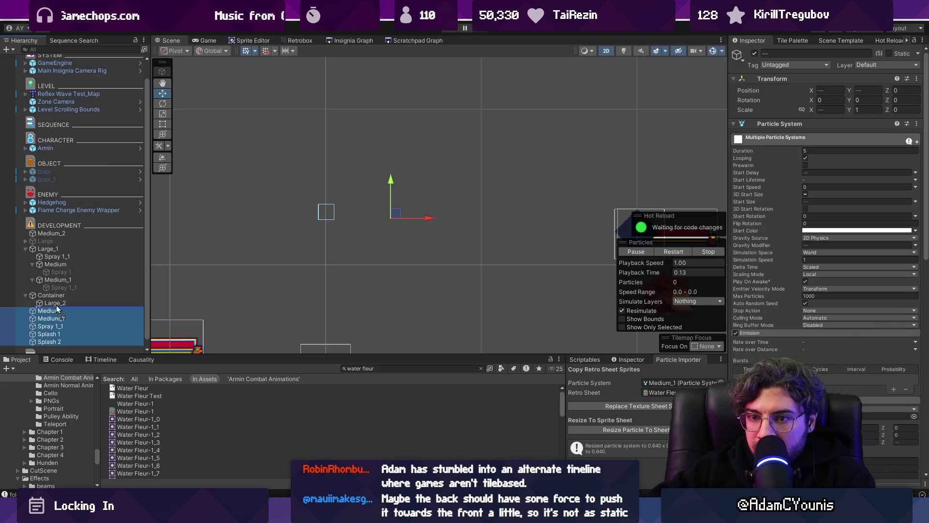
pyautogui.moveTo(53, 342); pyautogui.dragTo(54, 304)
# - Duplicate Large_2 as Large_3 with Rate over Distance 2 and Start Delay 0.2
pyautogui.hotkey('ctrl', 'z')
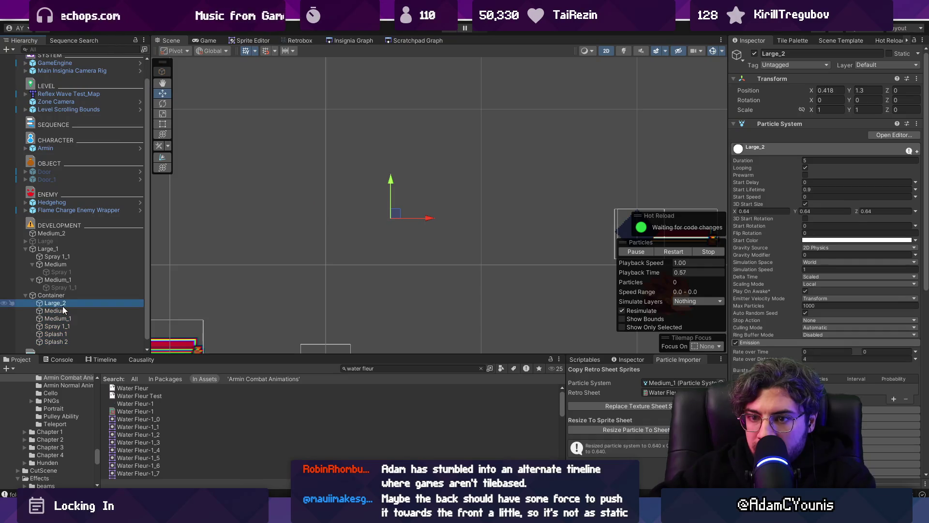
pyautogui.click(95, 311)
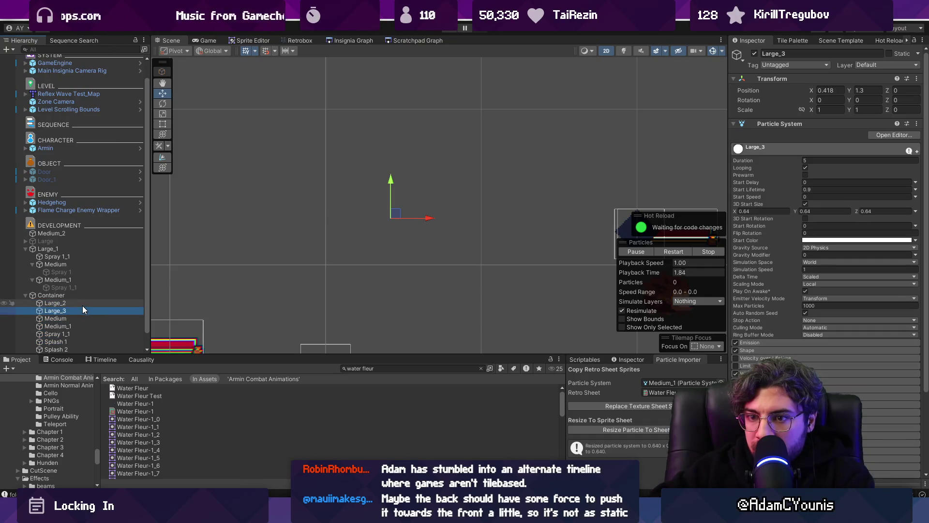
pyautogui.click(774, 342)
pyautogui.click(857, 358)
pyautogui.write('2')
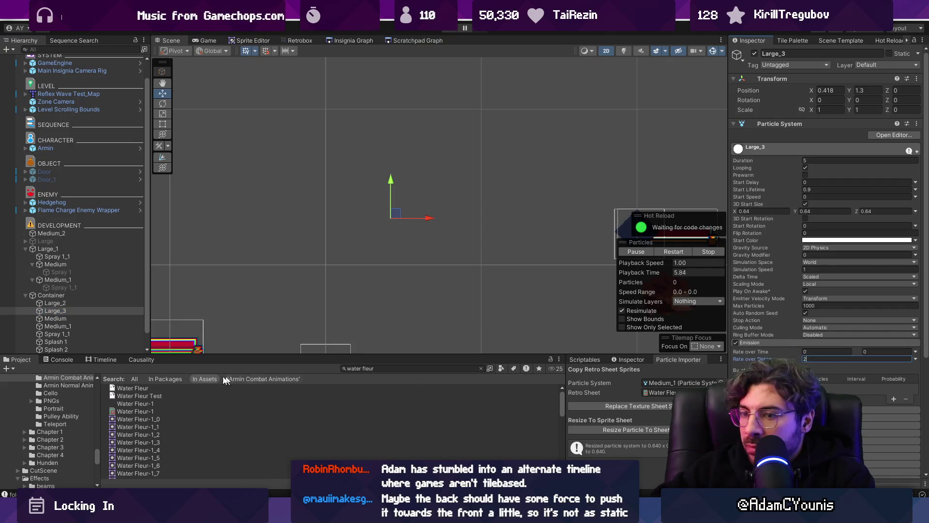
pyautogui.click(88, 303)
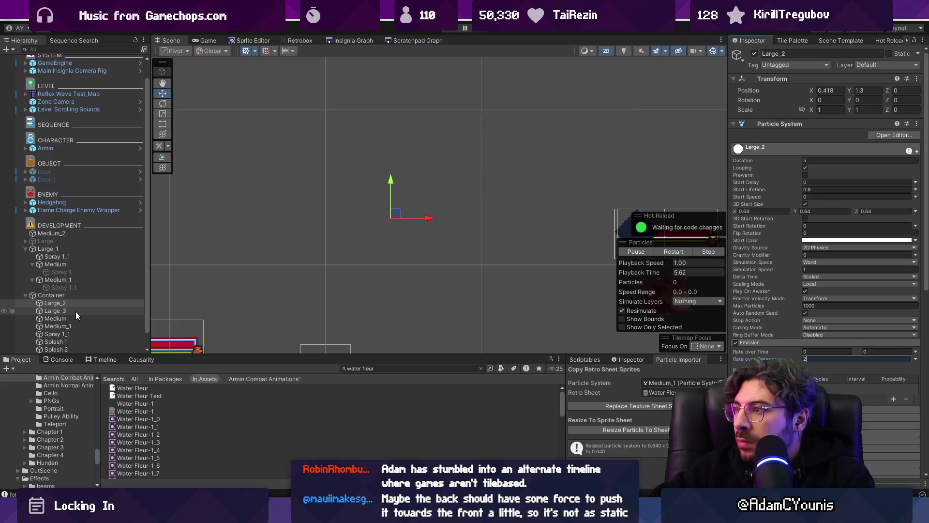
pyautogui.click(74, 311)
pyautogui.click(816, 182)
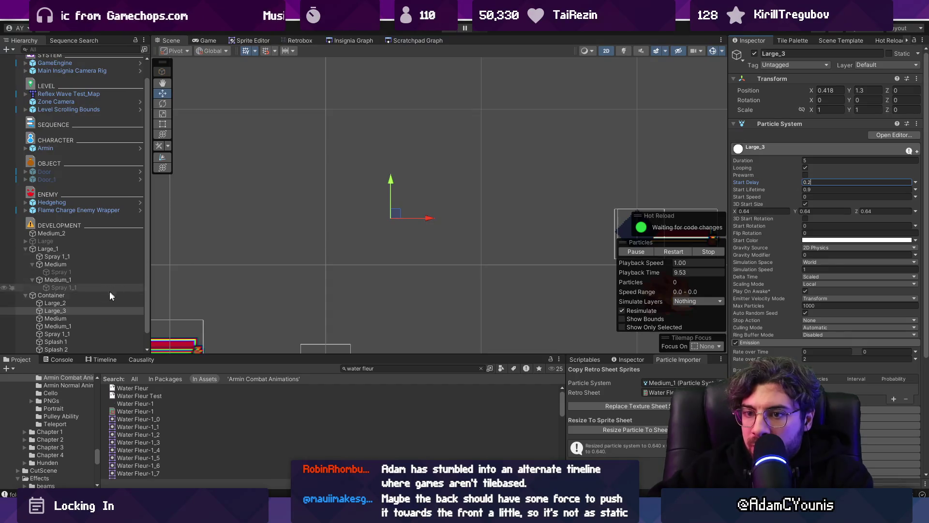
pyautogui.click(68, 294)
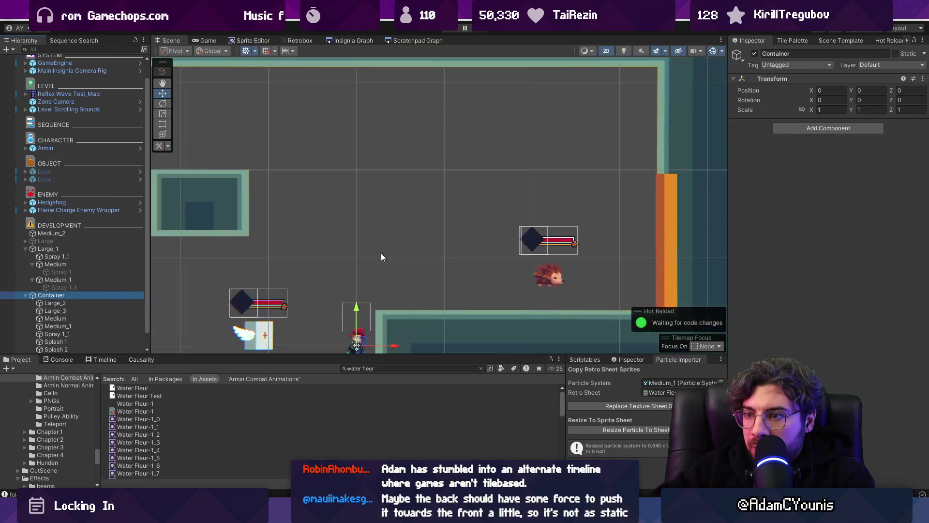
# - Preview the burst by moving Container and the splash emitters, then undo the move
pyautogui.click(56, 303)
pyautogui.keyDown('shift'); pyautogui.click(74, 347); pyautogui.keyUp('shift')
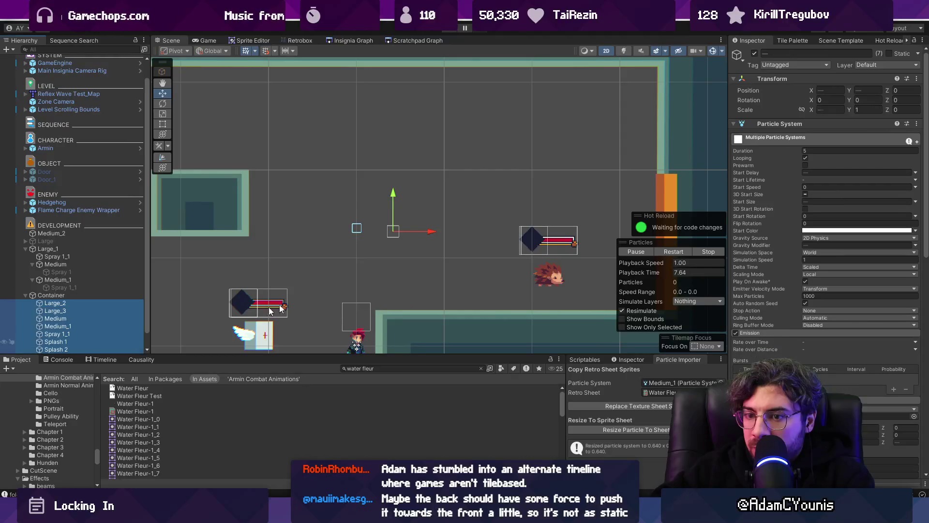
pyautogui.click(830, 90)
pyautogui.write('0')
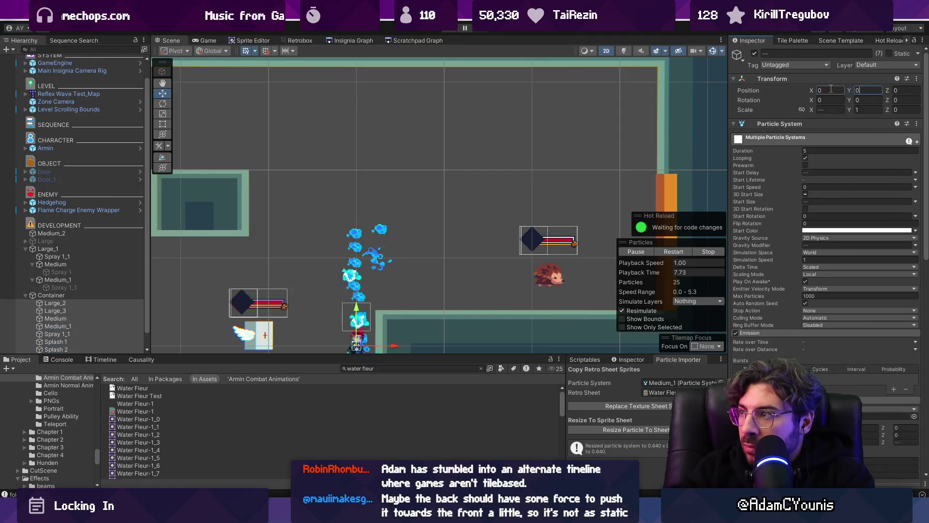
pyautogui.click(77, 294)
pyautogui.moveTo(358, 332); pyautogui.dragTo(339, 320)
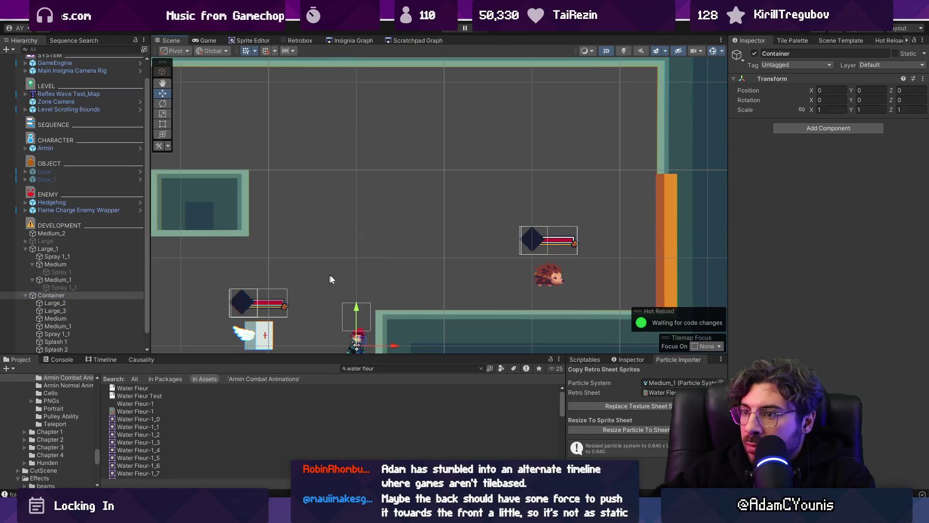
pyautogui.click(62, 303)
pyautogui.scroll(-1, 95, 321)
pyautogui.keyDown('shift'); pyautogui.click(88, 333); pyautogui.keyUp('shift')
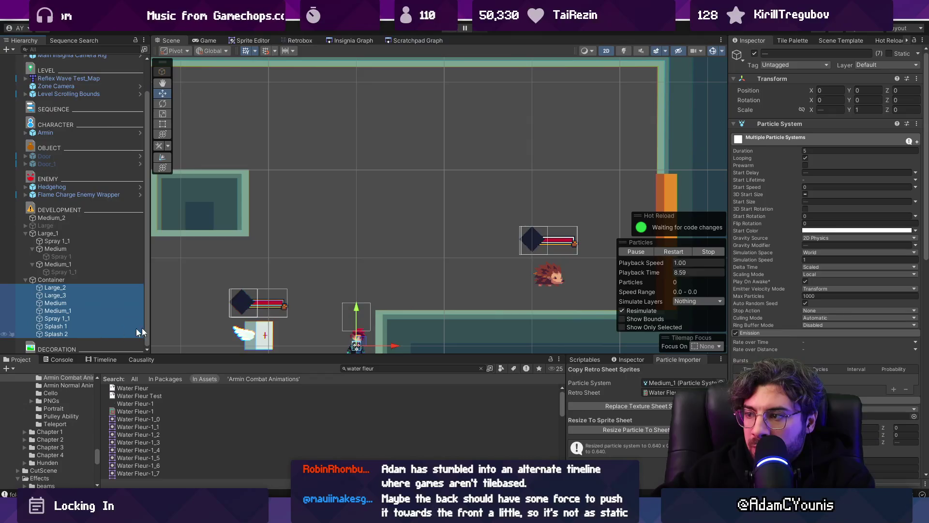
pyautogui.moveTo(360, 342)
pyautogui.mouseDown()
pyautogui.moveTo(347, 269)
pyautogui.moveTo(426, 242)
pyautogui.moveTo(390, 213)
pyautogui.moveTo(427, 288)
pyautogui.mouseUp()
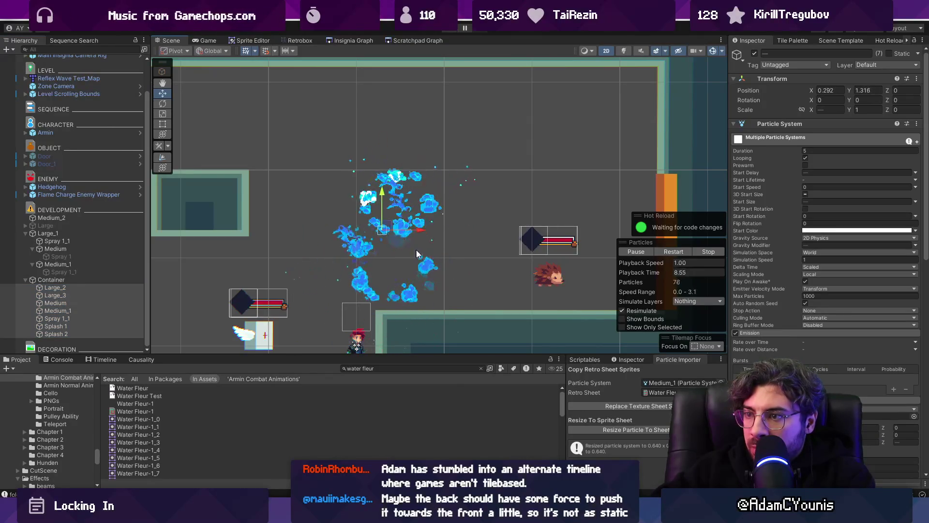
pyautogui.hotkey('ctrl', 'z')
# - Check Large_2 and Large_3, then add a Particle System component to Container
pyautogui.click(92, 280)
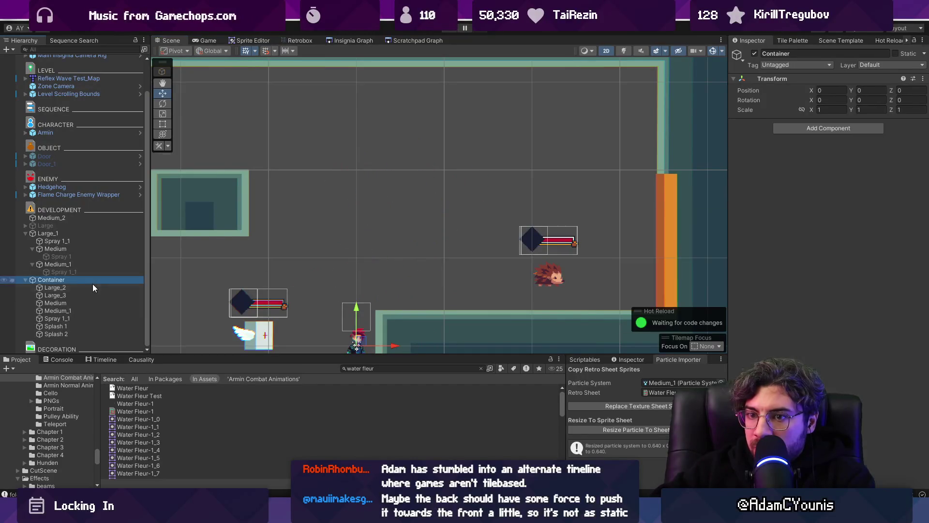
pyautogui.click(94, 287)
pyautogui.click(96, 296)
pyautogui.click(94, 289)
pyautogui.click(93, 296)
pyautogui.click(86, 281)
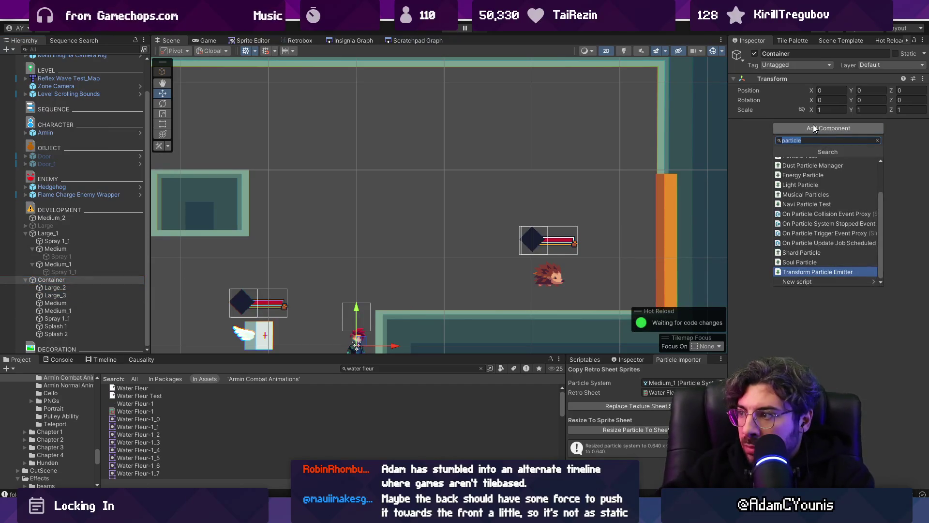
pyautogui.write(' sys')
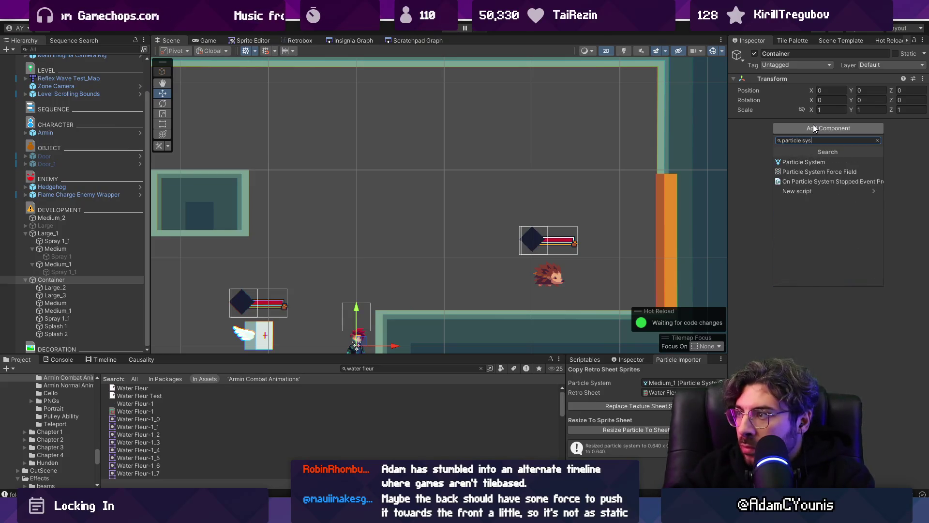
pyautogui.press('Return')
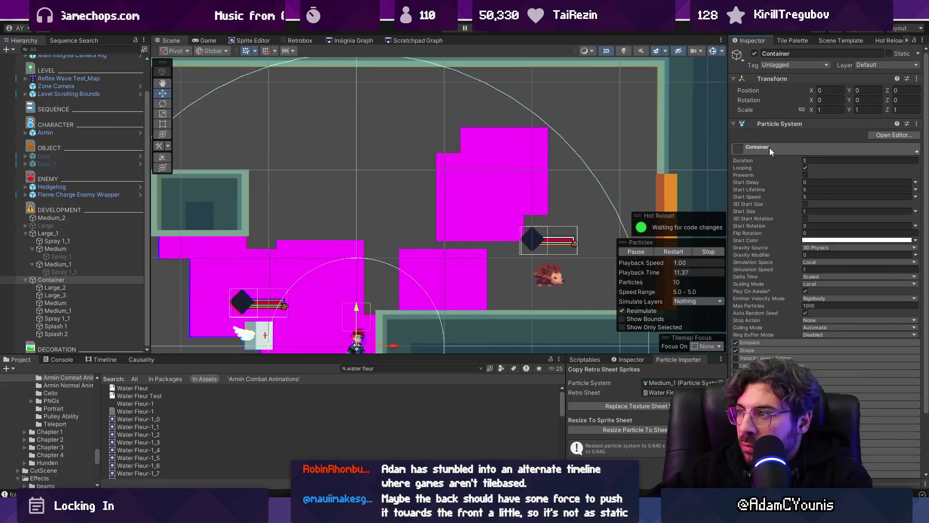
# - Collapse Container's main particle settings and drag it to preview the grouped splash
pyautogui.click(757, 122)
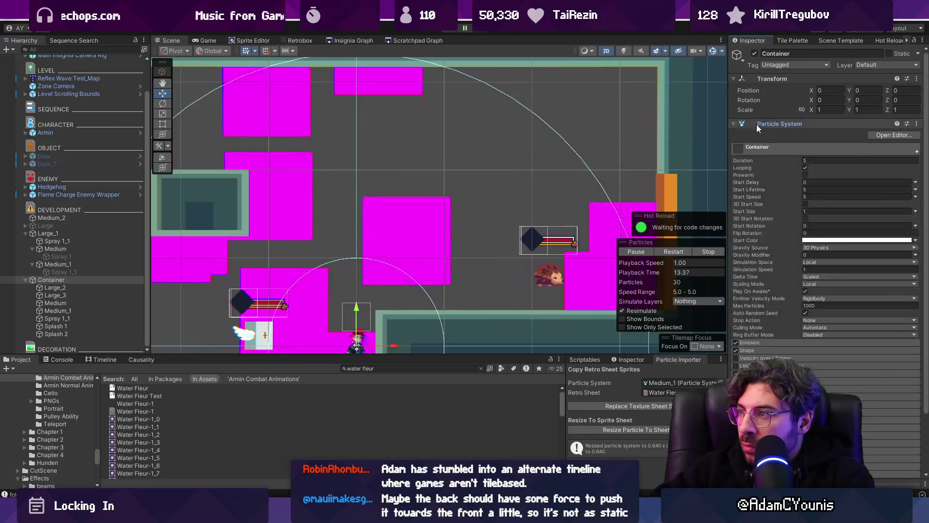
pyautogui.click(828, 151)
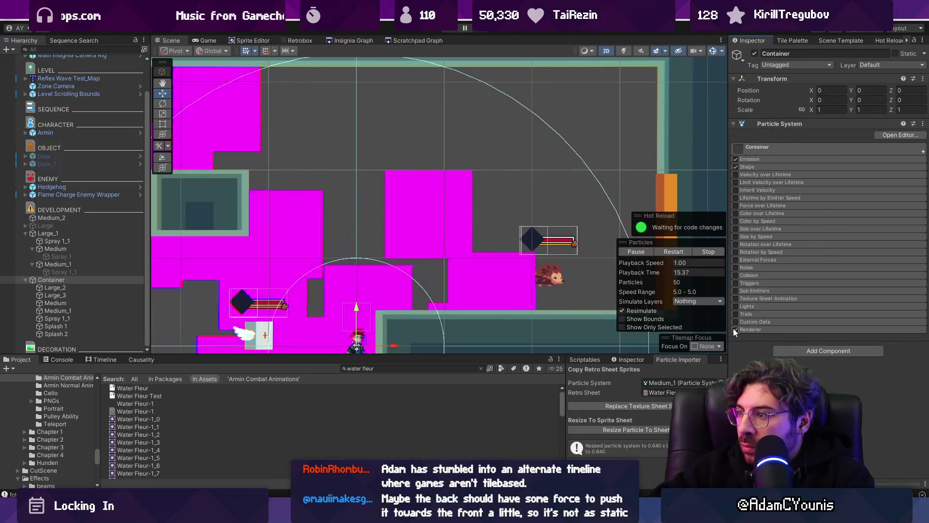
pyautogui.moveTo(273, 226); pyautogui.dragTo(324, 144)
pyautogui.moveTo(398, 256)
pyautogui.mouseDown()
pyautogui.moveTo(438, 189)
pyautogui.moveTo(431, 167)
pyautogui.moveTo(369, 175)
pyautogui.moveTo(379, 189)
pyautogui.moveTo(473, 159)
pyautogui.moveTo(508, 116)
pyautogui.moveTo(358, 199)
pyautogui.moveTo(397, 213)
pyautogui.mouseUp()
pyautogui.click(80, 294)
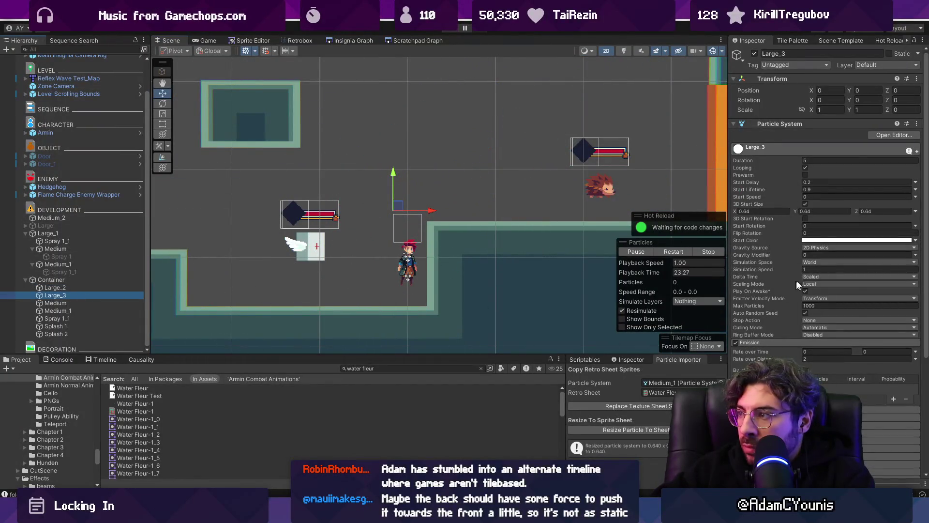
# - Preview Large_3 and the Container burst by dragging them, undoing the Large_3 move
pyautogui.write('-')
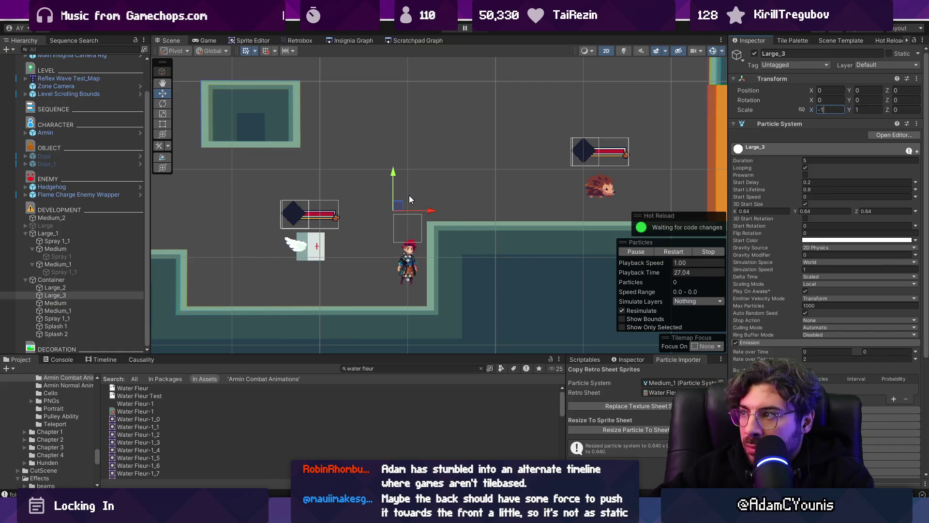
pyautogui.write('-1')
pyautogui.moveTo(398, 206); pyautogui.dragTo(478, 124)
pyautogui.hotkey('ctrl', 'z')
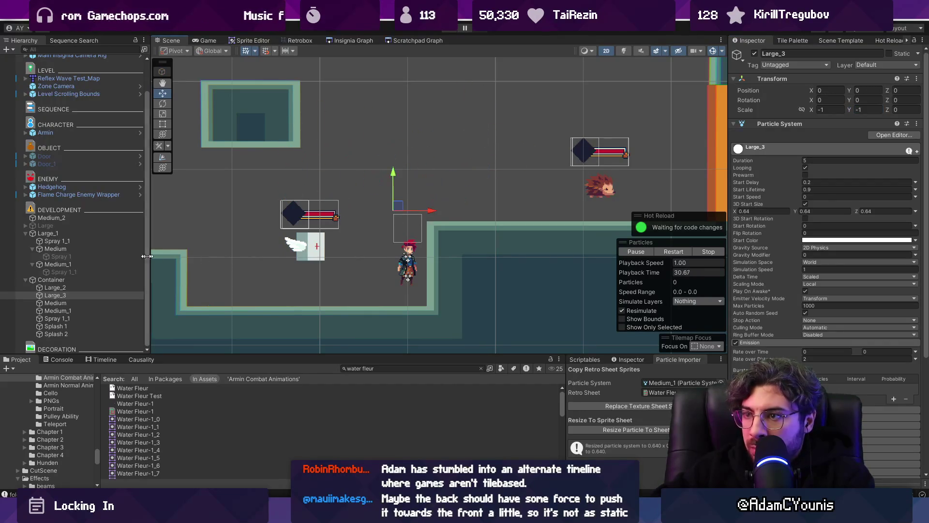
pyautogui.click(51, 280)
pyautogui.moveTo(405, 208)
pyautogui.mouseDown()
pyautogui.moveTo(416, 184)
pyautogui.moveTo(458, 161)
pyautogui.moveTo(394, 176)
pyautogui.moveTo(356, 253)
pyautogui.moveTo(362, 270)
pyautogui.moveTo(401, 216)
pyautogui.moveTo(435, 213)
pyautogui.moveTo(457, 189)
pyautogui.moveTo(411, 194)
pyautogui.moveTo(378, 226)
pyautogui.moveTo(348, 227)
pyautogui.moveTo(412, 213)
pyautogui.moveTo(426, 188)
pyautogui.moveTo(419, 231)
pyautogui.moveTo(347, 236)
pyautogui.moveTo(382, 257)
pyautogui.moveTo(392, 195)
pyautogui.moveTo(486, 191)
pyautogui.moveTo(450, 145)
pyautogui.moveTo(408, 197)
pyautogui.moveTo(409, 218)
pyautogui.moveTo(481, 190)
pyautogui.moveTo(436, 182)
pyautogui.moveTo(371, 190)
pyautogui.mouseUp()
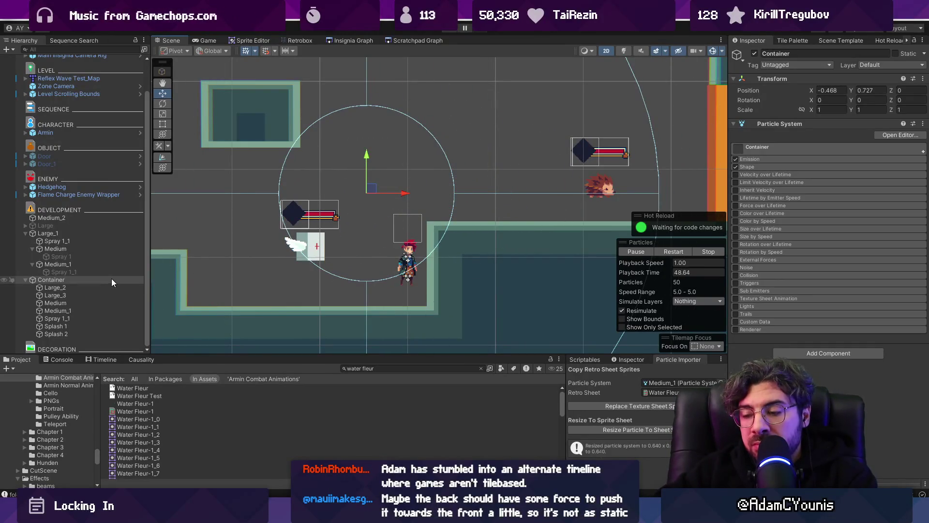
pyautogui.scroll(2, 385, 194)
pyautogui.moveTo(363, 194)
pyautogui.mouseDown()
pyautogui.moveTo(620, 183)
pyautogui.moveTo(373, 184)
pyautogui.mouseUp()
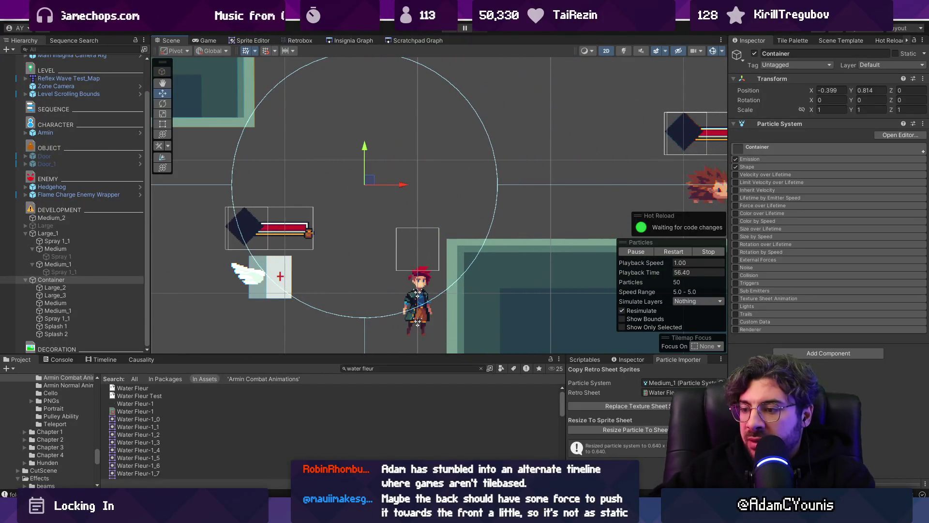
# - In Aseprite, select frames 35–37 of Splash 1 and play them back
pyautogui.hotkey('alt', 'Tab')
pyautogui.click(615, 363)
pyautogui.moveTo(619, 363); pyautogui.dragTo(633, 363)
pyautogui.press('Return')
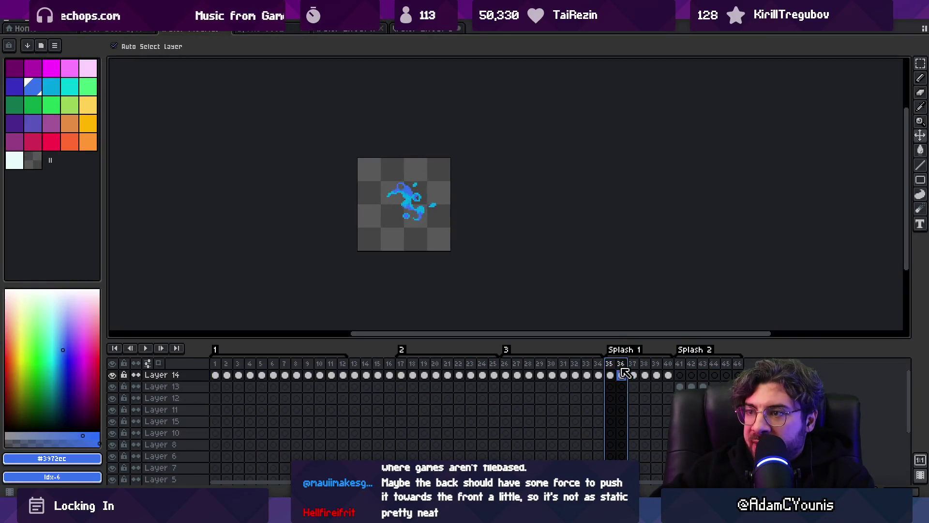
# - Enlarge the Aseprite canvas to 96x96 via Canvas Size
pyautogui.scroll(1, 411, 213)
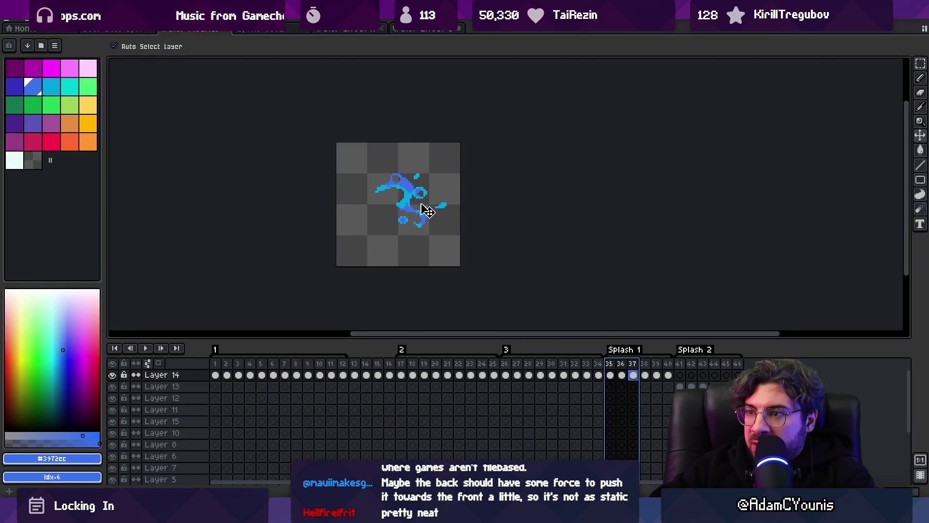
pyautogui.moveTo(423, 207); pyautogui.dragTo(367, 206)
pyautogui.click(55, 16)
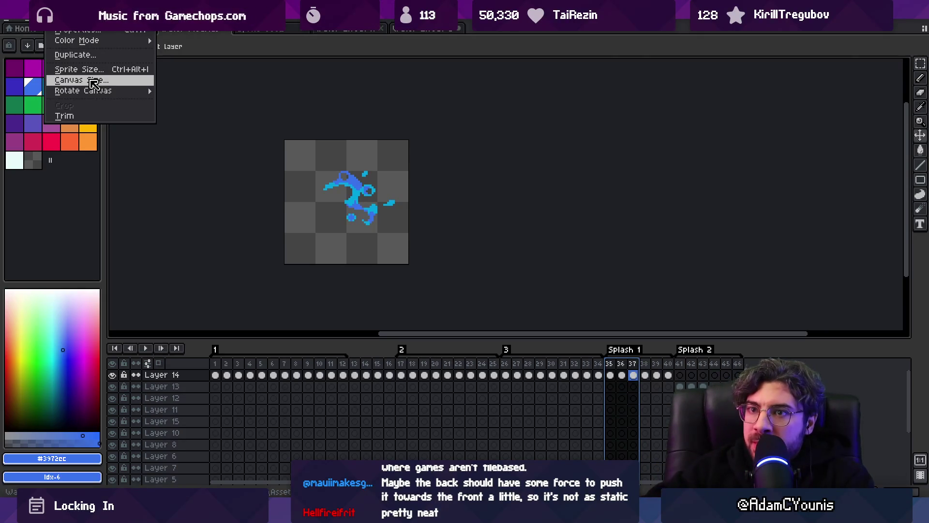
pyautogui.click(93, 84)
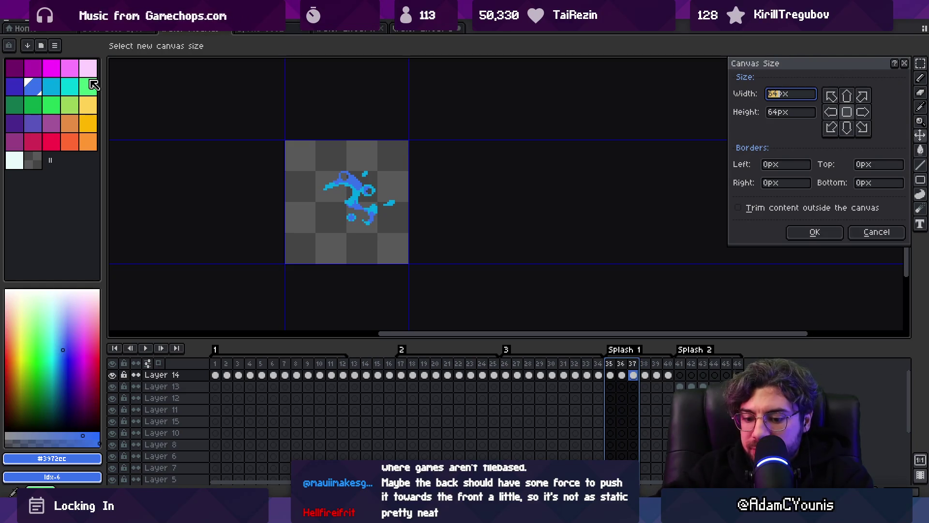
pyautogui.write('6')
pyautogui.press('Tab')
pyautogui.write('96')
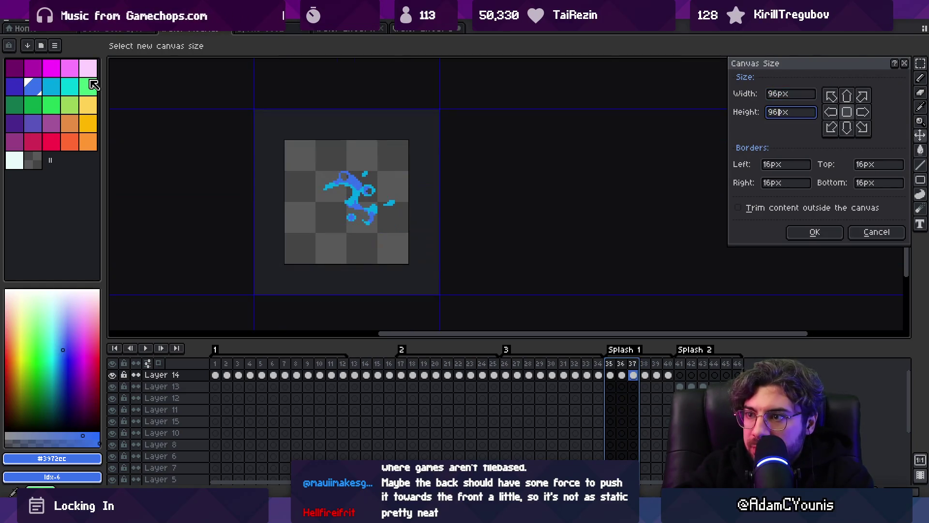
pyautogui.press('Return')
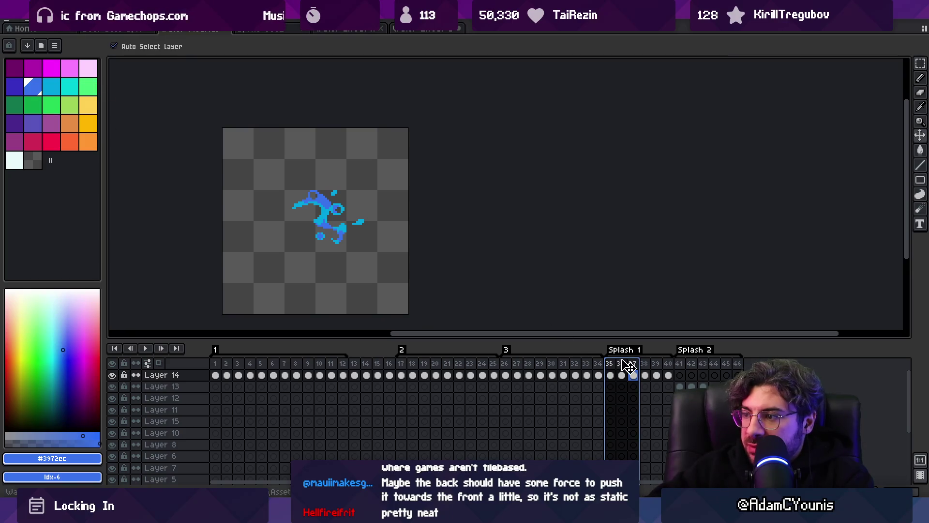
# - Preview frames 35–38, revert to the 64 px canvas, and view Splash 2's frame 44
pyautogui.moveTo(617, 367); pyautogui.dragTo(735, 362)
pyautogui.hotkey('ctrl', 'z')
pyautogui.click(717, 364)
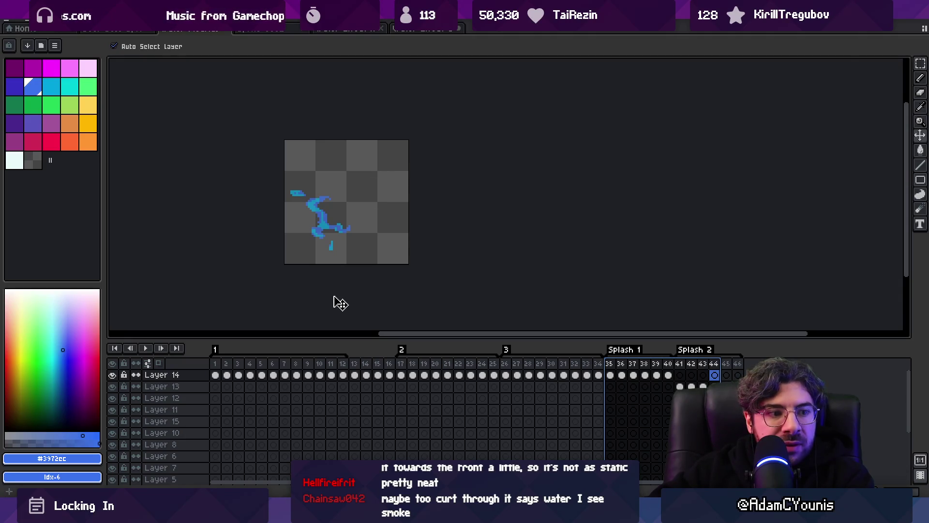
pyautogui.hotkey('alt', 'Tab')
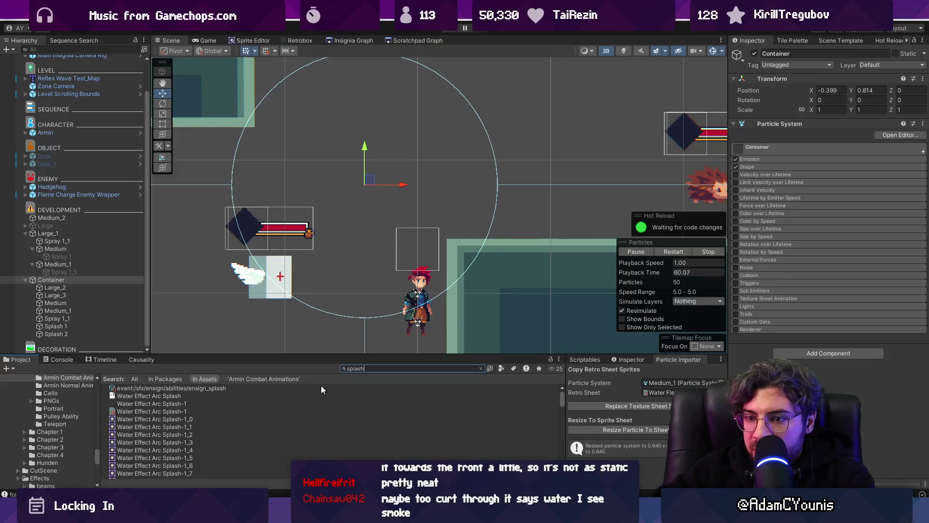
# - Inspect the Water Effect Arc Splash-1 sheet and its sprite slices
pyautogui.click(180, 426)
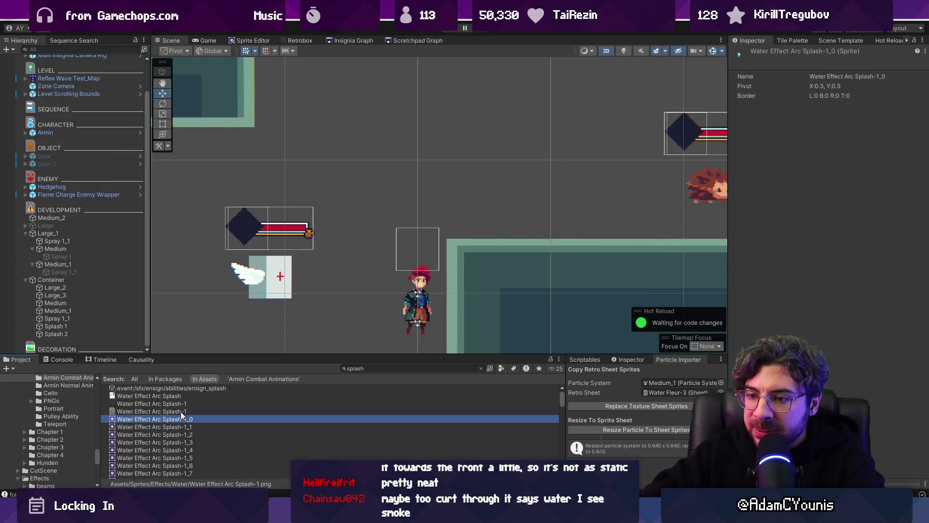
pyautogui.click(182, 411)
pyautogui.click(179, 419)
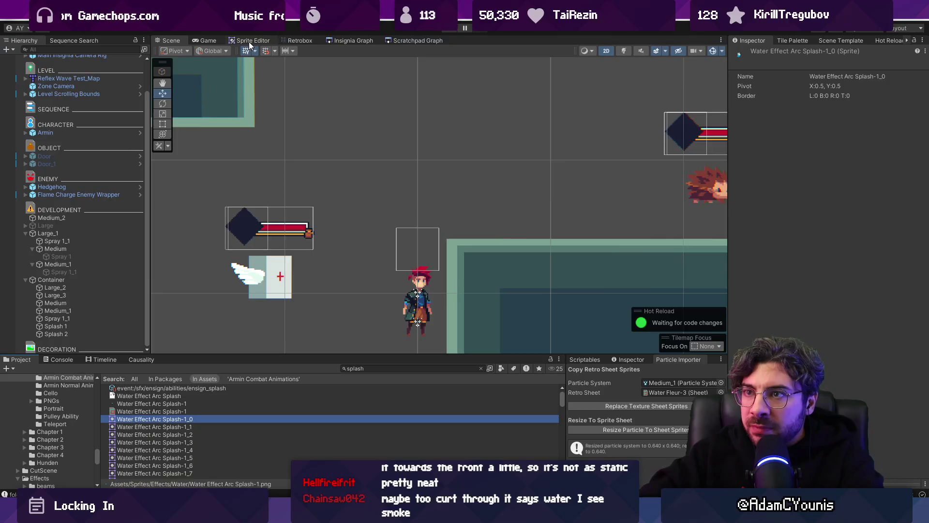
pyautogui.click(250, 41)
pyautogui.scroll(-10, 204, 425)
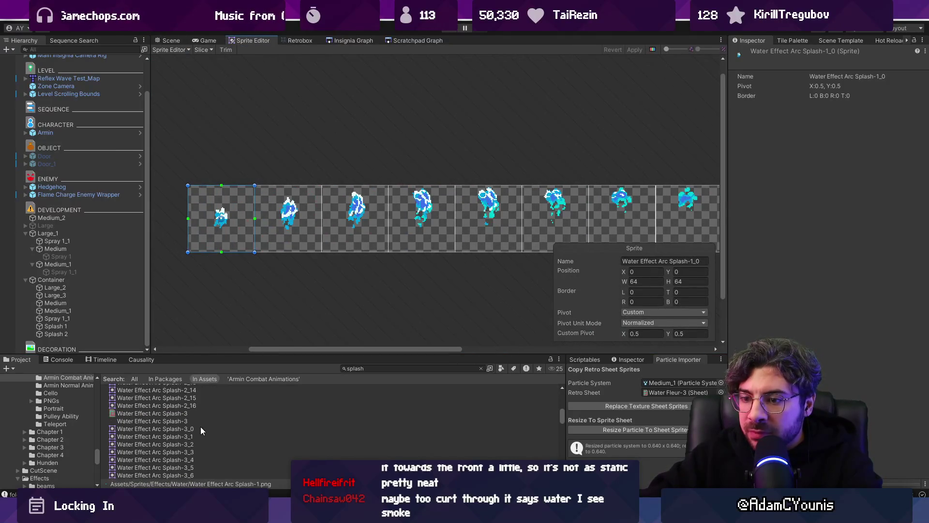
# - Select the whole Water Fleur-Splash 2 sheet and bring up its Slice type list
pyautogui.click(173, 436)
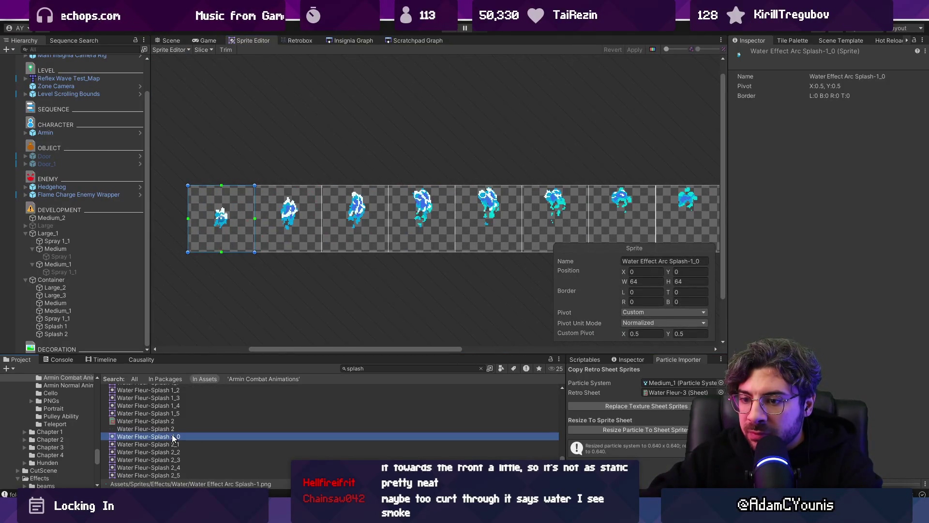
pyautogui.keyDown('shift'); pyautogui.click(173, 475); pyautogui.keyUp('shift')
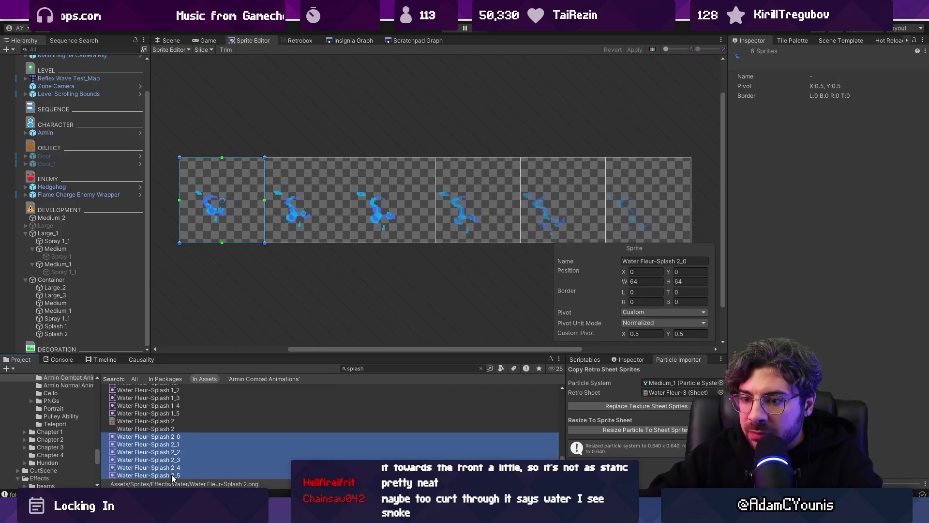
pyautogui.scroll(2, 211, 225)
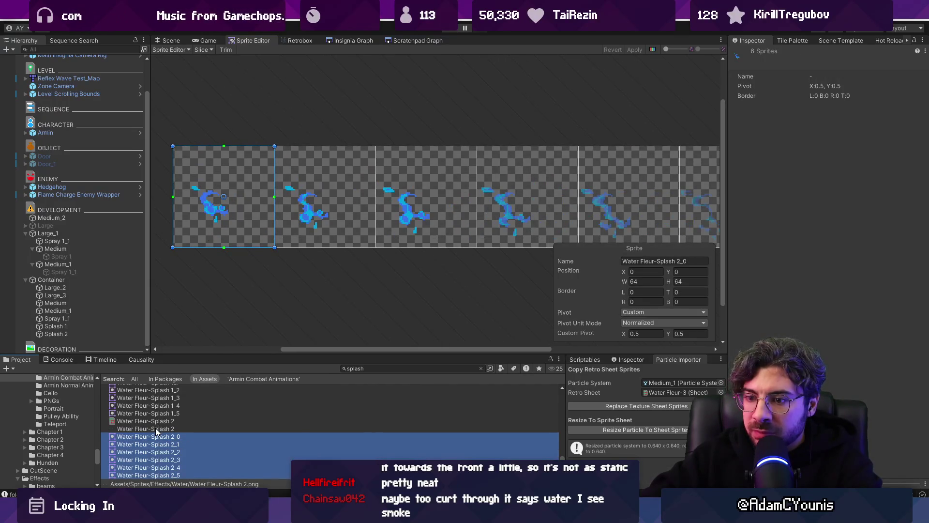
pyautogui.click(155, 429)
pyautogui.click(203, 49)
pyautogui.click(295, 59)
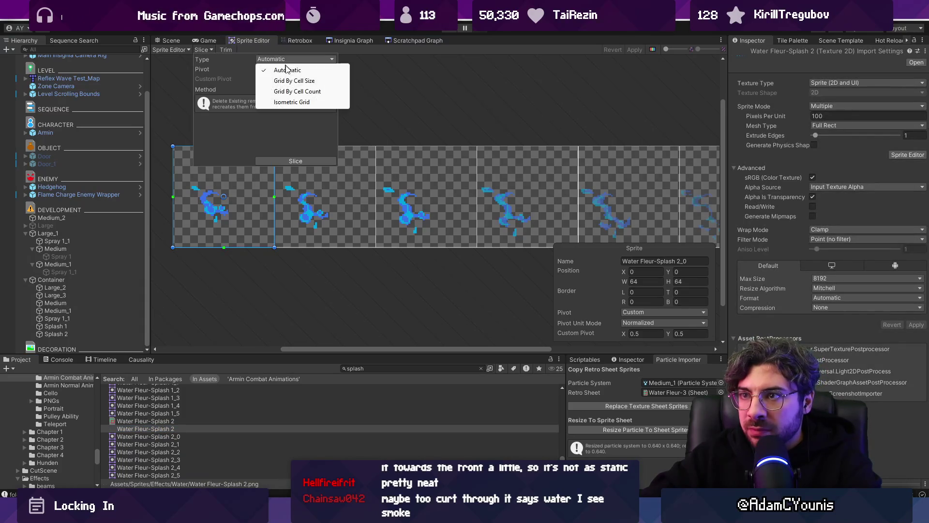
# - Set slicing to Grid By Cell Count with 6 columns and a Custom pivot
pyautogui.click(287, 92)
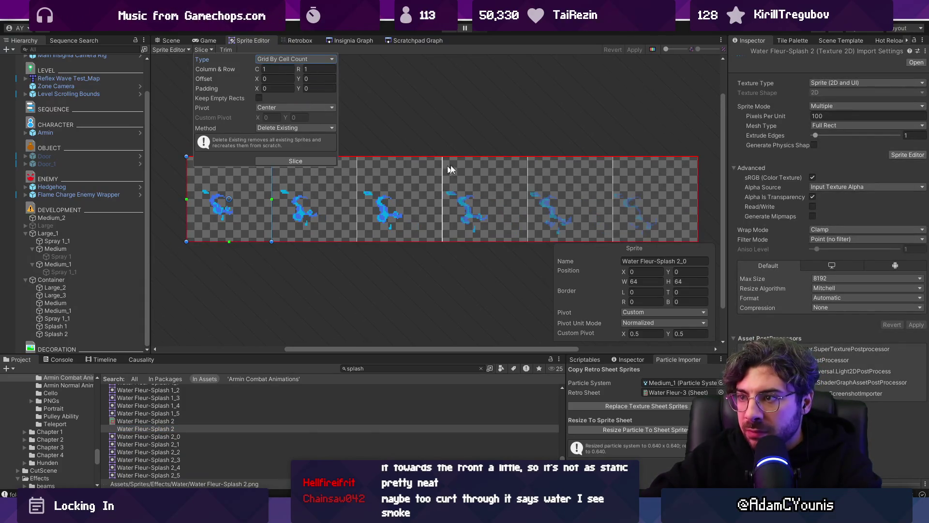
pyautogui.click(272, 70)
pyautogui.write('6')
pyautogui.click(282, 108)
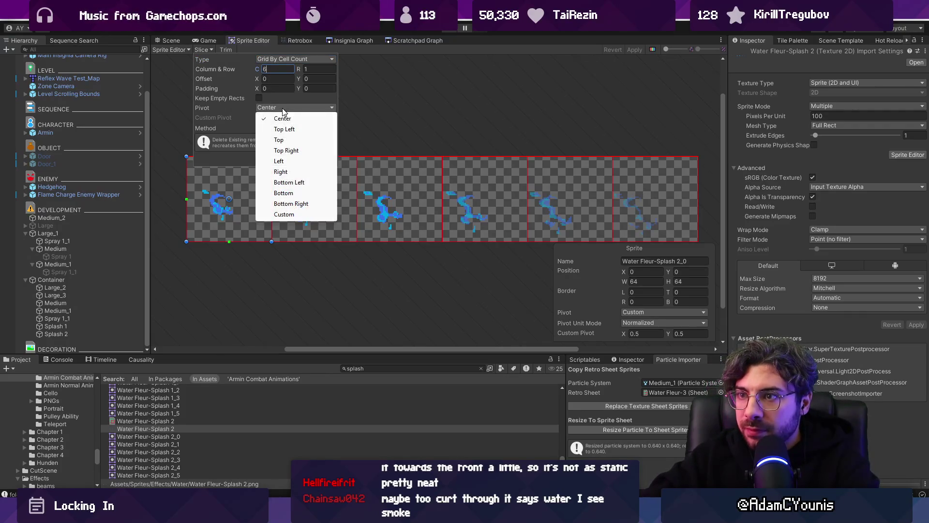
pyautogui.click(284, 214)
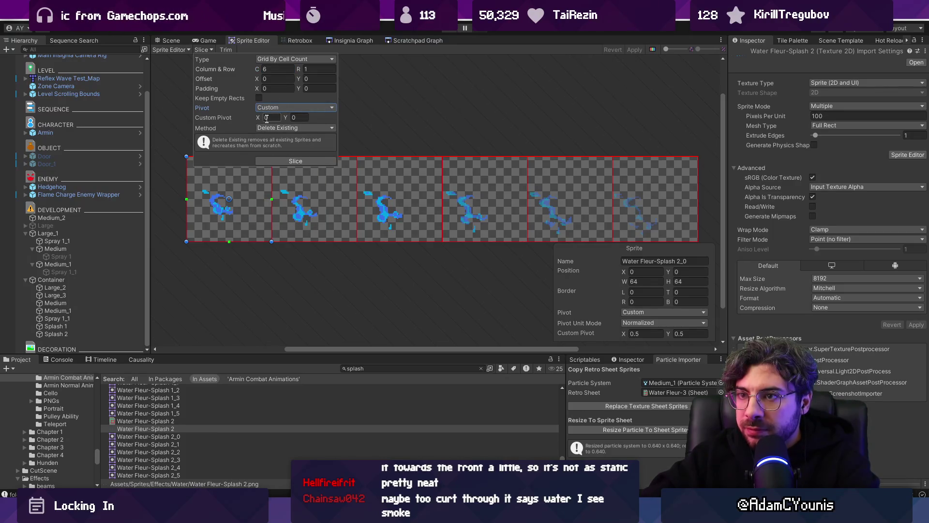
pyautogui.moveTo(232, 198); pyautogui.dragTo(250, 184)
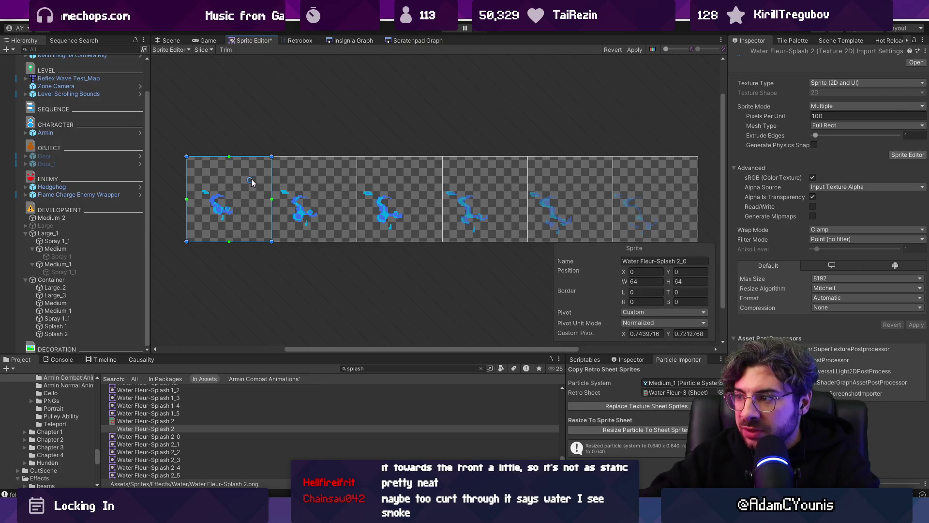
# - Slice into six sprites with a 0.75, 0.75 pivot, verify each, and apply
pyautogui.click(202, 49)
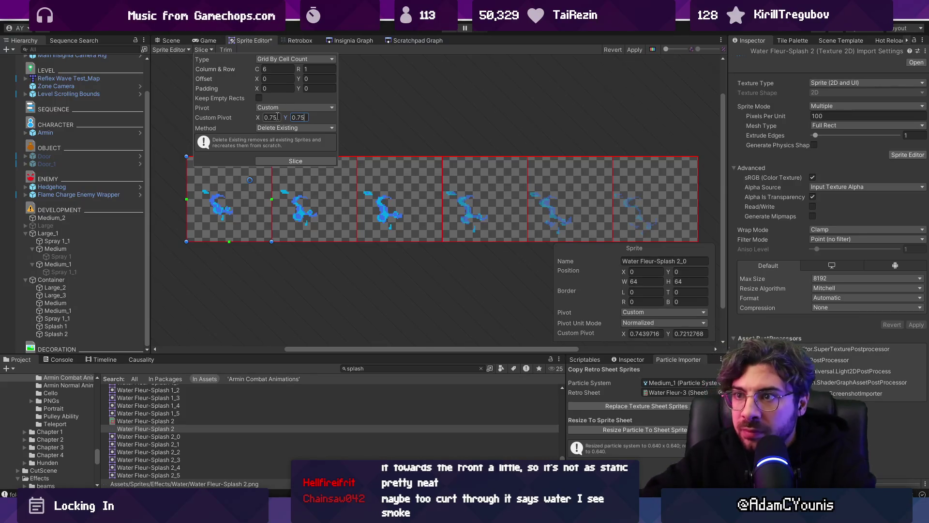
pyautogui.click(292, 160)
pyautogui.click(315, 204)
pyautogui.click(400, 202)
pyautogui.click(484, 202)
pyautogui.click(566, 199)
pyautogui.click(646, 196)
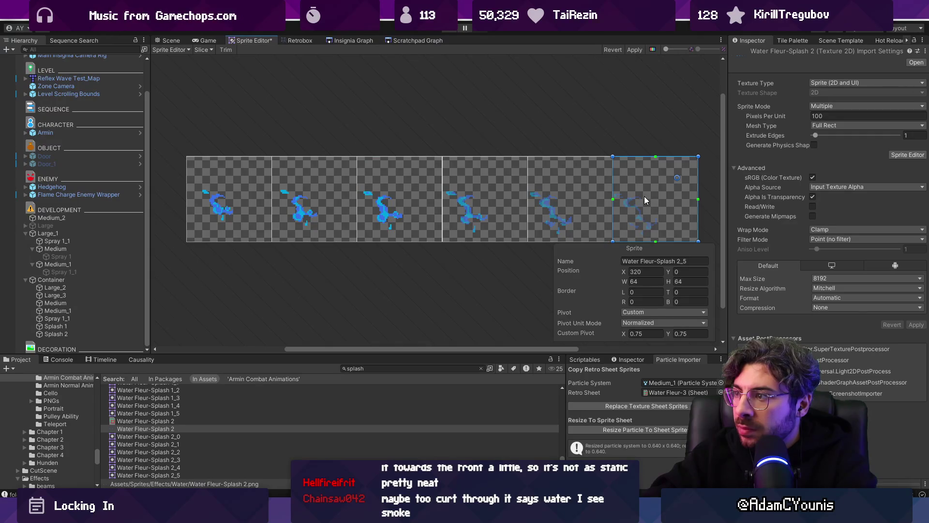
pyautogui.click(635, 51)
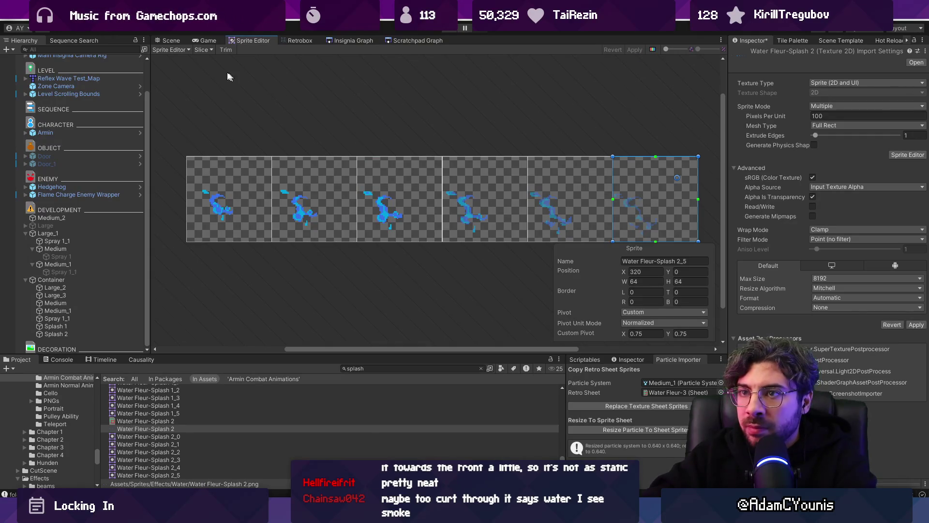
pyautogui.scroll(3, 176, 420)
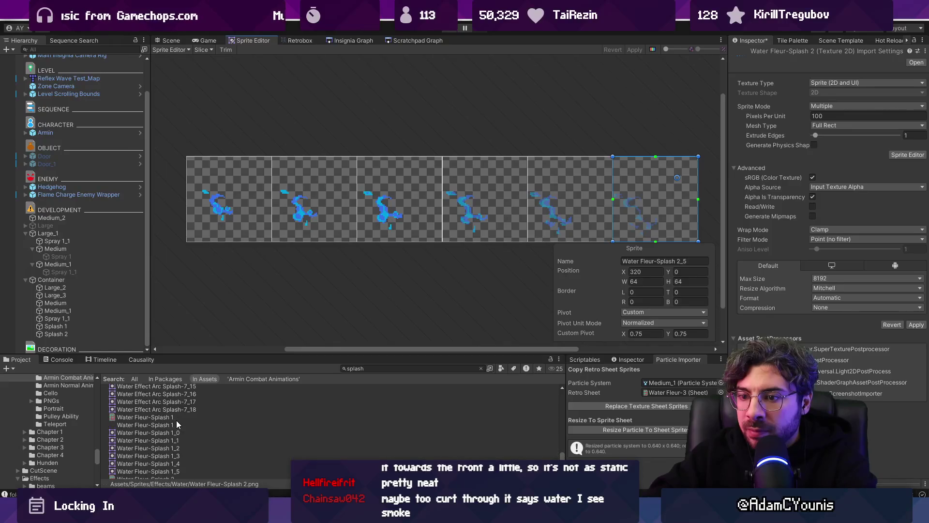
# - Reslice Water Fleur-Splash 1 with a custom 0.25, 0.25 pivot
pyautogui.click(175, 424)
pyautogui.click(449, 273)
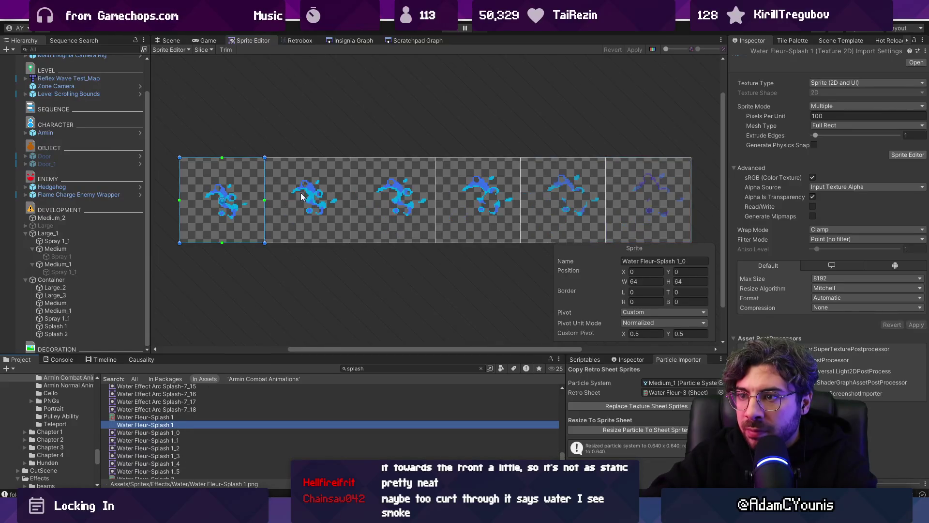
pyautogui.click(201, 49)
pyautogui.write('0.25')
pyautogui.press('Tab')
pyautogui.write('0.25')
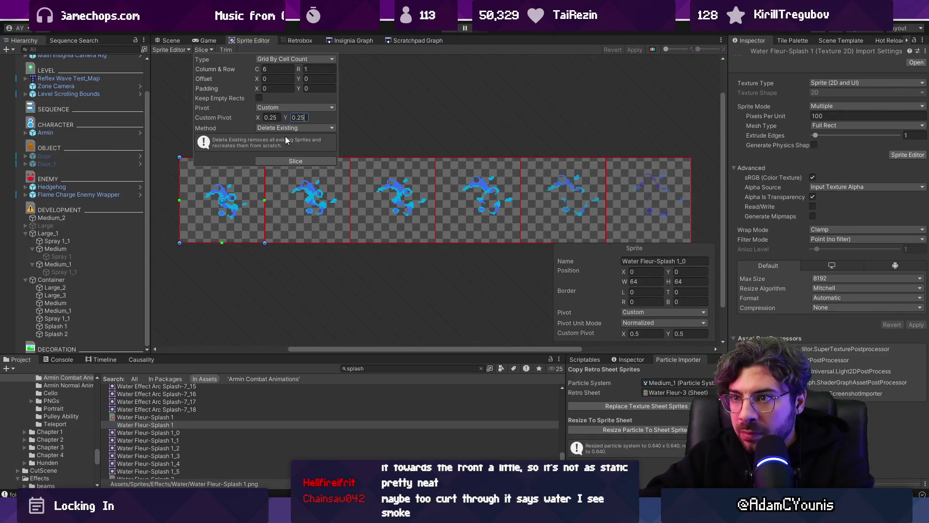
pyautogui.click(287, 161)
pyautogui.click(290, 197)
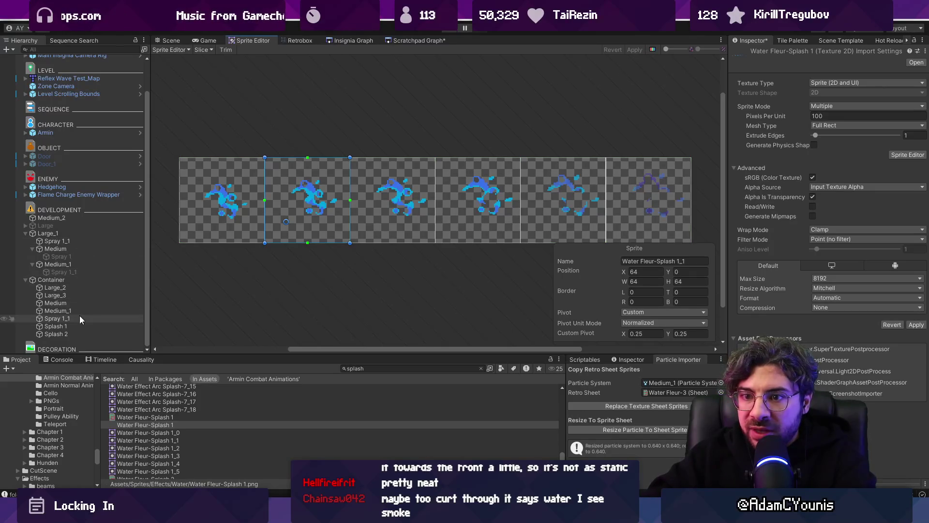
# - Save the unsaved import changes and select the Splash 2 and Splash 1 objects
pyautogui.click(56, 334)
pyautogui.click(440, 277)
pyautogui.keyDown('shift'); pyautogui.click(56, 326); pyautogui.keyUp('shift')
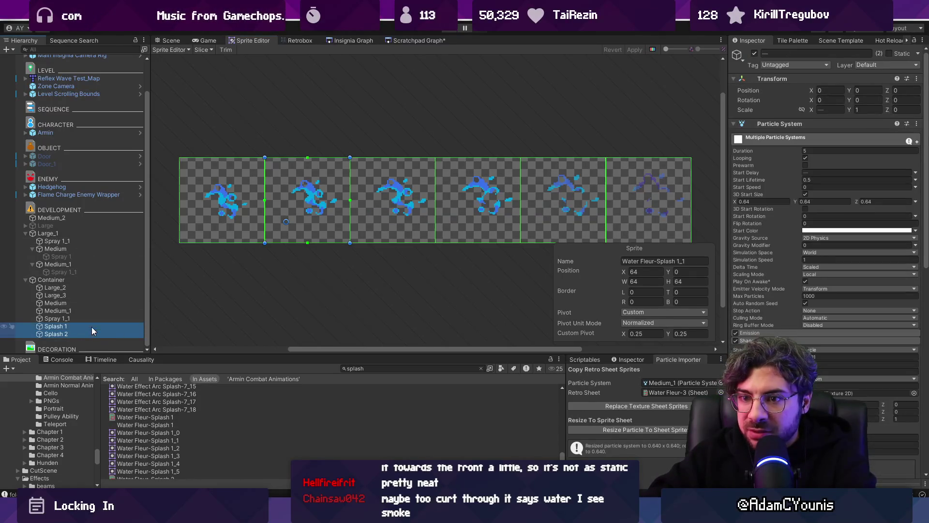
pyautogui.click(893, 451)
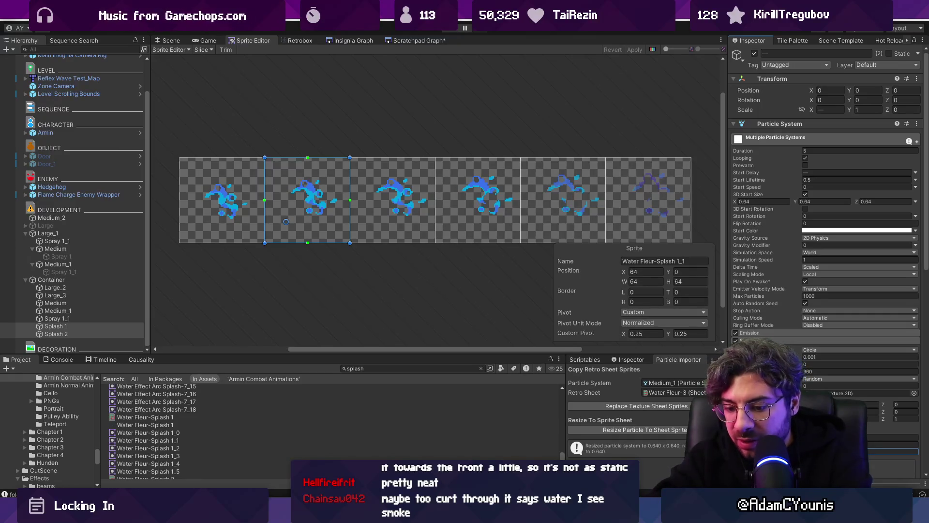
# - Move the Container effect left in the Scene view
pyautogui.click(169, 40)
pyautogui.click(81, 281)
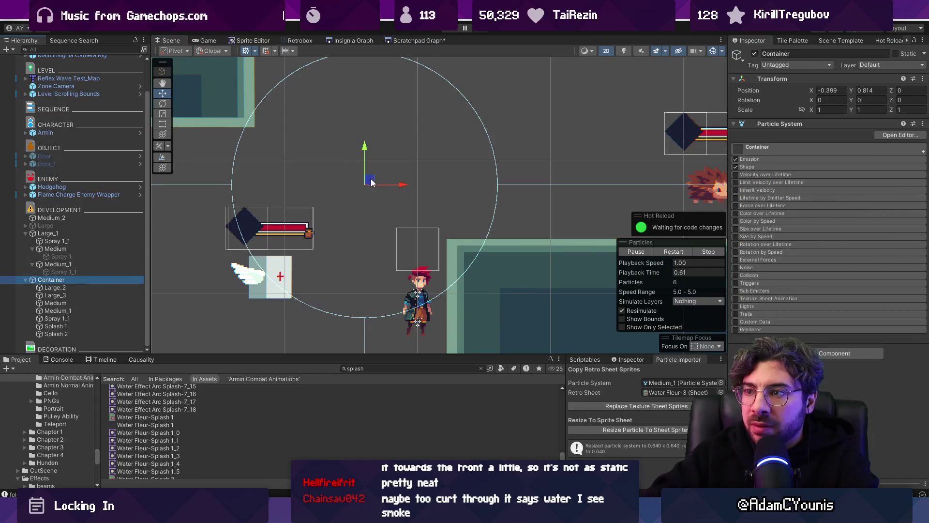
pyautogui.moveTo(412, 125)
pyautogui.mouseDown()
pyautogui.moveTo(328, 185)
pyautogui.moveTo(410, 161)
pyautogui.moveTo(532, 150)
pyautogui.moveTo(364, 179)
pyautogui.moveTo(353, 204)
pyautogui.moveTo(446, 157)
pyautogui.moveTo(425, 151)
pyautogui.moveTo(301, 220)
pyautogui.moveTo(425, 196)
pyautogui.moveTo(496, 207)
pyautogui.moveTo(404, 125)
pyautogui.moveTo(358, 202)
pyautogui.moveTo(539, 184)
pyautogui.moveTo(426, 161)
pyautogui.moveTo(369, 197)
pyautogui.moveTo(305, 193)
pyautogui.moveTo(389, 155)
pyautogui.mouseUp()
# - Duplicate Splash 1 and Splash 2, flip the copies with Y scale -1, and reposition them
pyautogui.click(68, 326)
pyautogui.keyDown('shift'); pyautogui.click(80, 333); pyautogui.keyUp('shift')
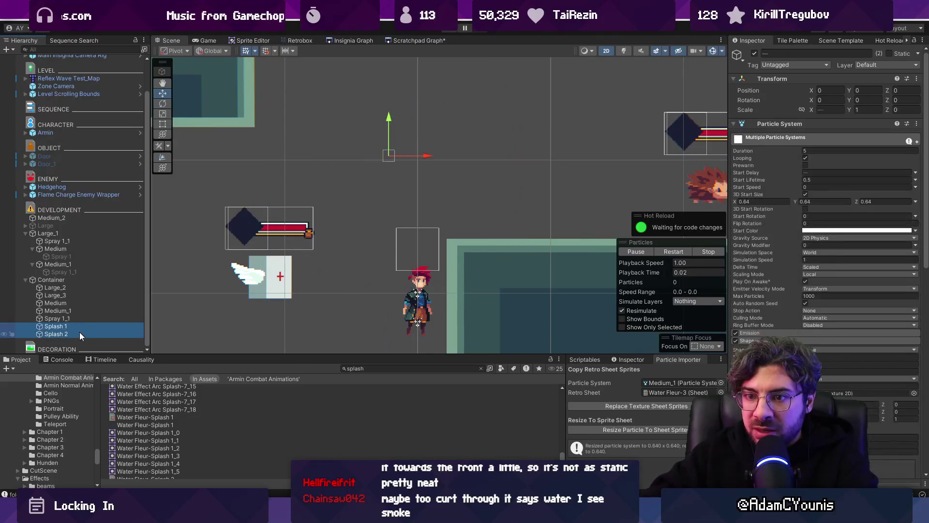
pyautogui.hotkey('ctrl', 'd')
pyautogui.click(868, 110)
pyautogui.write('-1')
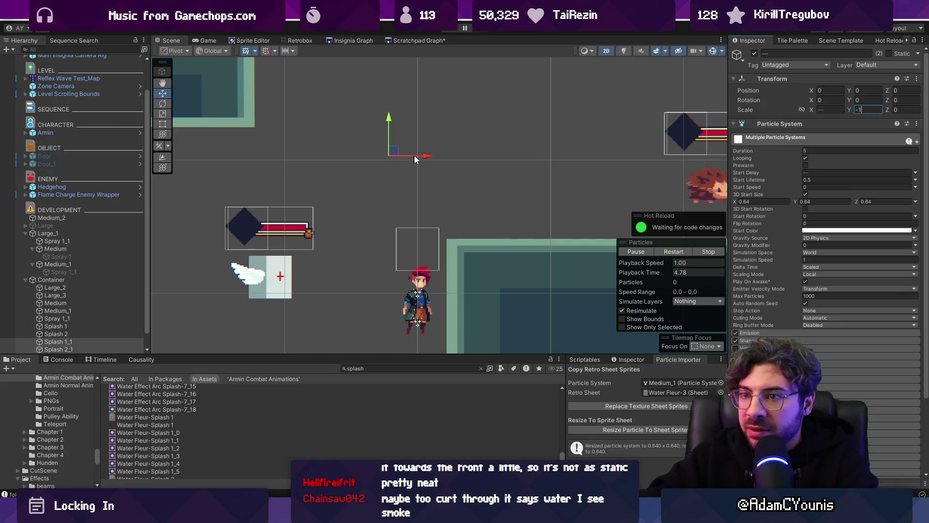
pyautogui.moveTo(365, 159)
pyautogui.mouseDown()
pyautogui.moveTo(271, 164)
pyautogui.moveTo(393, 153)
pyautogui.mouseUp()
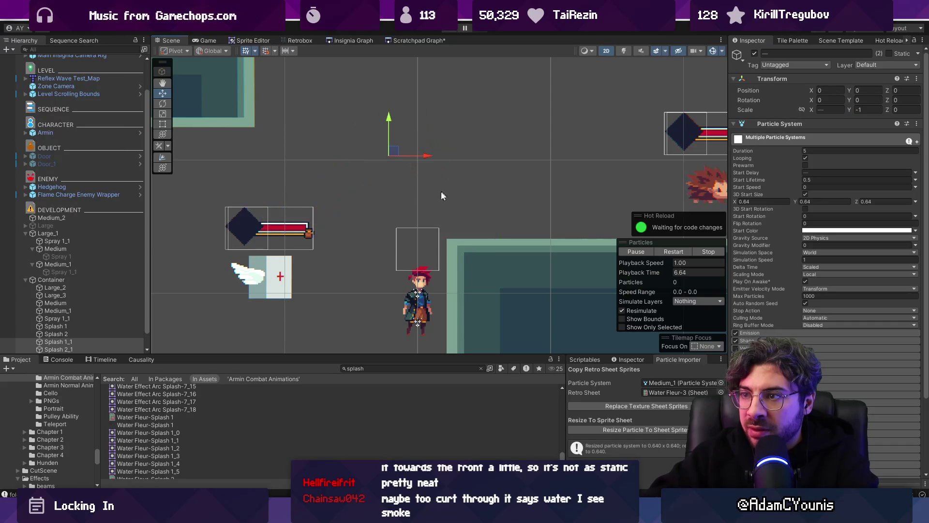
# - Edit Rate over Distance for all four Splash systems, then drag Container to preview
pyautogui.click(82, 326)
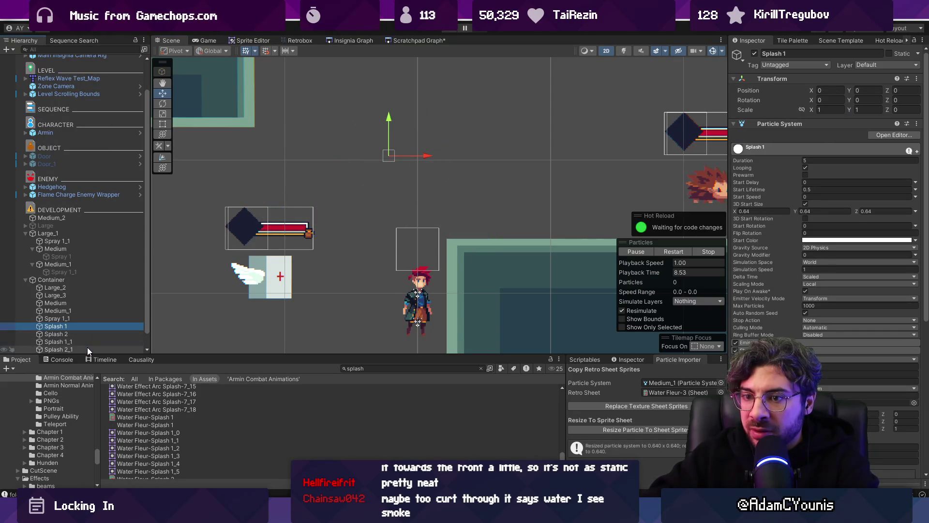
pyautogui.keyDown('shift'); pyautogui.click(88, 348); pyautogui.keyUp('shift')
pyautogui.click(794, 332)
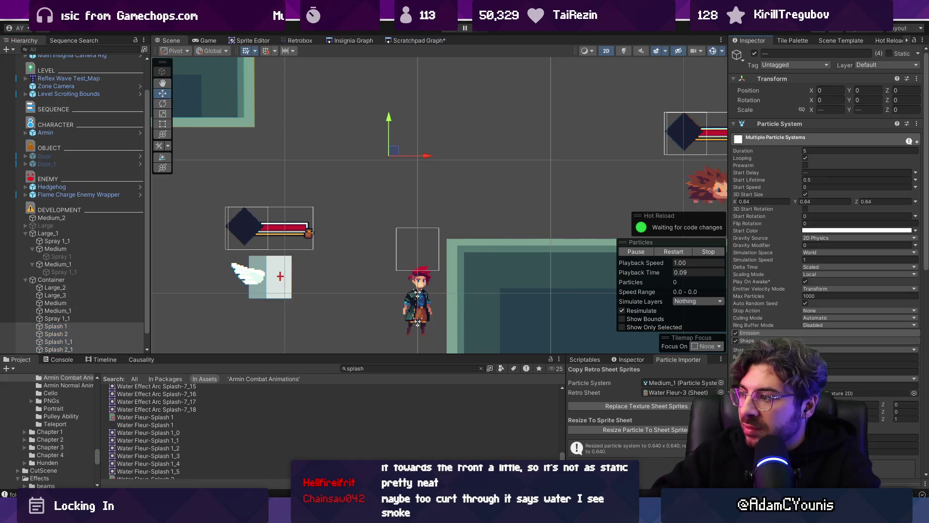
pyautogui.click(825, 348)
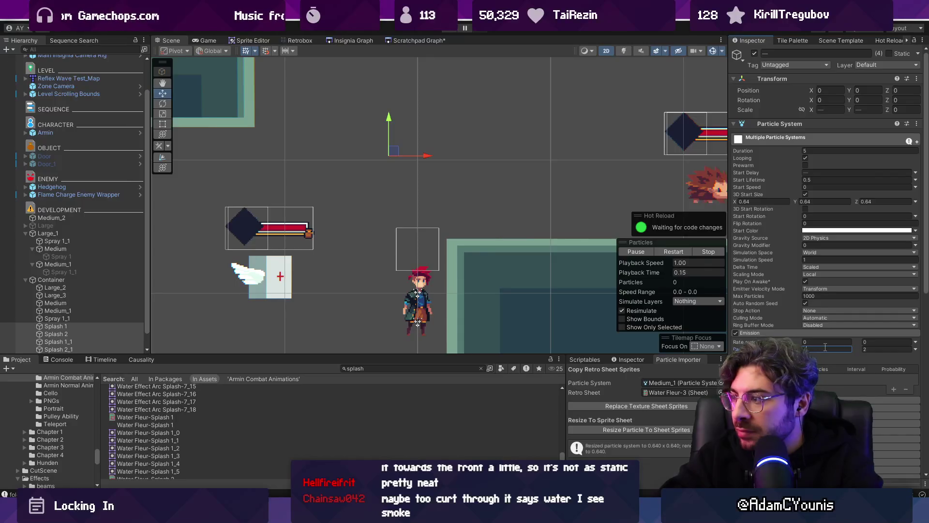
pyautogui.click(878, 351)
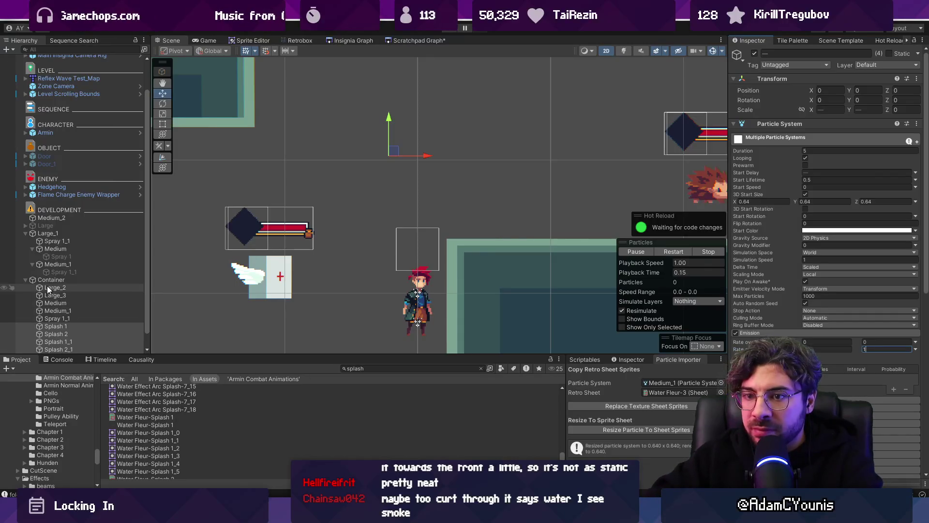
pyautogui.click(48, 280)
pyautogui.moveTo(395, 155)
pyautogui.mouseDown()
pyautogui.moveTo(374, 147)
pyautogui.moveTo(418, 156)
pyautogui.moveTo(424, 97)
pyautogui.moveTo(342, 182)
pyautogui.moveTo(385, 213)
pyautogui.moveTo(458, 107)
pyautogui.moveTo(356, 155)
pyautogui.moveTo(393, 190)
pyautogui.moveTo(498, 155)
pyautogui.moveTo(494, 124)
pyautogui.moveTo(290, 162)
pyautogui.moveTo(426, 162)
pyautogui.moveTo(432, 176)
pyautogui.moveTo(446, 175)
pyautogui.moveTo(413, 138)
pyautogui.moveTo(435, 113)
pyautogui.moveTo(296, 219)
pyautogui.moveTo(428, 194)
pyautogui.moveTo(502, 153)
pyautogui.moveTo(384, 245)
pyautogui.moveTo(353, 228)
pyautogui.moveTo(336, 290)
pyautogui.moveTo(481, 208)
pyautogui.moveTo(432, 162)
pyautogui.moveTo(410, 268)
pyautogui.moveTo(290, 227)
pyautogui.moveTo(311, 183)
pyautogui.moveTo(321, 119)
pyautogui.moveTo(379, 204)
pyautogui.moveTo(391, 173)
pyautogui.mouseUp()
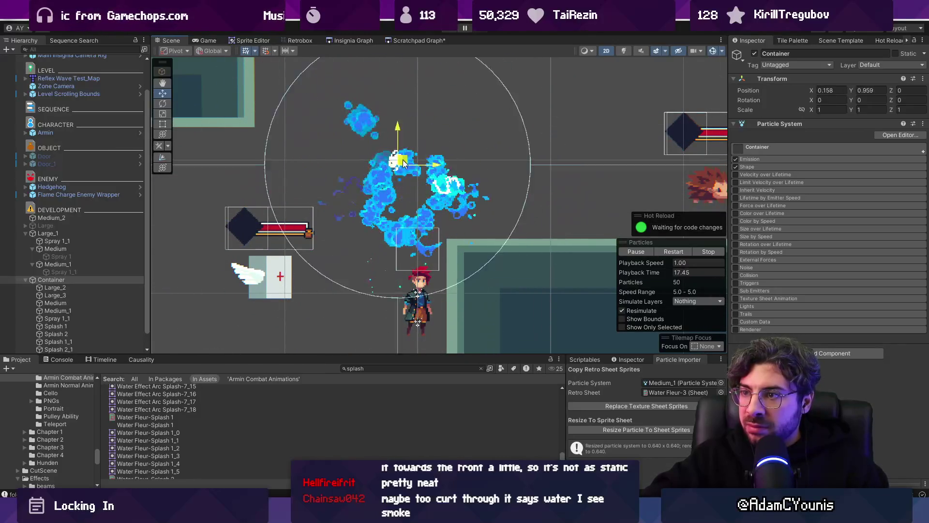
# - Move Spray 1_1 to the bottom of Container and expand its emission settings
pyautogui.click(89, 319)
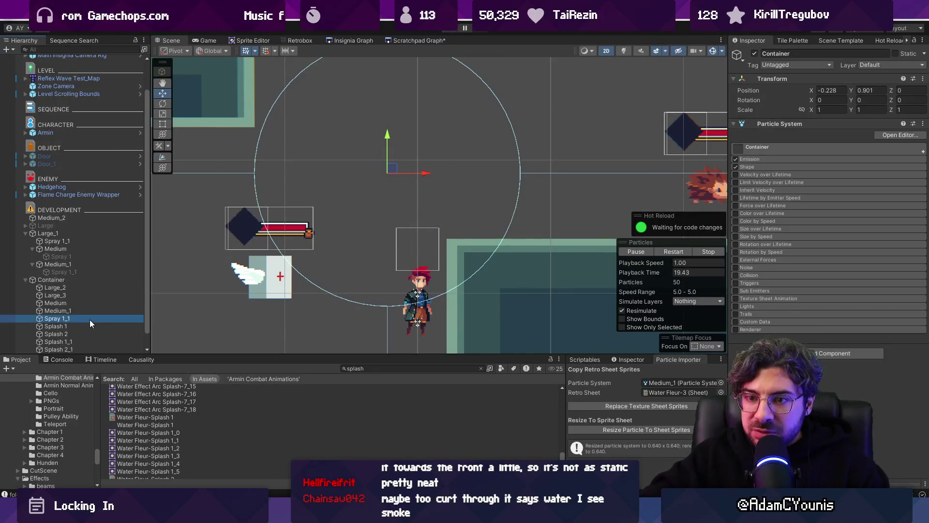
pyautogui.scroll(-1, 86, 351)
pyautogui.moveTo(86, 351); pyautogui.dragTo(86, 338)
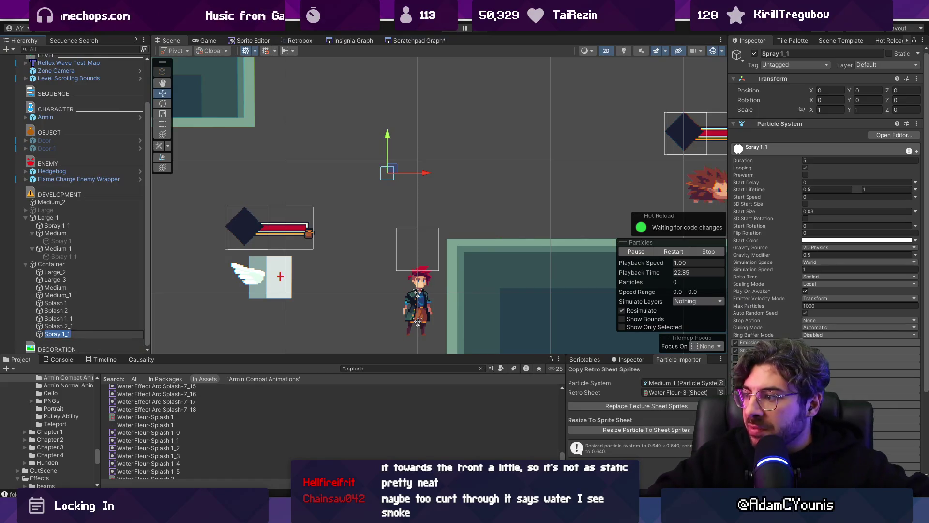
pyautogui.click(748, 342)
# - Drag Container up and right to test the trail, then reselect Spray 1_1
pyautogui.click(63, 266)
pyautogui.moveTo(366, 182)
pyautogui.mouseDown()
pyautogui.moveTo(412, 151)
pyautogui.moveTo(421, 119)
pyautogui.moveTo(436, 121)
pyautogui.moveTo(436, 146)
pyautogui.moveTo(373, 184)
pyautogui.moveTo(326, 195)
pyautogui.moveTo(471, 154)
pyautogui.moveTo(366, 160)
pyautogui.moveTo(428, 199)
pyautogui.moveTo(403, 184)
pyautogui.mouseUp()
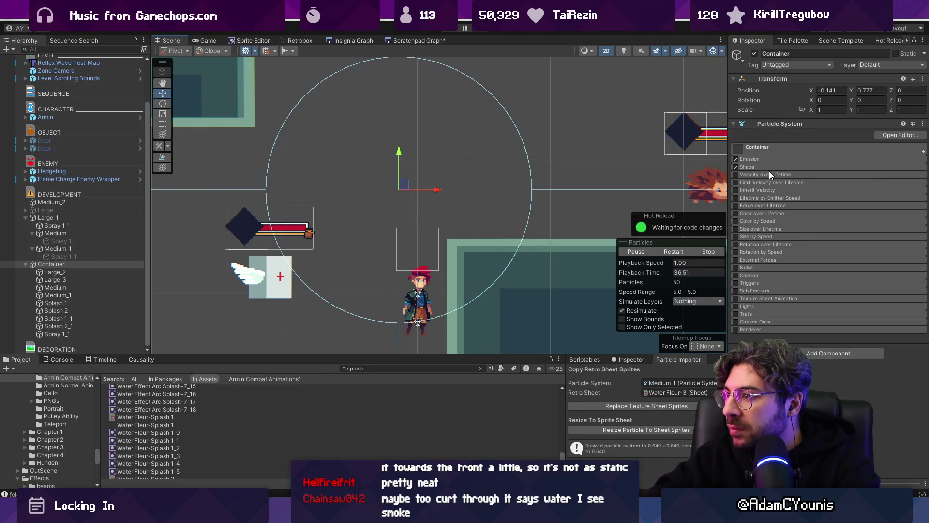
pyautogui.click(58, 334)
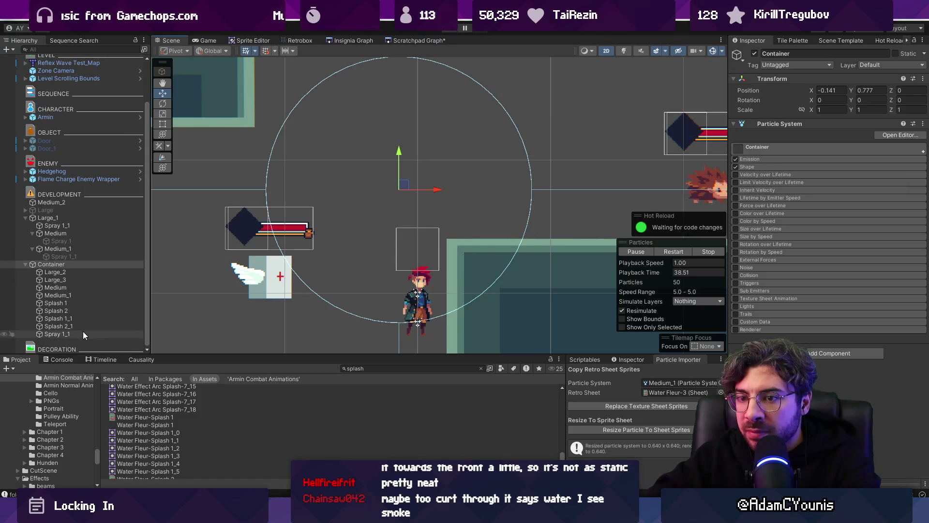
pyautogui.scroll(-5, 777, 315)
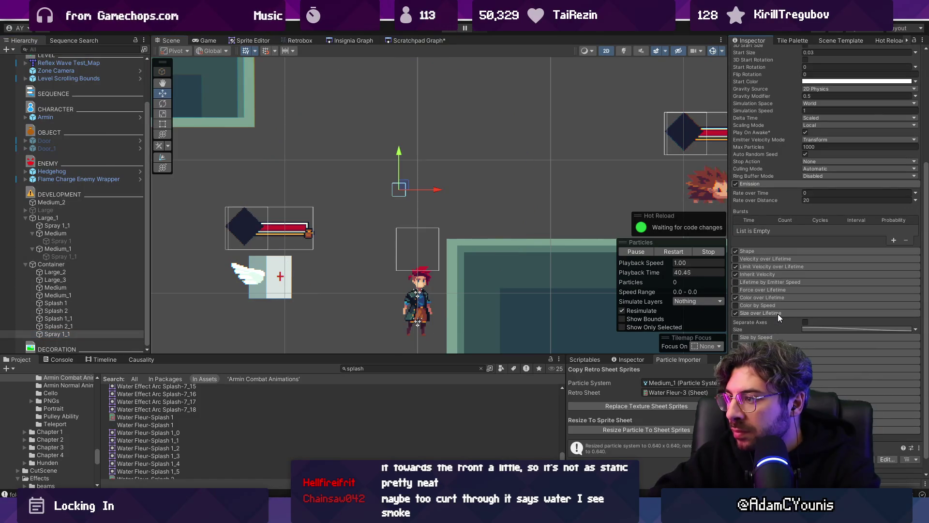
# - Switch Spray 1_1's Size over Lifetime to a curve and reshape its key and tangents into a falloff
pyautogui.click(915, 329)
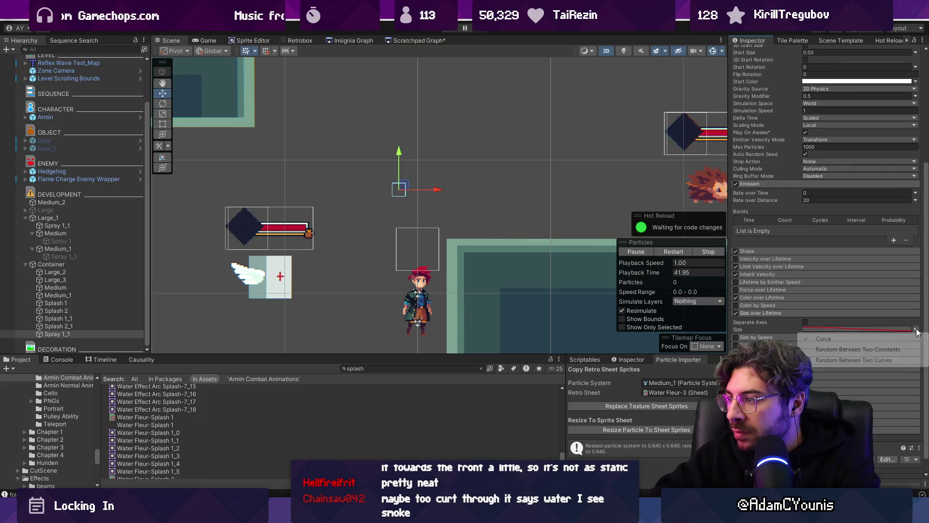
pyautogui.click(823, 338)
pyautogui.click(856, 329)
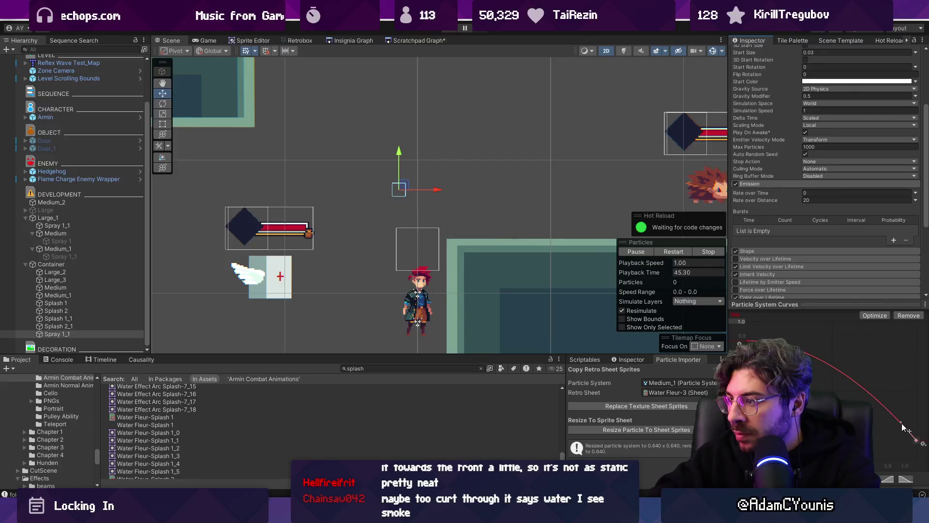
pyautogui.moveTo(893, 414); pyautogui.dragTo(903, 397)
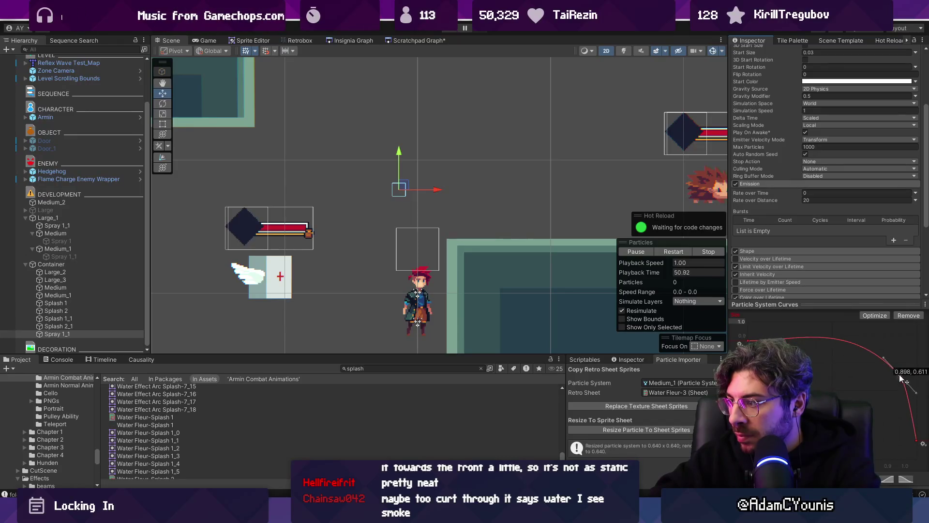
pyautogui.moveTo(870, 356)
pyautogui.mouseDown()
pyautogui.moveTo(861, 363)
pyautogui.moveTo(893, 369)
pyautogui.mouseUp()
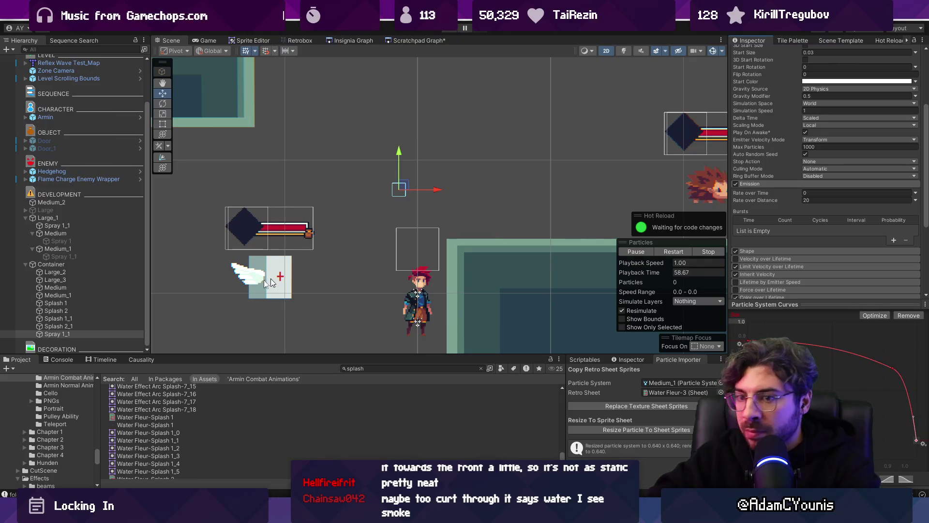
# - Drag Container through the scene to preview the splash, then reselect Spray 1_1
pyautogui.click(62, 264)
pyautogui.moveTo(400, 191)
pyautogui.mouseDown()
pyautogui.moveTo(484, 165)
pyautogui.moveTo(438, 158)
pyautogui.moveTo(442, 138)
pyautogui.moveTo(450, 195)
pyautogui.moveTo(392, 140)
pyautogui.moveTo(426, 188)
pyautogui.moveTo(367, 184)
pyautogui.mouseUp()
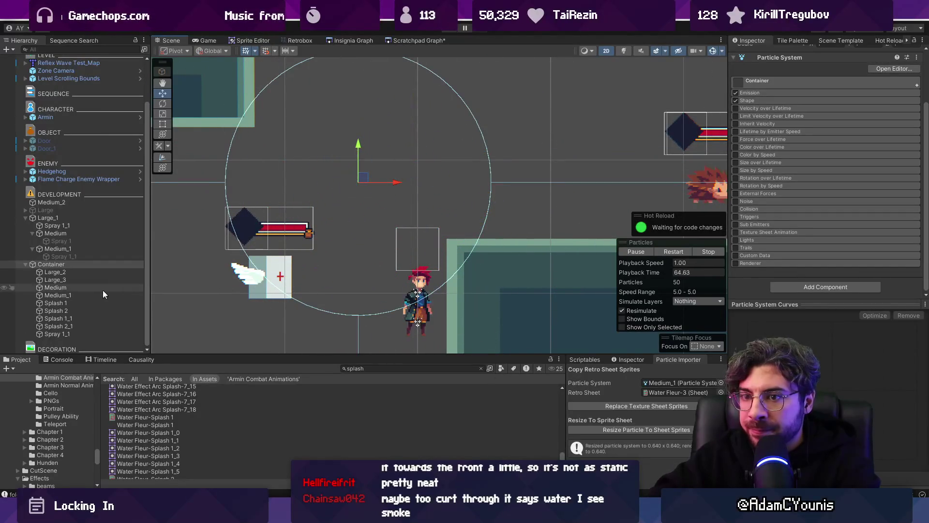
pyautogui.click(83, 334)
pyautogui.scroll(-5, 770, 227)
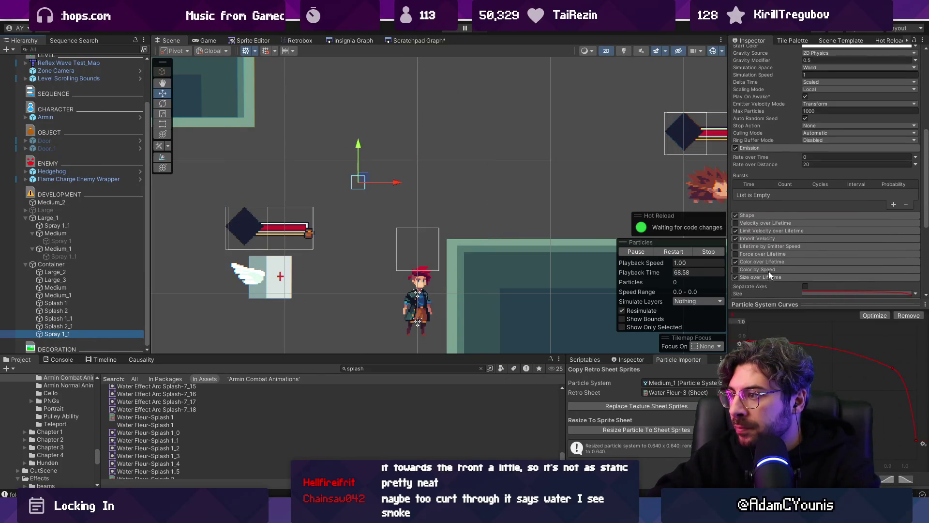
pyautogui.scroll(3, 780, 312)
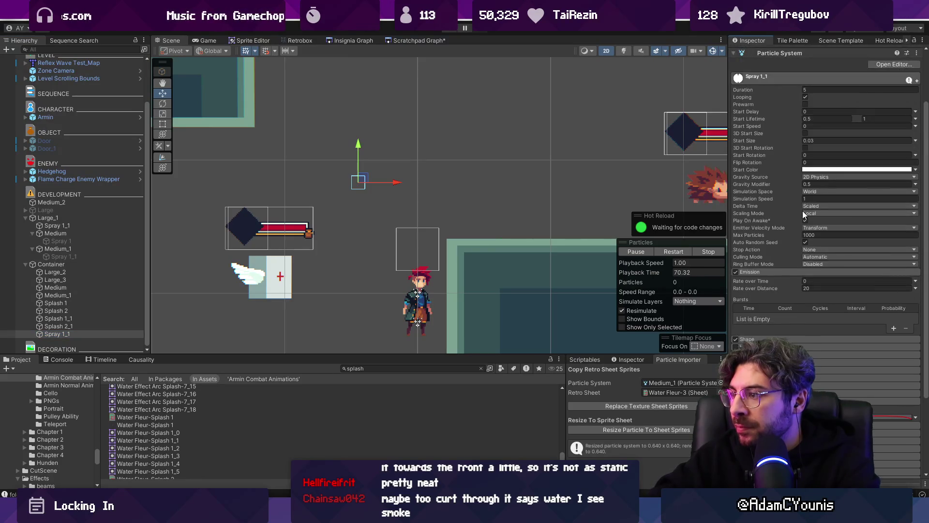
# - In Color over Lifetime's gradient, remove the green end key and make the last key white
pyautogui.scroll(-2, 775, 293)
pyautogui.click(773, 281)
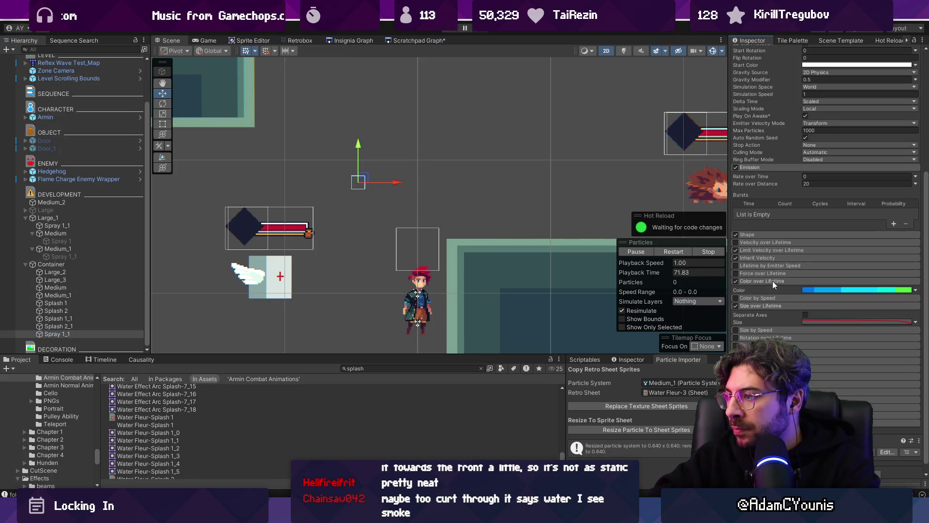
pyautogui.click(855, 290)
pyautogui.moveTo(526, 219); pyautogui.dragTo(515, 231)
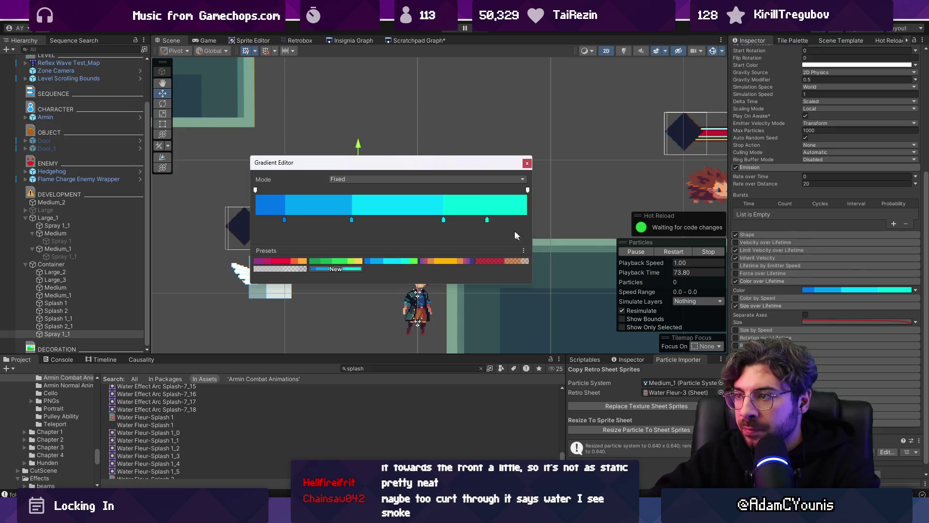
pyautogui.click(486, 220)
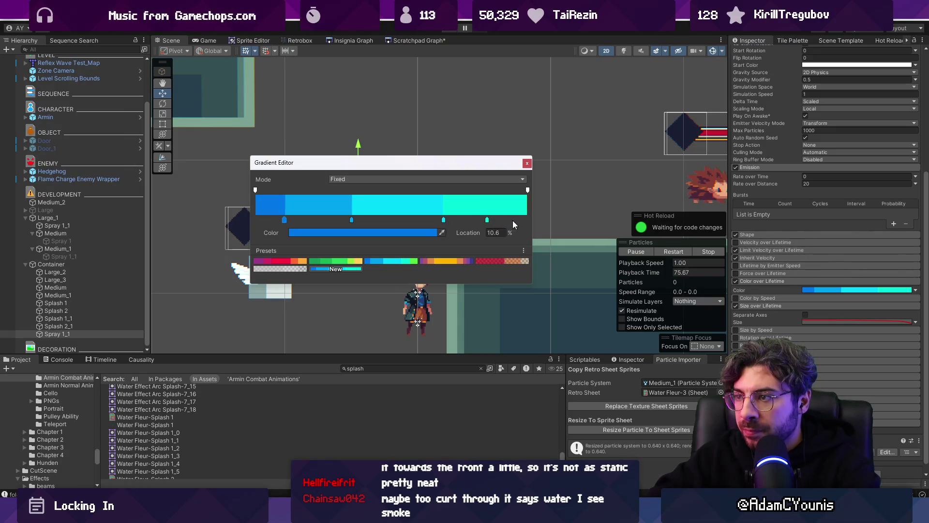
pyautogui.click(526, 220)
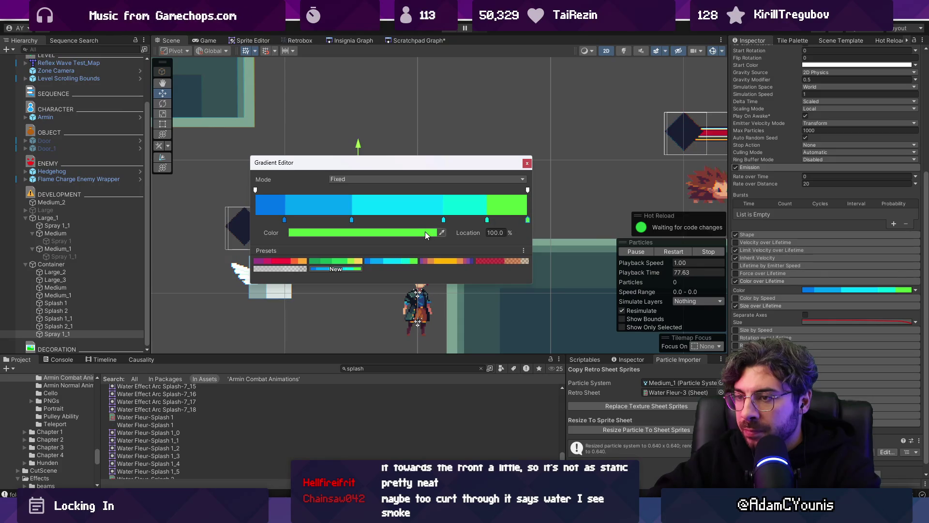
pyautogui.click(425, 232)
pyautogui.moveTo(460, 288); pyautogui.dragTo(427, 261)
pyautogui.click(532, 224)
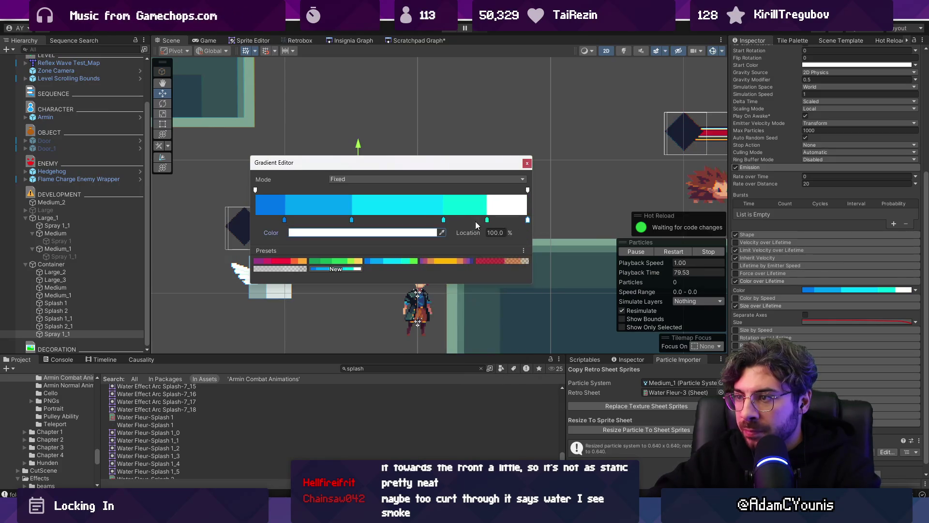
pyautogui.click(527, 163)
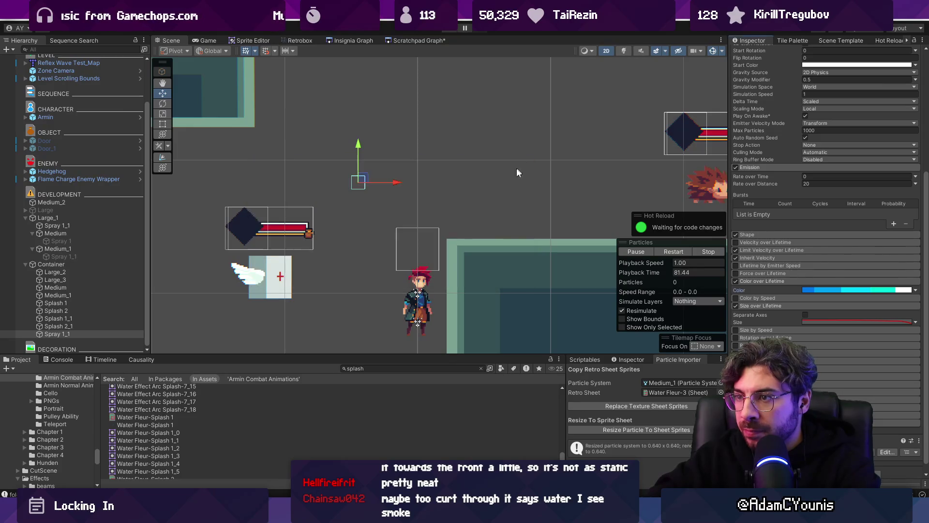
# - Sweep the emitter and Container across the scene to preview the new colours
pyautogui.moveTo(511, 144)
pyautogui.mouseDown()
pyautogui.moveTo(412, 149)
pyautogui.moveTo(376, 187)
pyautogui.moveTo(393, 135)
pyautogui.moveTo(347, 161)
pyautogui.moveTo(293, 154)
pyautogui.mouseUp()
pyautogui.moveTo(446, 162)
pyautogui.mouseDown()
pyautogui.moveTo(312, 153)
pyautogui.moveTo(379, 143)
pyautogui.mouseUp()
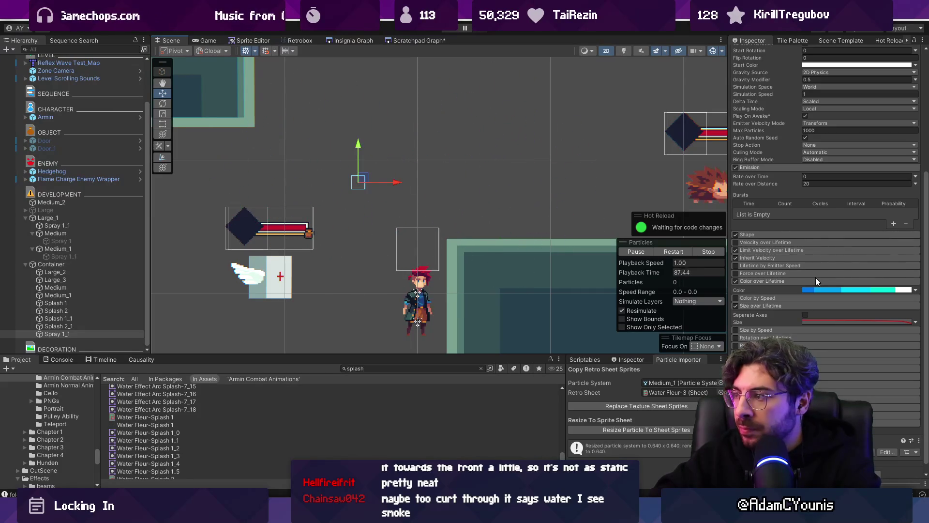
pyautogui.click(102, 263)
pyautogui.moveTo(360, 179)
pyautogui.mouseDown()
pyautogui.moveTo(411, 116)
pyautogui.moveTo(357, 175)
pyautogui.moveTo(358, 162)
pyautogui.moveTo(370, 162)
pyautogui.mouseUp()
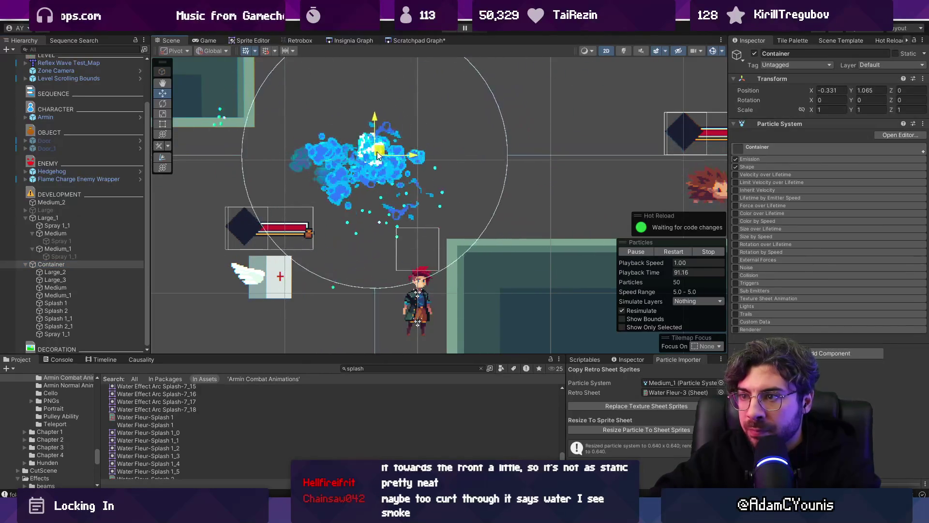
pyautogui.scroll(-1, 391, 132)
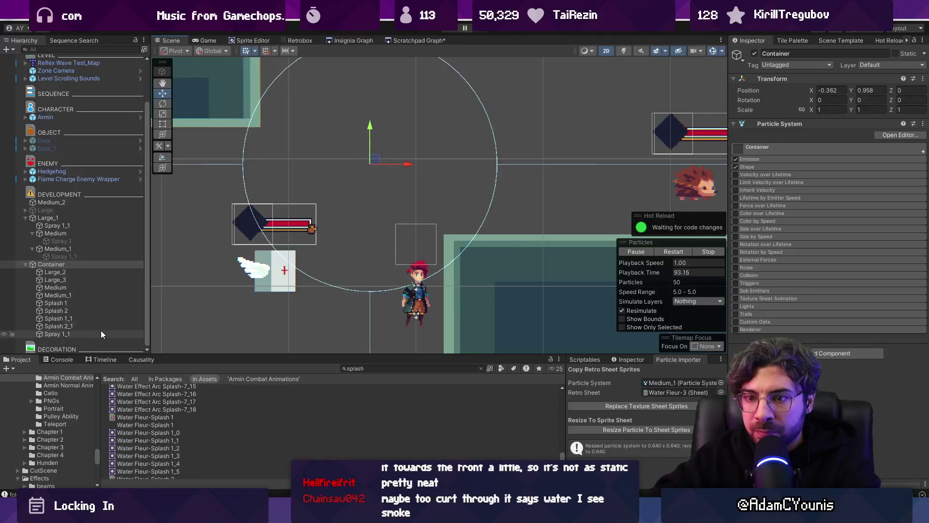
# - Reshape Spray 1_1's Size over Lifetime curve key into a smooth shrinking falloff
pyautogui.click(101, 332)
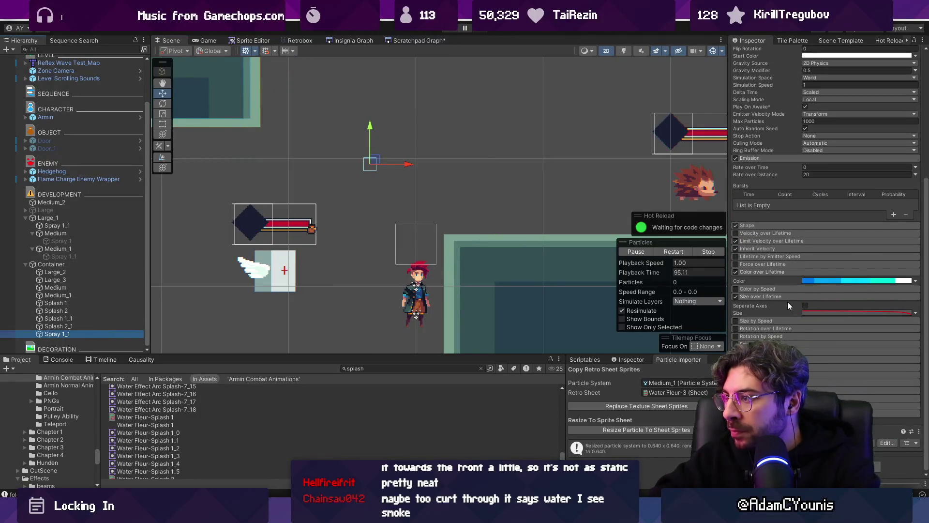
pyautogui.click(821, 312)
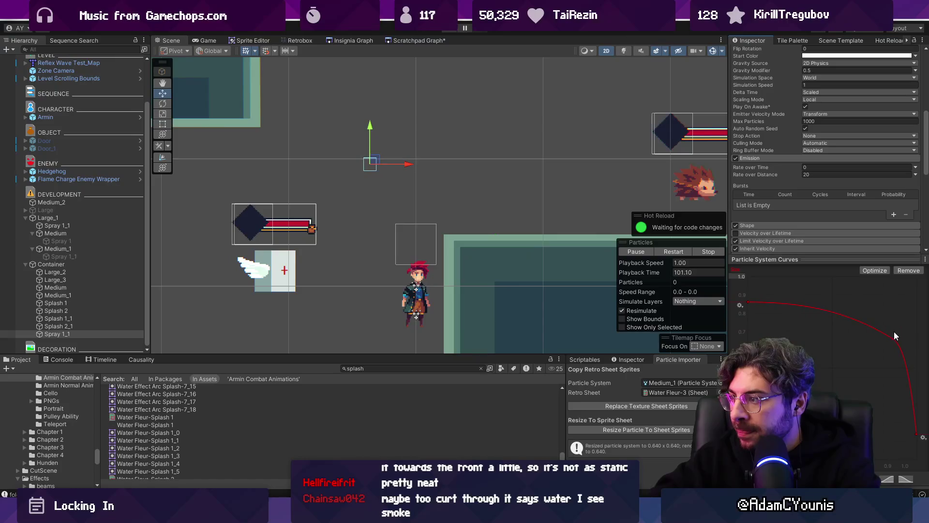
pyautogui.moveTo(876, 344); pyautogui.dragTo(825, 348)
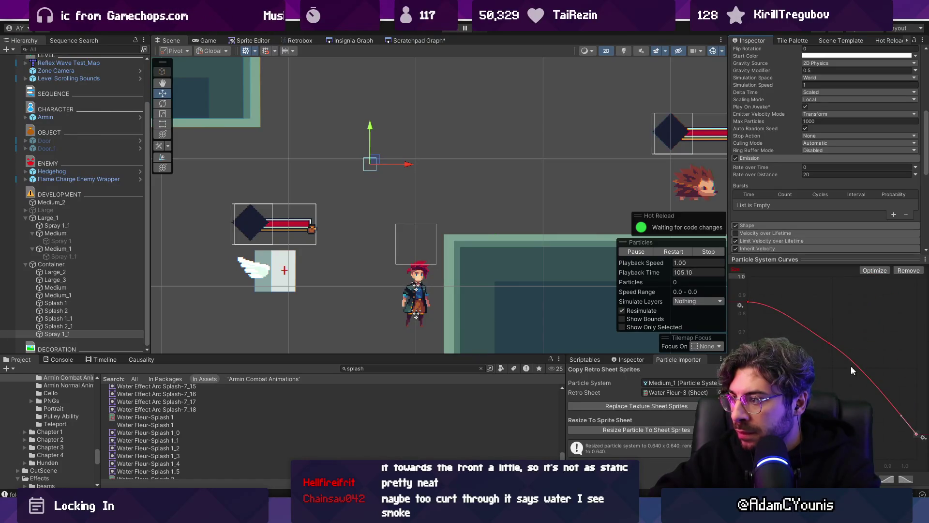
pyautogui.moveTo(829, 348); pyautogui.dragTo(853, 349)
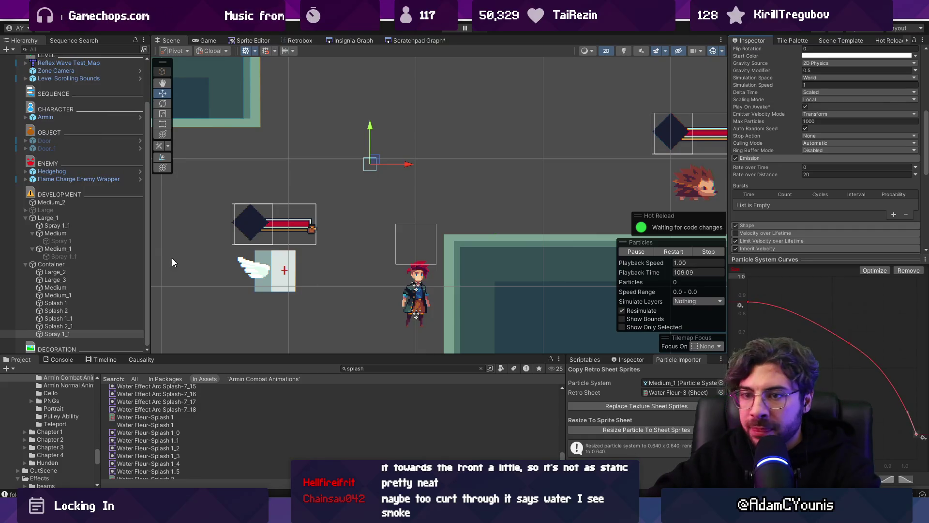
# - Preview Container, then set its Start Lifetime mode to Random Between Two Constants
pyautogui.click(68, 265)
pyautogui.moveTo(346, 154)
pyautogui.mouseDown()
pyautogui.moveTo(421, 102)
pyautogui.moveTo(309, 144)
pyautogui.moveTo(310, 159)
pyautogui.moveTo(342, 136)
pyautogui.moveTo(400, 155)
pyautogui.mouseUp()
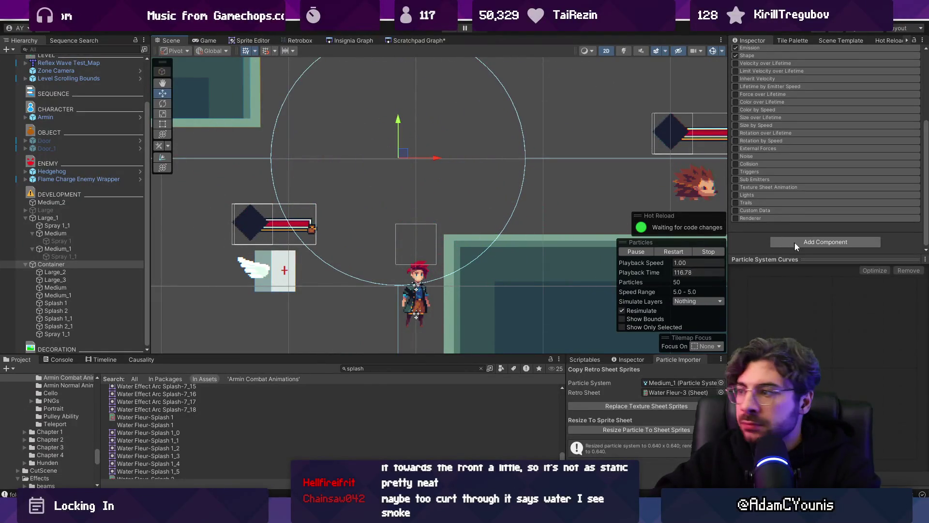
pyautogui.scroll(5, 790, 207)
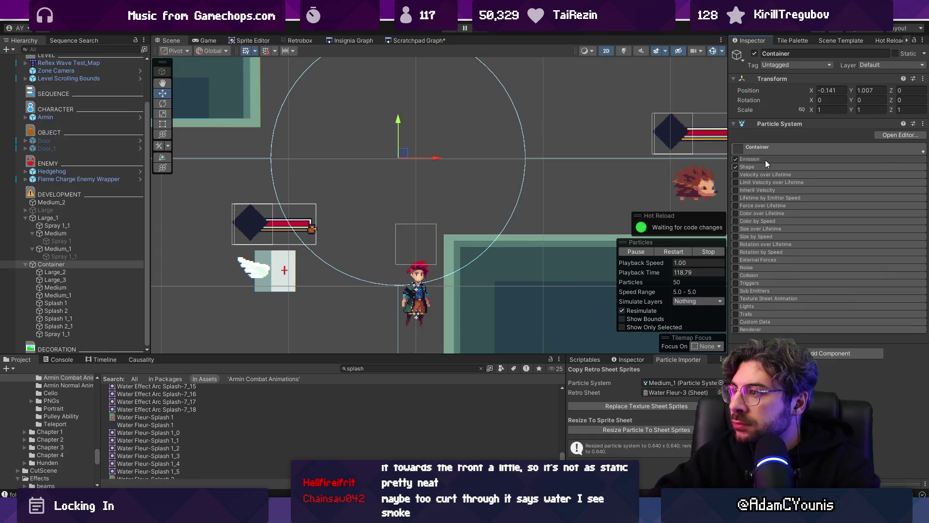
pyautogui.click(768, 146)
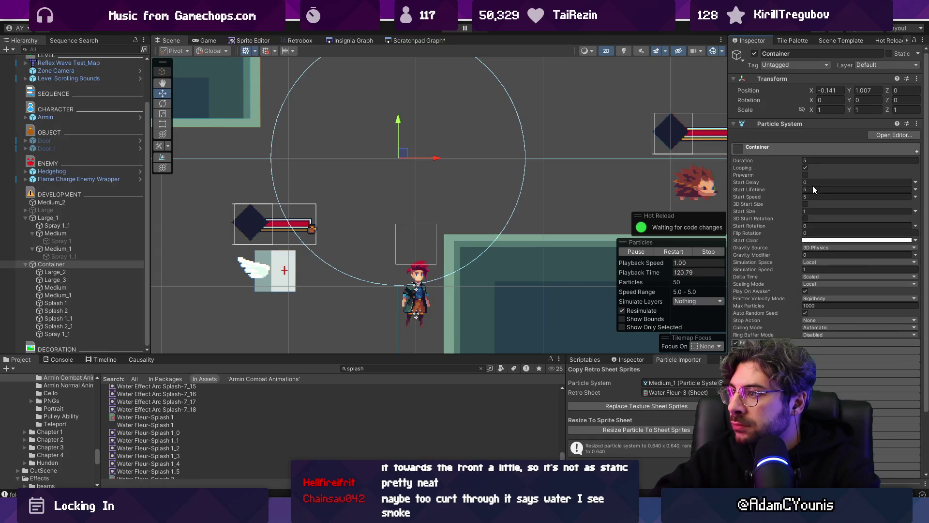
pyautogui.click(915, 196)
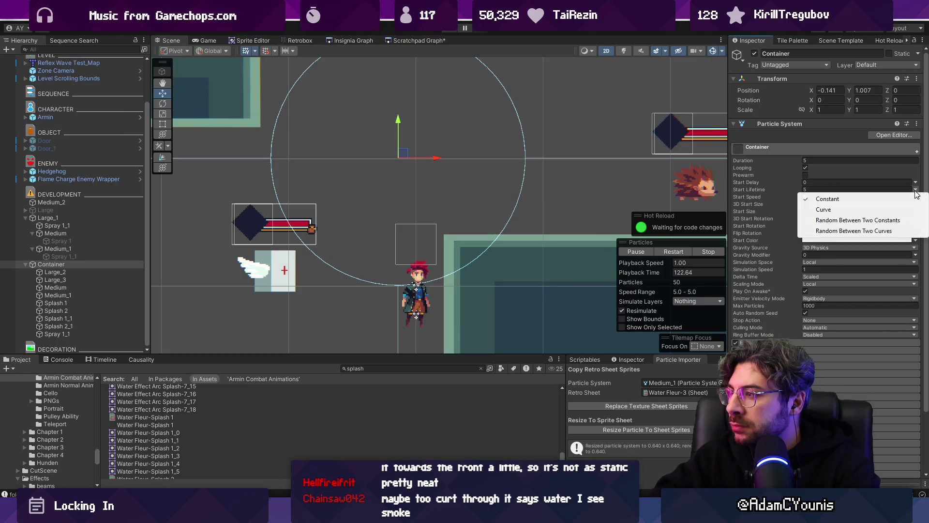
pyautogui.click(873, 221)
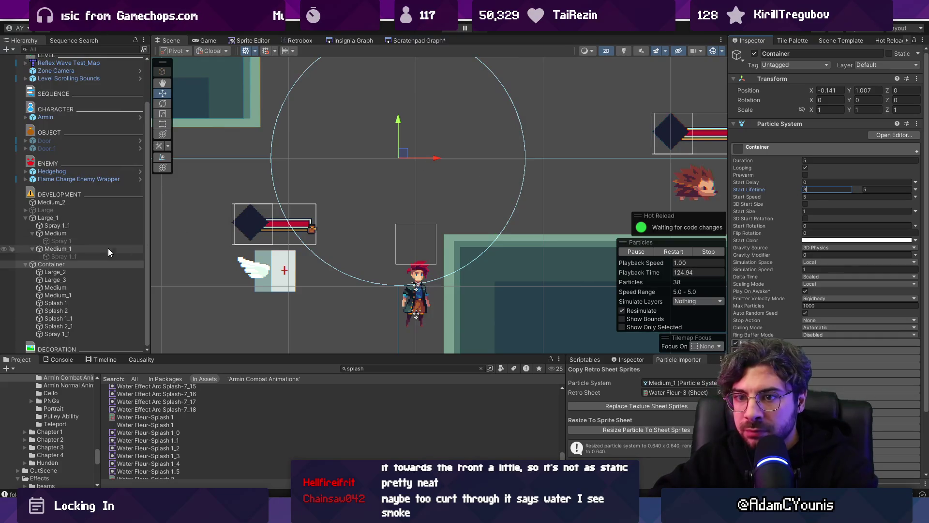
# - Check Splash 2_1 and Spray 1_1's particle settings, then return to Container
pyautogui.click(68, 326)
pyautogui.click(69, 335)
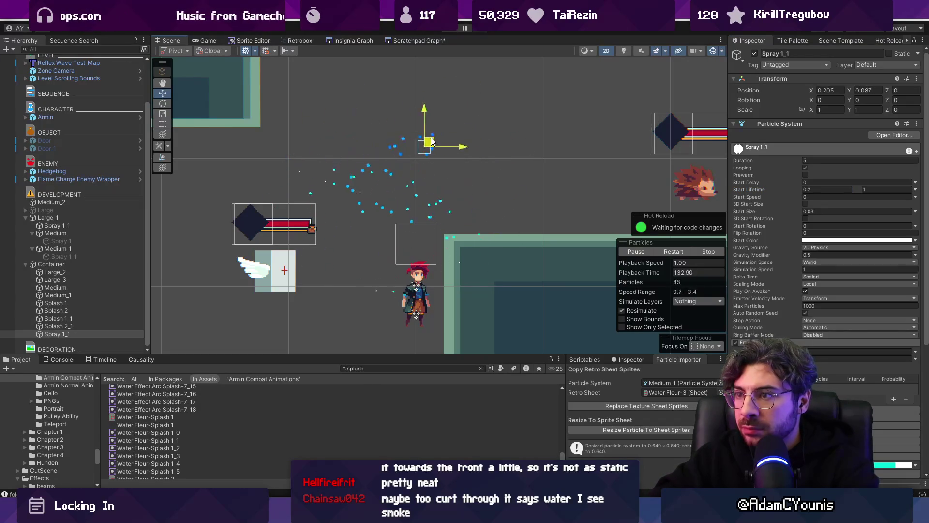
pyautogui.click(250, 212)
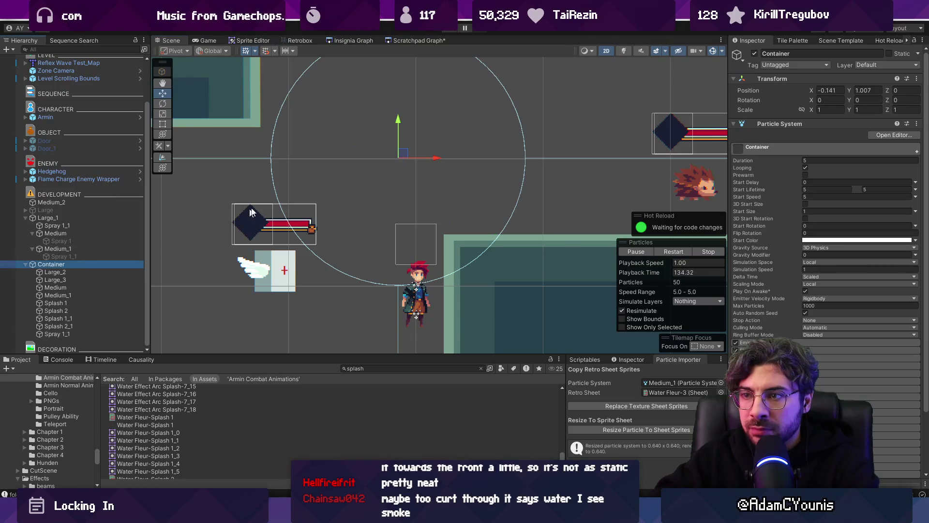
# - Preview Container, inspect Spray 1_1, and undo the accidental Spray 1_1 duplicates with Ctrl+Z
pyautogui.moveTo(404, 153)
pyautogui.mouseDown()
pyautogui.moveTo(348, 155)
pyautogui.moveTo(481, 156)
pyautogui.moveTo(460, 142)
pyautogui.moveTo(402, 175)
pyautogui.moveTo(352, 179)
pyautogui.moveTo(442, 143)
pyautogui.moveTo(346, 169)
pyautogui.moveTo(503, 152)
pyautogui.moveTo(227, 167)
pyautogui.moveTo(300, 184)
pyautogui.moveTo(409, 179)
pyautogui.moveTo(388, 160)
pyautogui.moveTo(409, 232)
pyautogui.moveTo(488, 145)
pyautogui.moveTo(532, 165)
pyautogui.moveTo(405, 143)
pyautogui.moveTo(369, 182)
pyautogui.moveTo(370, 136)
pyautogui.moveTo(363, 145)
pyautogui.moveTo(378, 147)
pyautogui.moveTo(368, 160)
pyautogui.moveTo(543, 146)
pyautogui.moveTo(374, 149)
pyautogui.moveTo(270, 136)
pyautogui.moveTo(443, 151)
pyautogui.moveTo(376, 152)
pyautogui.mouseUp()
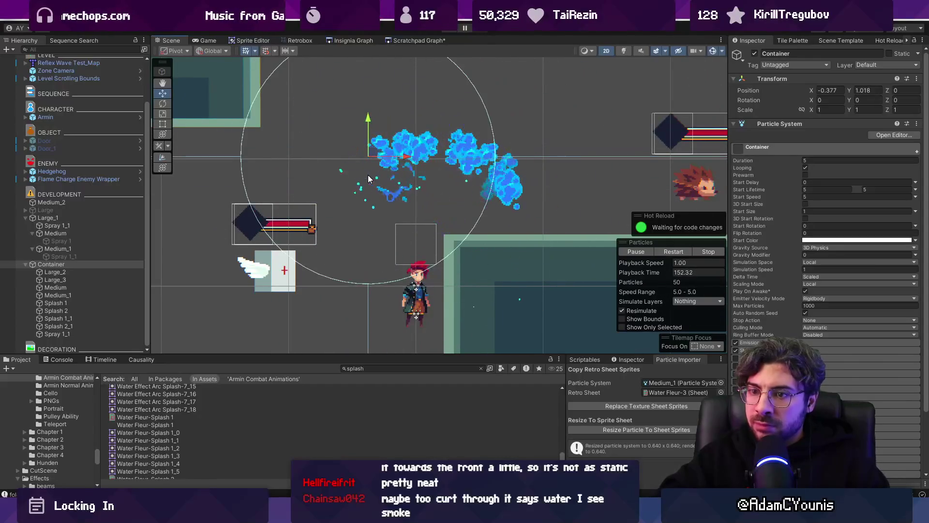
pyautogui.click(77, 335)
pyautogui.scroll(-5, 832, 250)
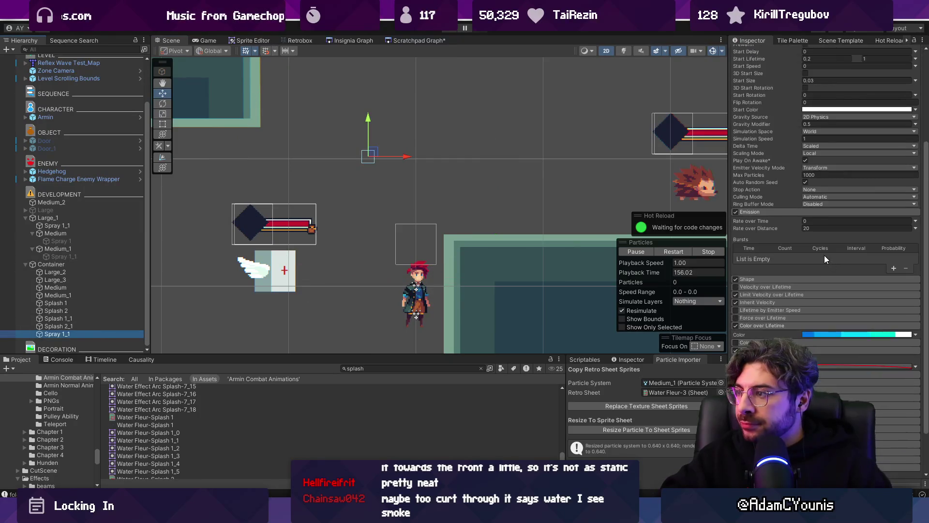
pyautogui.moveTo(71, 333)
pyautogui.mouseDown()
pyautogui.moveTo(59, 332)
pyautogui.moveTo(69, 296)
pyautogui.mouseUp()
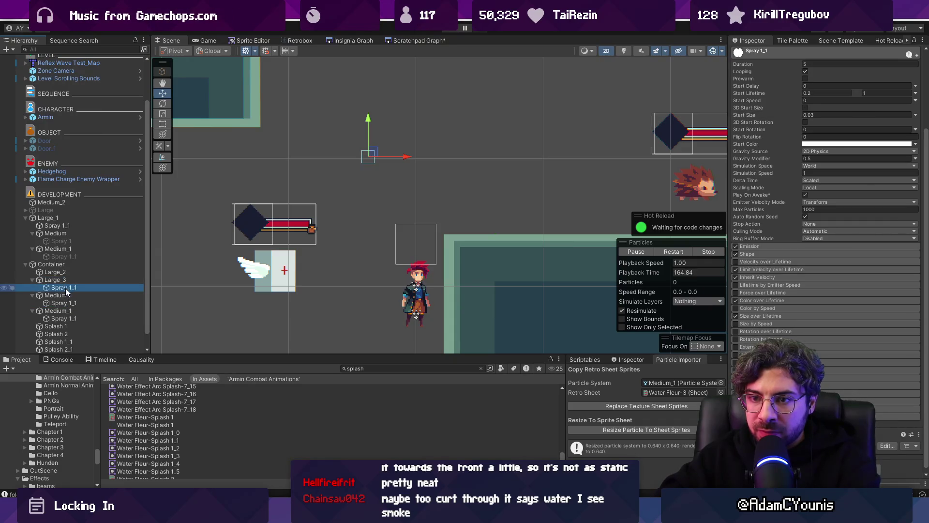
pyautogui.hotkey('ctrl', 'z')
pyautogui.hotkey('ctrl', 'z')
pyautogui.hotkey('ctrl', 'z')
pyautogui.hotkey('ctrl', 'z')
# - Move Container right and up to 0.056, 1.212, then select the nested Spray 1_1
pyautogui.moveTo(372, 151)
pyautogui.mouseDown()
pyautogui.moveTo(498, 145)
pyautogui.moveTo(436, 106)
pyautogui.moveTo(334, 179)
pyautogui.moveTo(512, 122)
pyautogui.moveTo(391, 162)
pyautogui.moveTo(433, 167)
pyautogui.mouseUp()
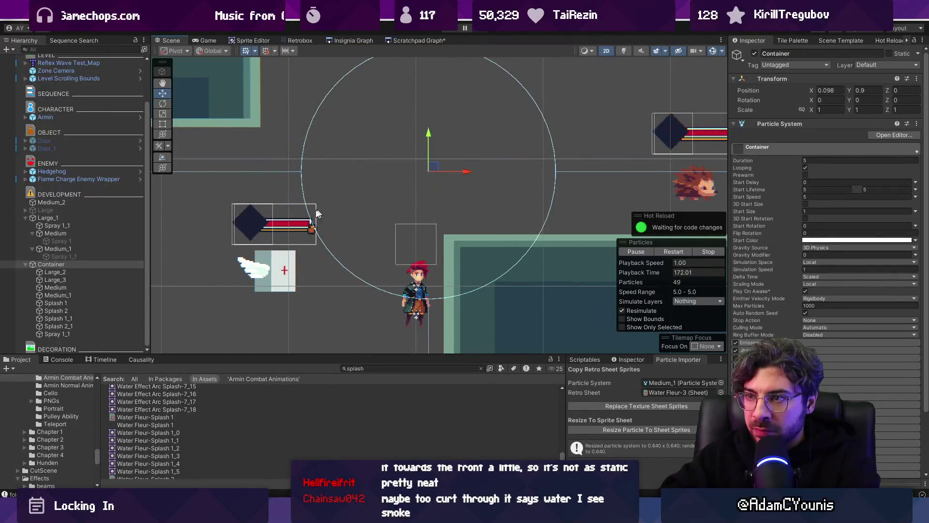
pyautogui.moveTo(379, 160)
pyautogui.mouseDown()
pyautogui.moveTo(376, 172)
pyautogui.moveTo(373, 121)
pyautogui.mouseUp()
pyautogui.click(69, 255)
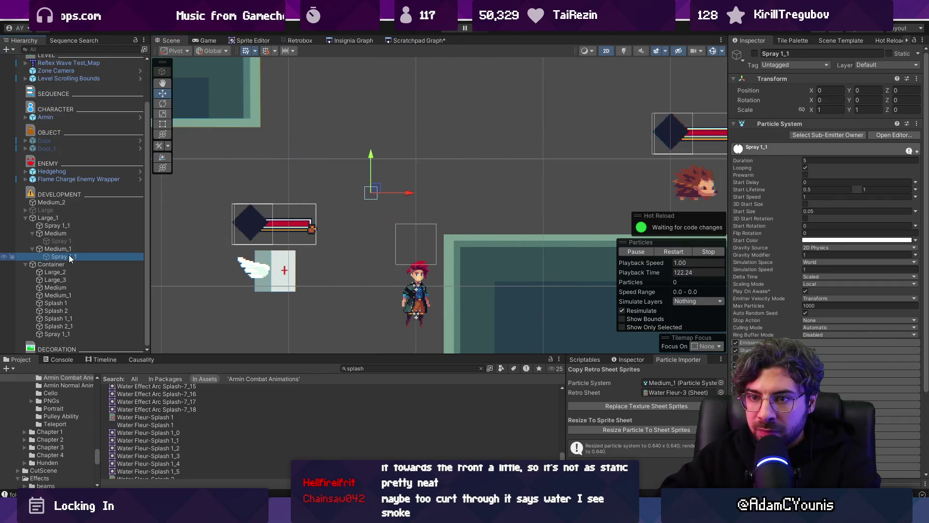
# - Compare Large_2 and Medium_1, then set Medium and Medium_1's Start Lifetime to 0.5
pyautogui.click(25, 218)
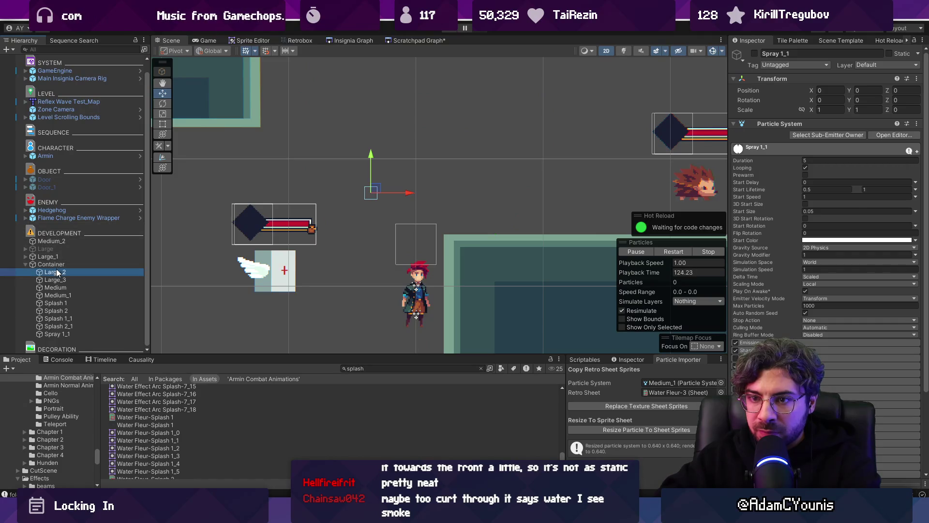
pyautogui.keyDown('shift'); pyautogui.click(72, 293); pyautogui.keyUp('shift')
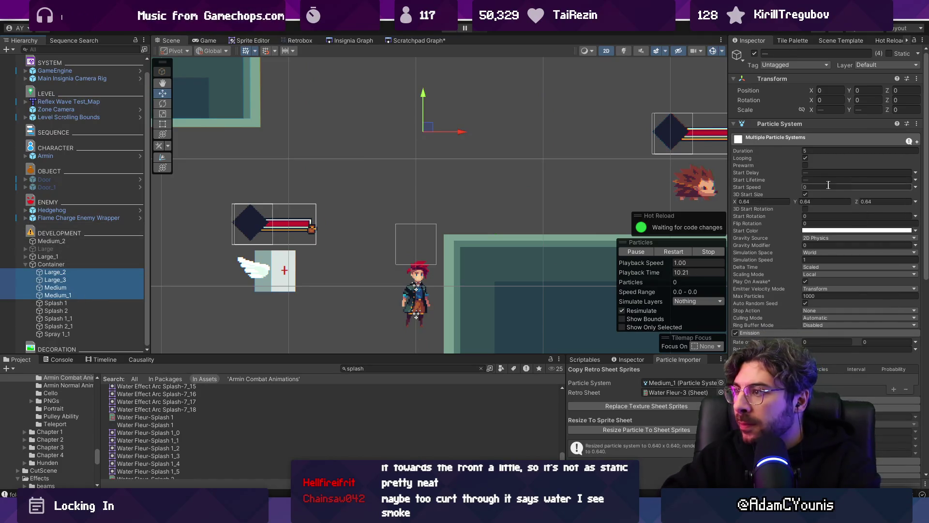
pyautogui.click(123, 273)
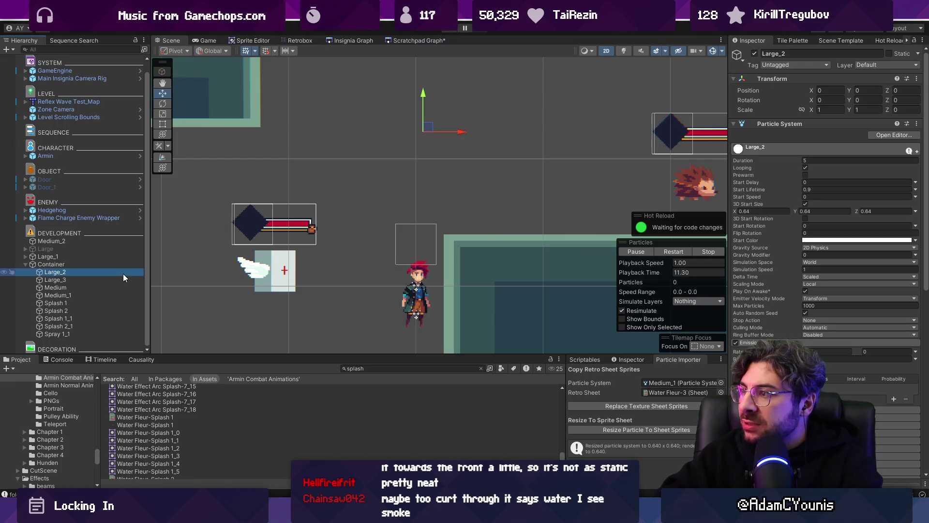
pyautogui.click(93, 294)
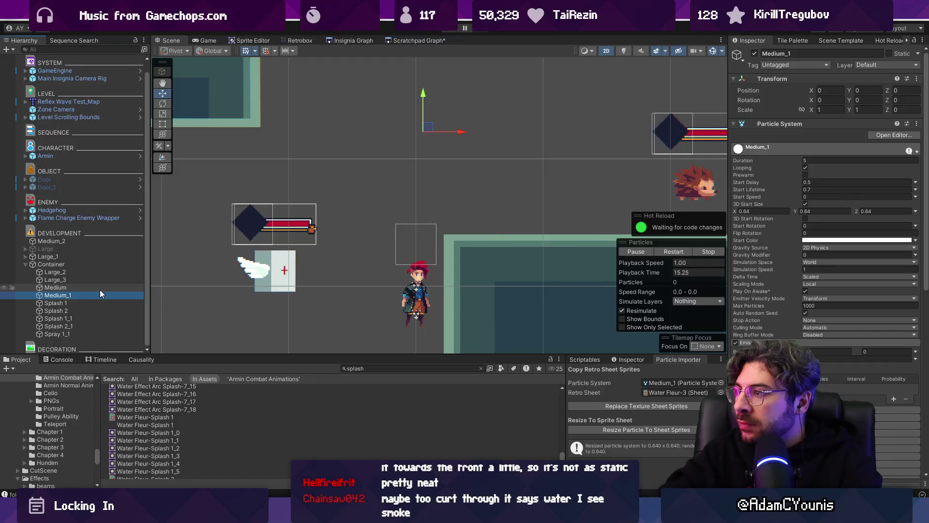
pyautogui.press('Up')
pyautogui.press('Up')
pyautogui.press('Up')
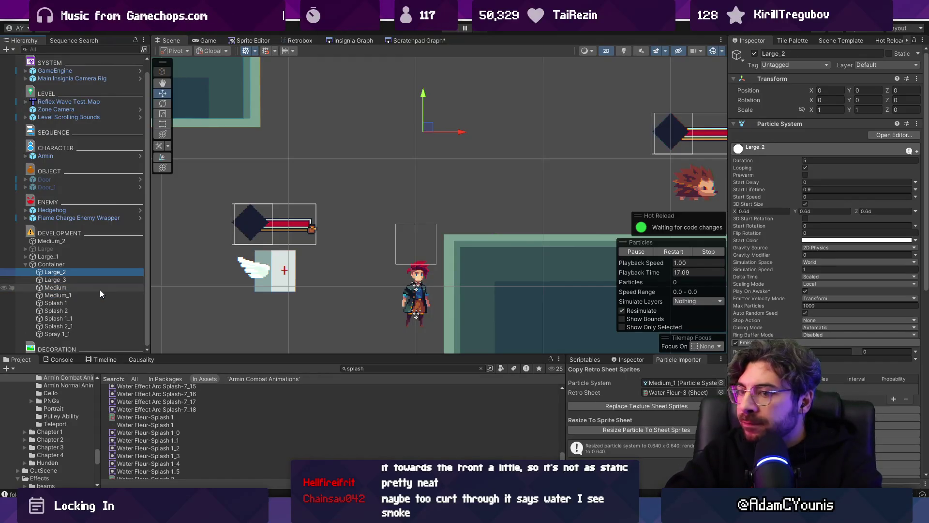
pyautogui.click(91, 293)
pyautogui.keyDown('shift'); pyautogui.click(93, 287); pyautogui.keyUp('shift')
pyautogui.click(822, 179)
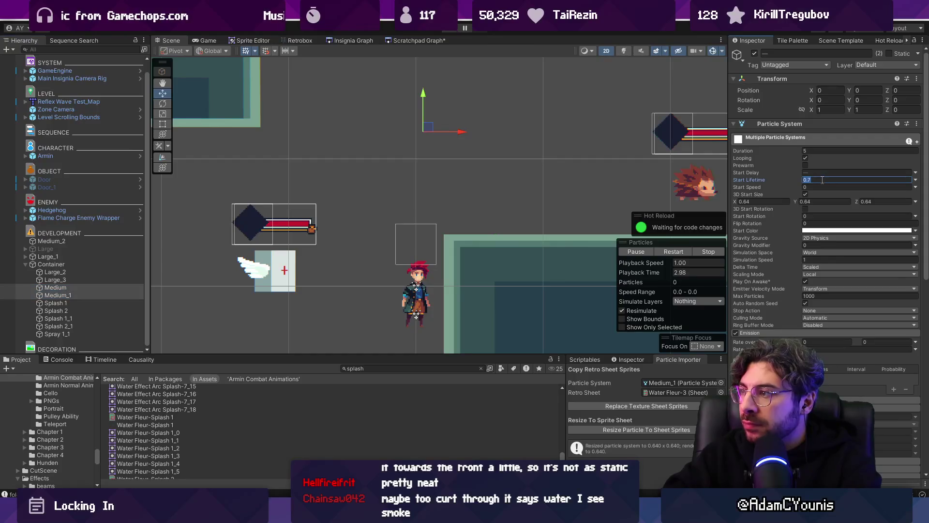
# - Shorten Large_2 and Large_3's Start Lifetime, then drag Container to 0.383, -0.221 to preview
pyautogui.click(92, 271)
pyautogui.keyDown('shift'); pyautogui.click(100, 279); pyautogui.keyUp('shift')
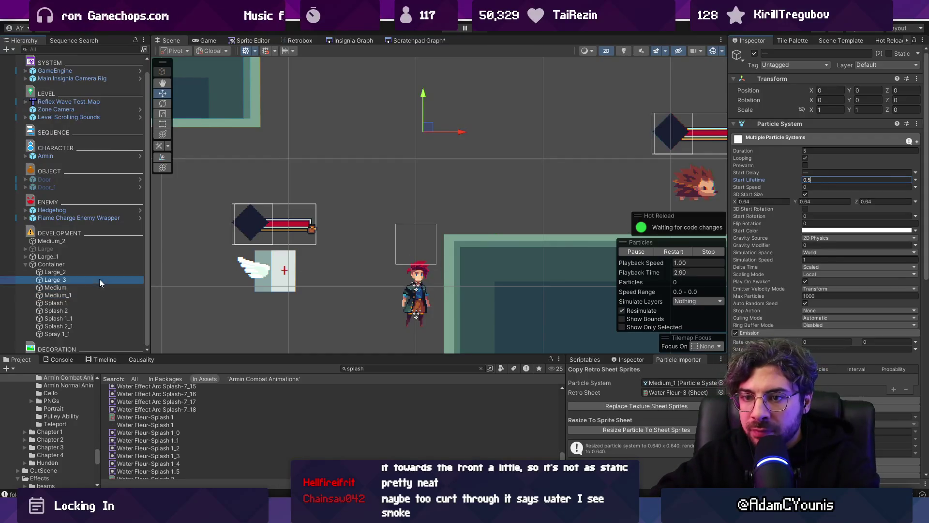
pyautogui.click(823, 180)
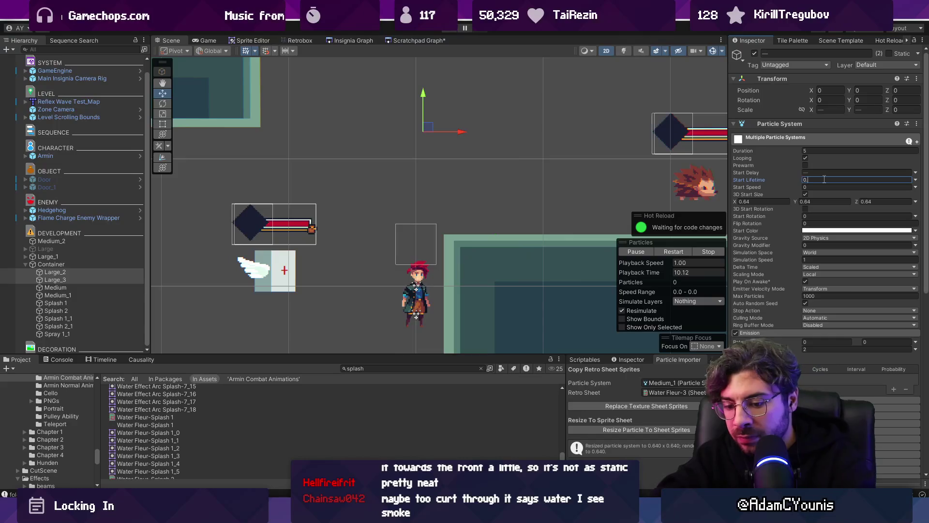
pyautogui.write('7')
pyautogui.click(54, 264)
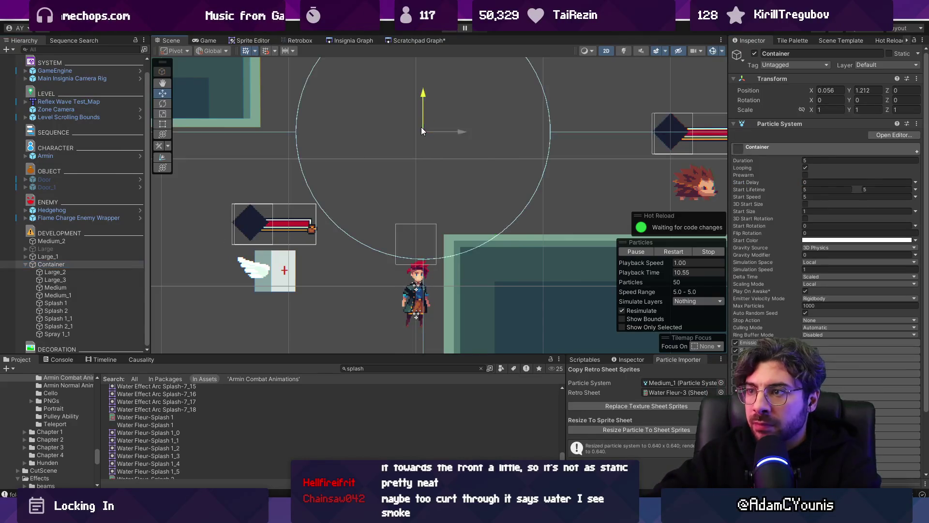
pyautogui.moveTo(423, 151)
pyautogui.mouseDown()
pyautogui.moveTo(501, 162)
pyautogui.moveTo(438, 210)
pyautogui.moveTo(436, 158)
pyautogui.moveTo(395, 211)
pyautogui.moveTo(455, 164)
pyautogui.moveTo(390, 223)
pyautogui.moveTo(484, 172)
pyautogui.moveTo(439, 179)
pyautogui.moveTo(460, 195)
pyautogui.moveTo(368, 237)
pyautogui.moveTo(441, 221)
pyautogui.moveTo(394, 129)
pyautogui.moveTo(415, 162)
pyautogui.moveTo(421, 207)
pyautogui.moveTo(493, 252)
pyautogui.moveTo(477, 300)
pyautogui.moveTo(471, 283)
pyautogui.moveTo(479, 322)
pyautogui.moveTo(470, 315)
pyautogui.mouseUp()
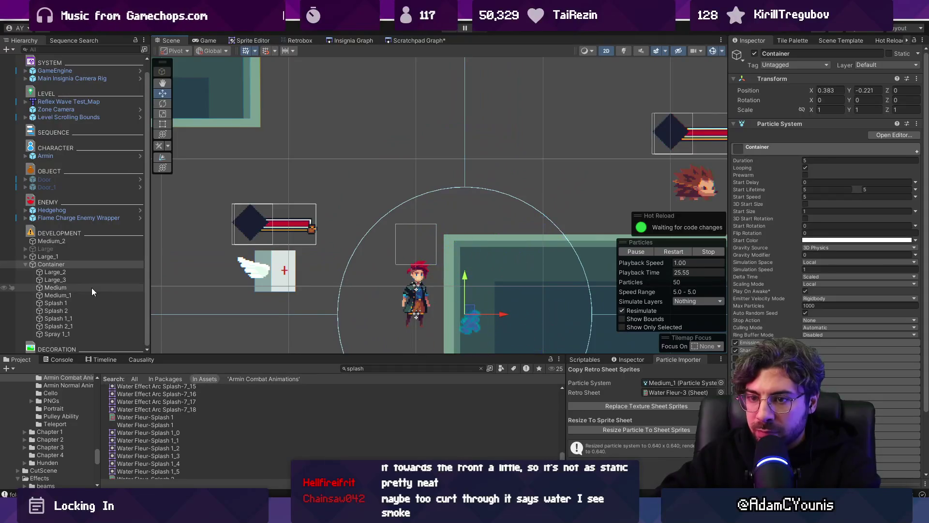
# - Select the four Splash emitters together to review their Shape settings
pyautogui.click(77, 326)
pyautogui.keyDown('shift'); pyautogui.click(59, 303); pyautogui.keyUp('shift')
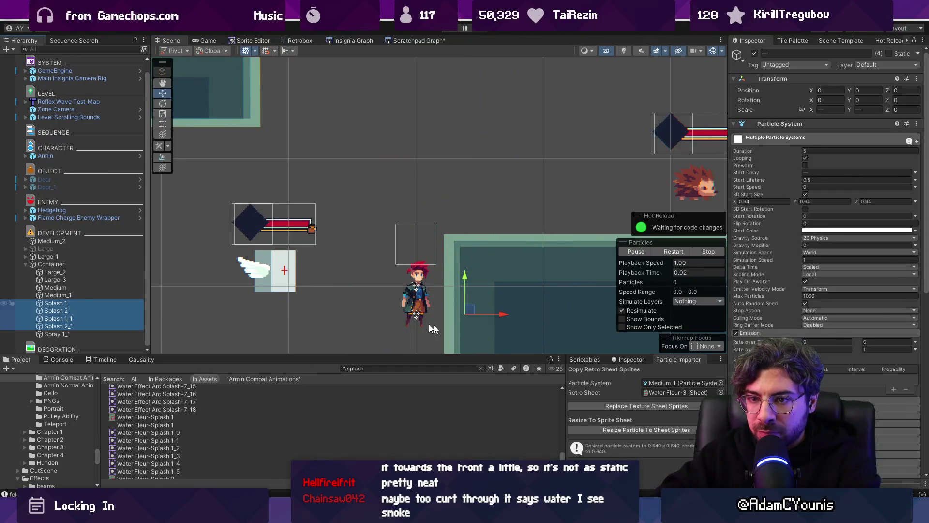
pyautogui.scroll(-1, 777, 329)
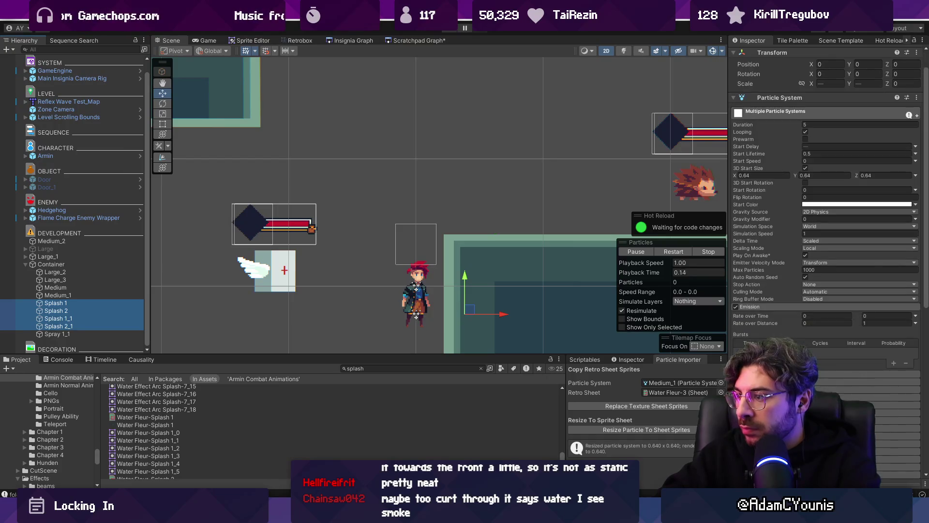
pyautogui.scroll(-5, 776, 329)
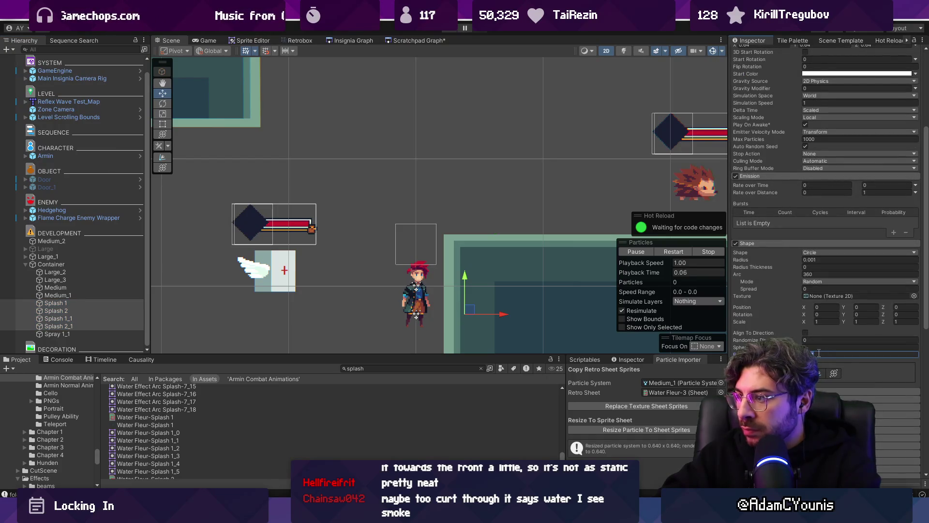
# - Move Container up so the burst centres above the character, then select Spray 1_1
pyautogui.click(51, 264)
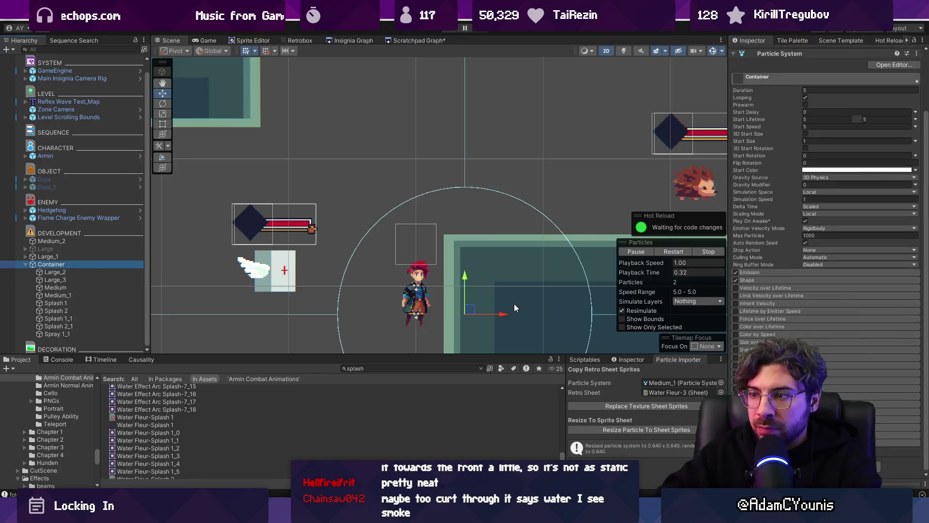
pyautogui.moveTo(468, 310)
pyautogui.mouseDown()
pyautogui.moveTo(484, 208)
pyautogui.moveTo(448, 189)
pyautogui.moveTo(392, 204)
pyautogui.moveTo(499, 196)
pyautogui.moveTo(426, 196)
pyautogui.moveTo(431, 187)
pyautogui.moveTo(515, 205)
pyautogui.moveTo(489, 173)
pyautogui.moveTo(494, 146)
pyautogui.moveTo(498, 203)
pyautogui.moveTo(525, 218)
pyautogui.moveTo(452, 188)
pyautogui.moveTo(446, 158)
pyautogui.moveTo(467, 155)
pyautogui.moveTo(500, 229)
pyautogui.moveTo(472, 194)
pyautogui.moveTo(425, 170)
pyautogui.moveTo(468, 237)
pyautogui.mouseUp()
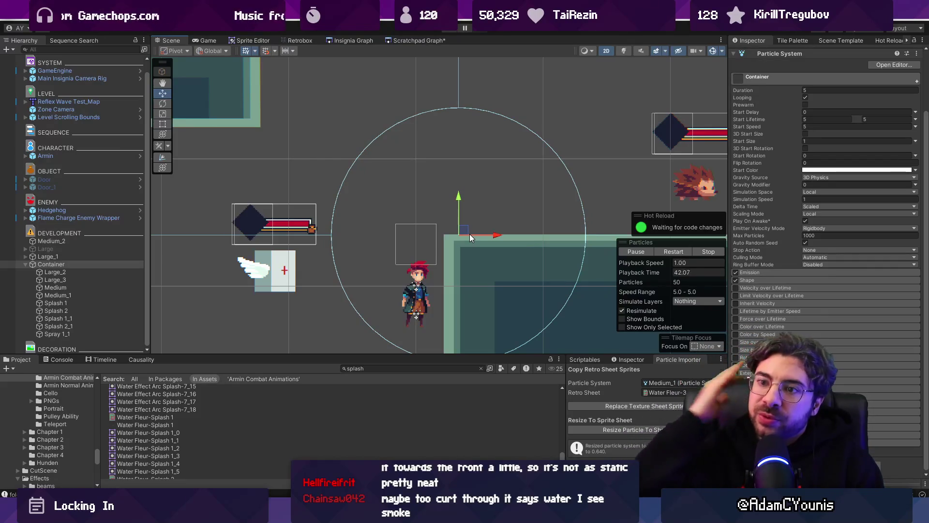
pyautogui.moveTo(454, 233)
pyautogui.mouseDown()
pyautogui.moveTo(421, 234)
pyautogui.moveTo(442, 97)
pyautogui.moveTo(415, 178)
pyautogui.moveTo(578, 166)
pyautogui.moveTo(212, 167)
pyautogui.moveTo(560, 178)
pyautogui.moveTo(581, 167)
pyautogui.moveTo(261, 168)
pyautogui.moveTo(560, 168)
pyautogui.moveTo(305, 170)
pyautogui.moveTo(588, 179)
pyautogui.moveTo(443, 154)
pyautogui.moveTo(314, 174)
pyautogui.moveTo(447, 138)
pyautogui.moveTo(492, 196)
pyautogui.moveTo(271, 208)
pyautogui.moveTo(425, 154)
pyautogui.moveTo(487, 206)
pyautogui.moveTo(429, 213)
pyautogui.moveTo(415, 153)
pyautogui.moveTo(469, 202)
pyautogui.moveTo(443, 203)
pyautogui.moveTo(462, 157)
pyautogui.moveTo(416, 147)
pyautogui.moveTo(441, 207)
pyautogui.moveTo(390, 143)
pyautogui.moveTo(446, 202)
pyautogui.moveTo(429, 212)
pyautogui.moveTo(431, 167)
pyautogui.moveTo(398, 149)
pyautogui.moveTo(426, 161)
pyautogui.moveTo(426, 214)
pyautogui.mouseUp()
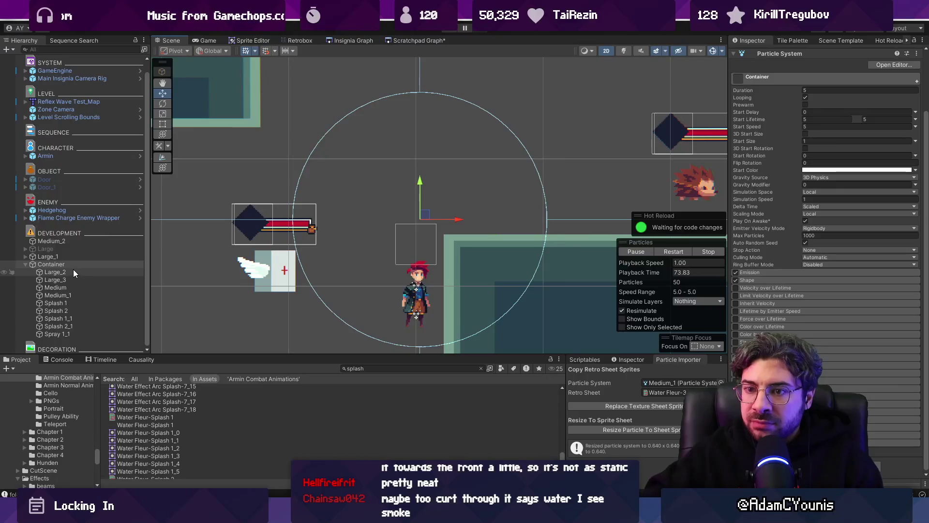
pyautogui.click(74, 336)
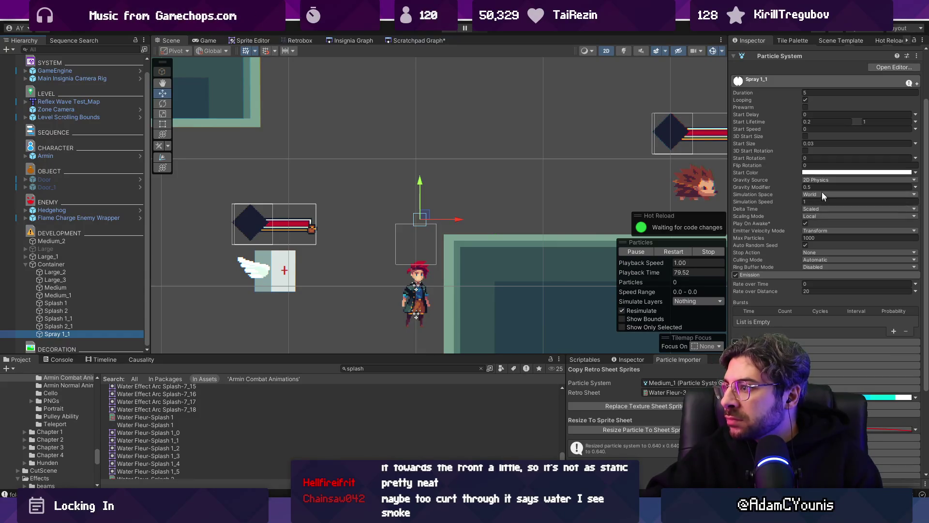
# - Set Spray 1_1's gravity modifier to 0.3 and drag Container around to preview the splash
pyautogui.write('0.3')
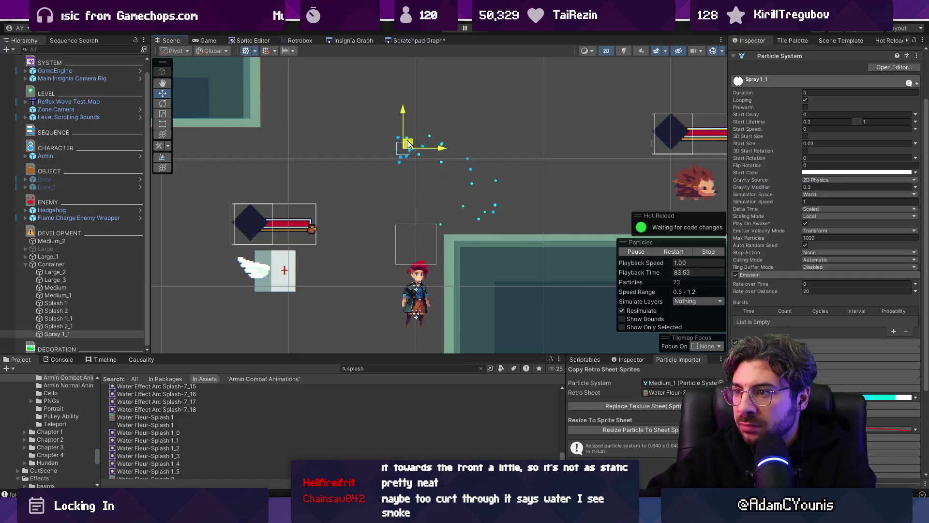
pyautogui.click(51, 264)
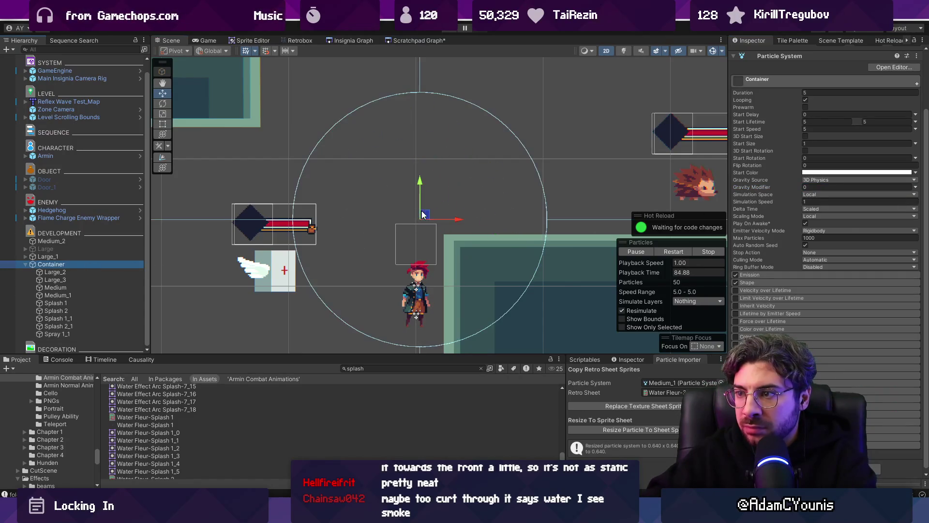
pyautogui.moveTo(428, 149)
pyautogui.mouseDown()
pyautogui.moveTo(424, 230)
pyautogui.moveTo(333, 132)
pyautogui.moveTo(316, 144)
pyautogui.moveTo(426, 213)
pyautogui.moveTo(419, 220)
pyautogui.moveTo(360, 152)
pyautogui.mouseUp()
pyautogui.moveTo(369, 162)
pyautogui.mouseDown()
pyautogui.moveTo(411, 191)
pyautogui.moveTo(399, 145)
pyautogui.moveTo(425, 193)
pyautogui.moveTo(422, 184)
pyautogui.mouseUp()
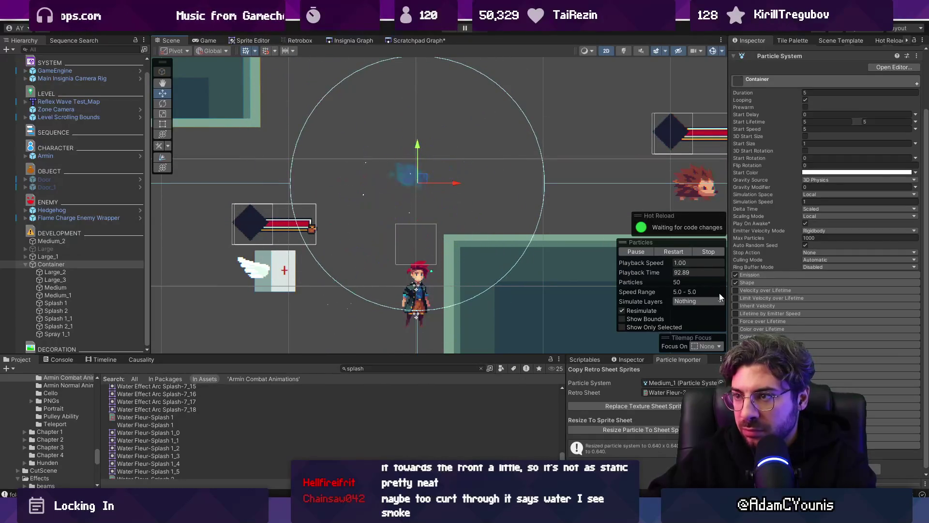
pyautogui.click(774, 285)
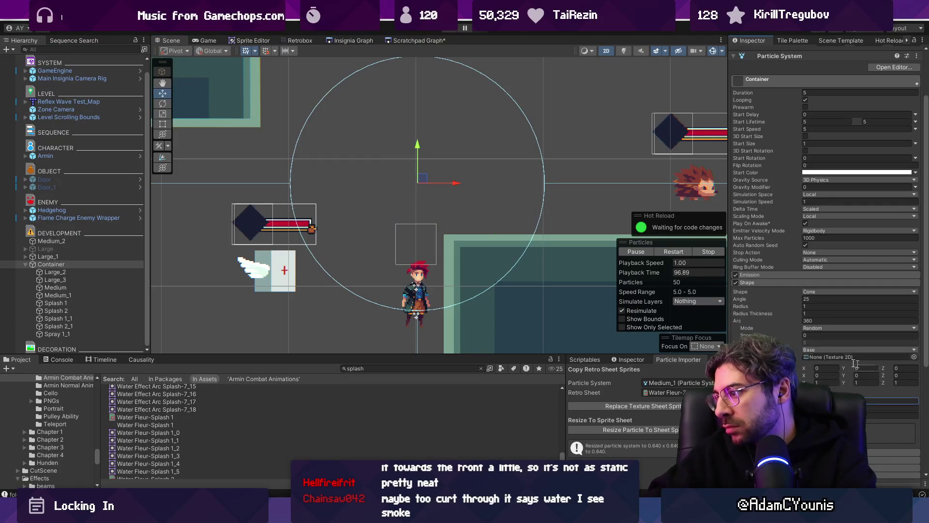
pyautogui.moveTo(423, 179)
pyautogui.mouseDown()
pyautogui.moveTo(558, 147)
pyautogui.moveTo(375, 162)
pyautogui.moveTo(433, 159)
pyautogui.moveTo(401, 161)
pyautogui.moveTo(438, 206)
pyautogui.moveTo(419, 180)
pyautogui.mouseUp()
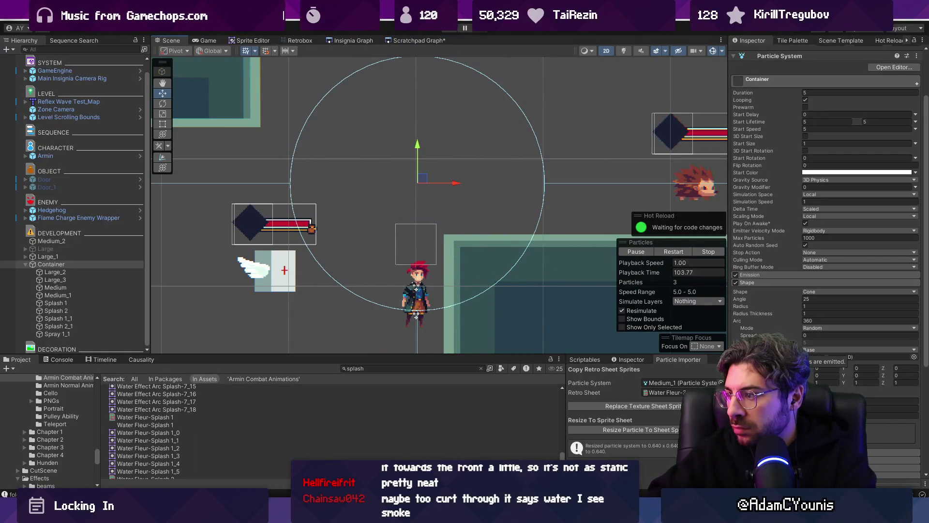
# - Collapse Container's main particle settings and select Spray 1_1
pyautogui.scroll(-8, 775, 298)
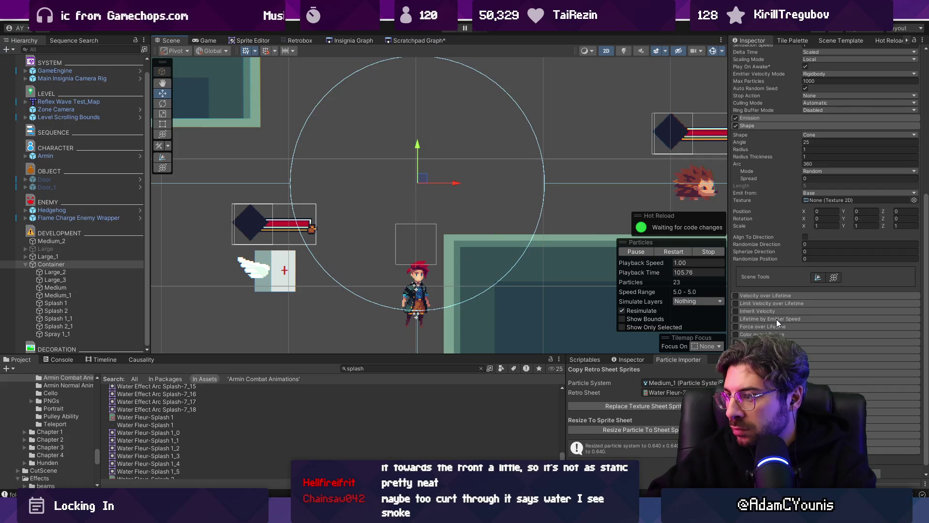
pyautogui.scroll(8, 764, 250)
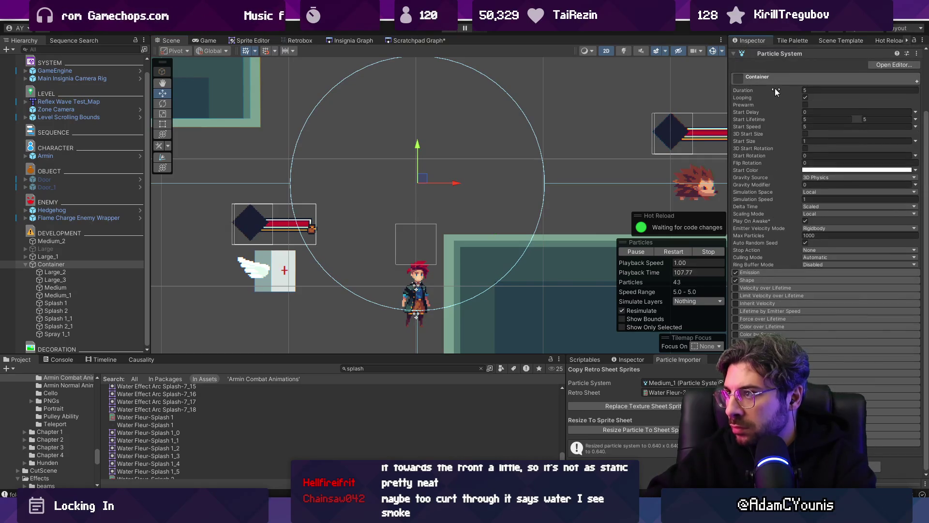
pyautogui.click(775, 81)
pyautogui.click(61, 334)
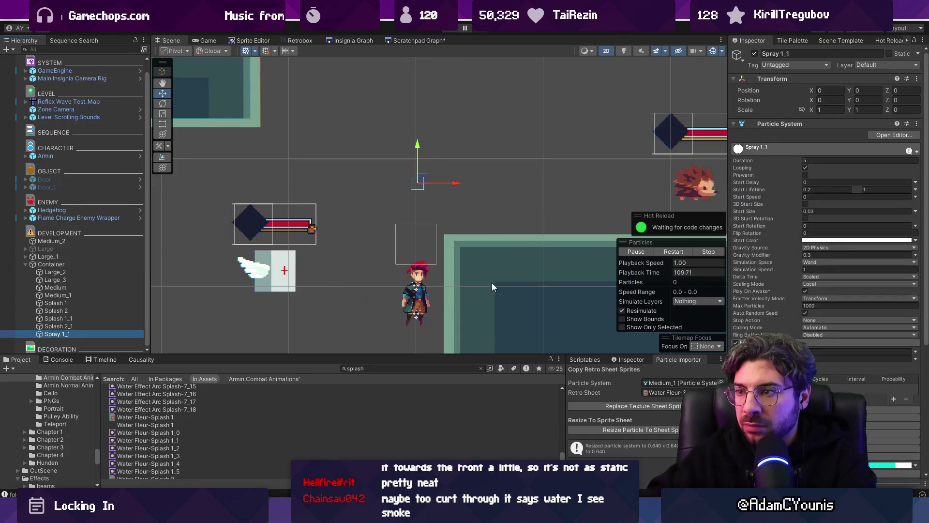
# - Set Spray 1_1's Inherit Velocity multiplier to 0.3
pyautogui.scroll(-5, 771, 297)
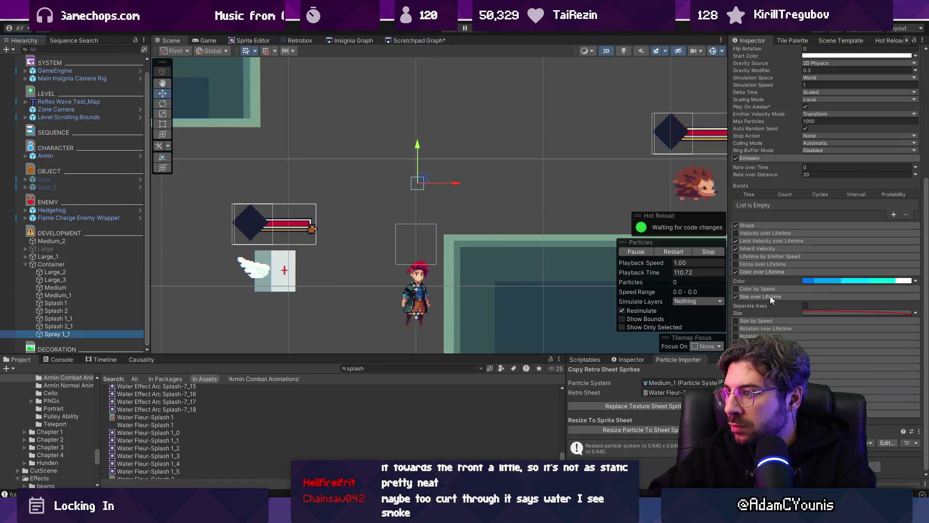
pyautogui.click(768, 248)
pyautogui.click(818, 265)
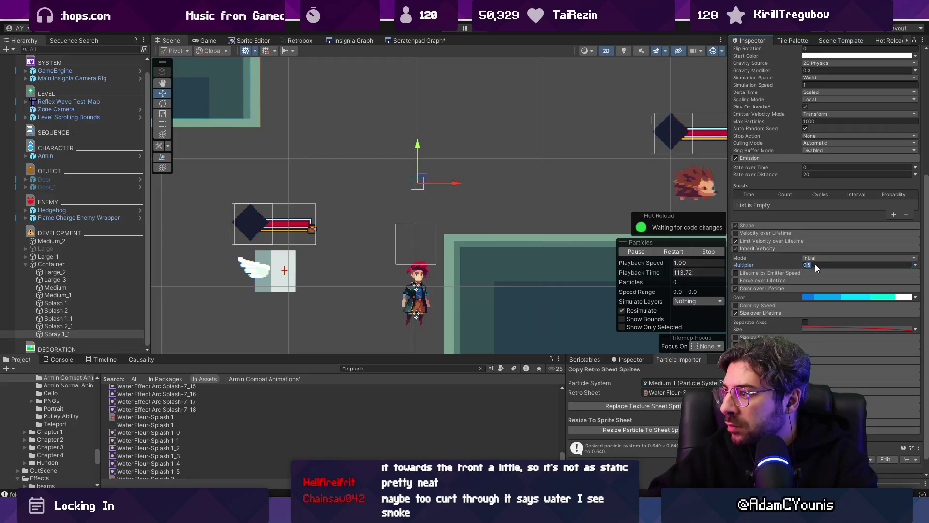
pyautogui.write('0.3')
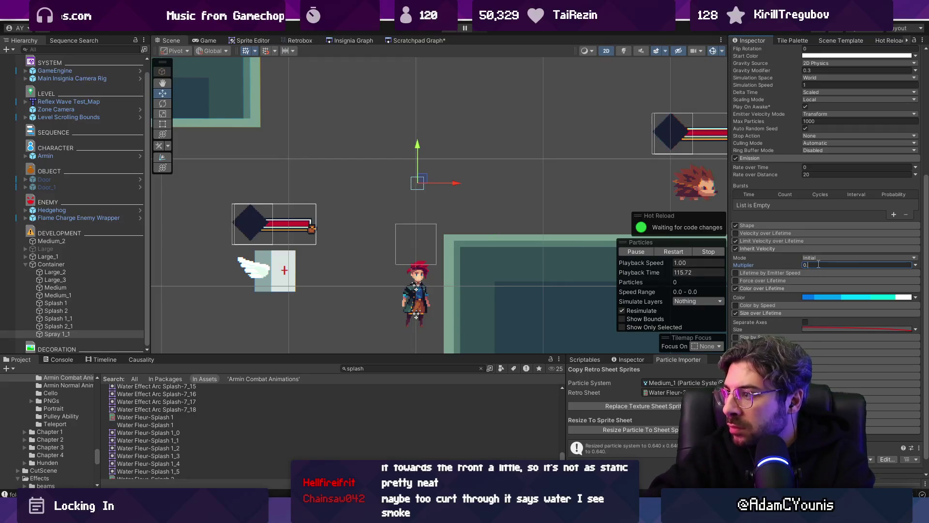
# - Give Container's Shape module Randomize Position 0.1 and Randomize Direction 1, previewing the burst
pyautogui.click(97, 266)
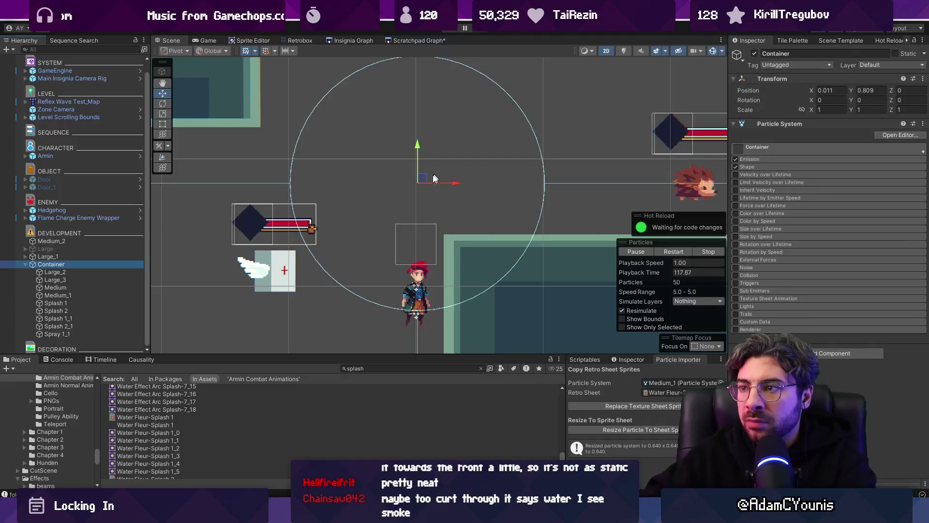
pyautogui.moveTo(398, 191)
pyautogui.mouseDown()
pyautogui.moveTo(411, 165)
pyautogui.moveTo(443, 145)
pyautogui.moveTo(447, 153)
pyautogui.moveTo(415, 161)
pyautogui.mouseUp()
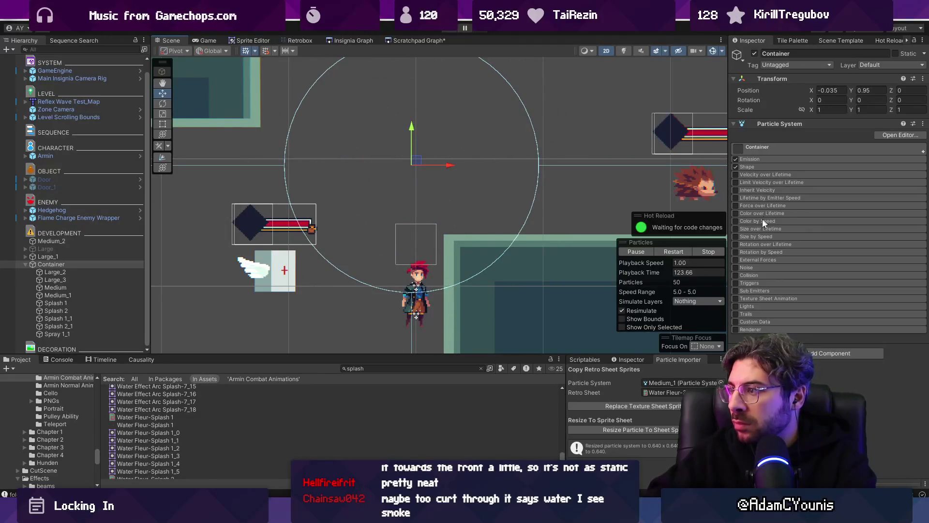
pyautogui.click(756, 167)
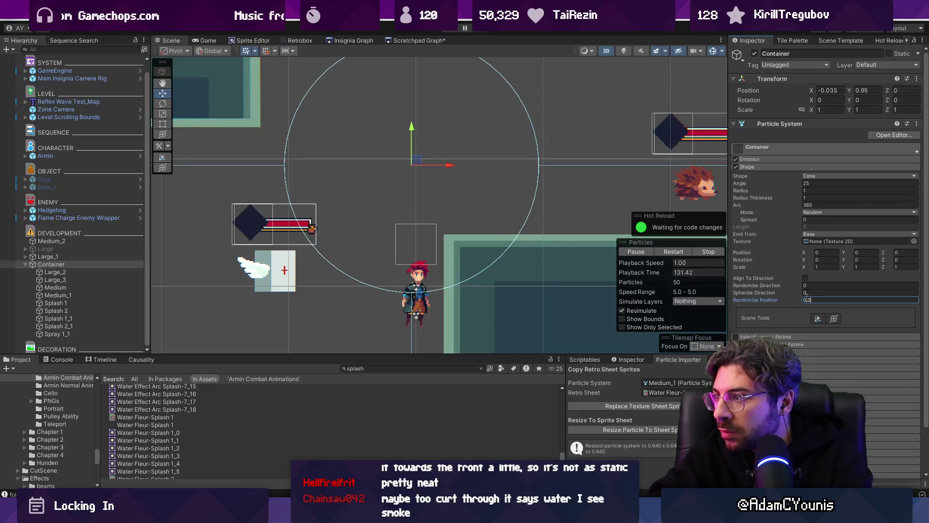
pyautogui.press('BackSpace')
pyautogui.press('BackSpace')
pyautogui.press('BackSpace')
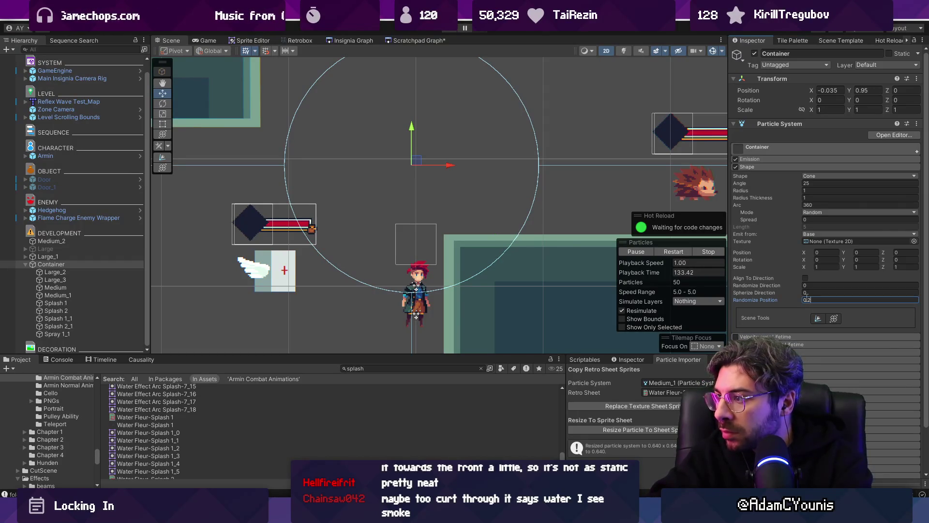
pyautogui.click(815, 286)
pyautogui.write('1')
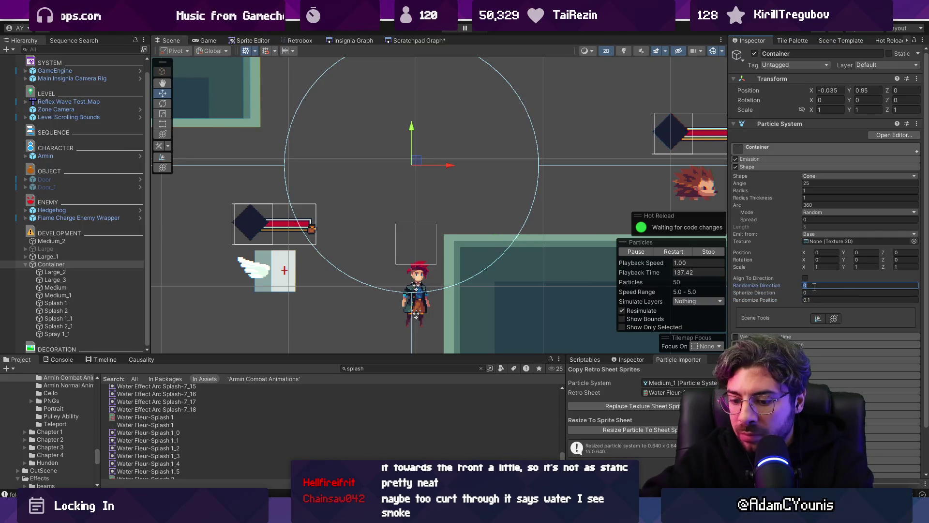
pyautogui.moveTo(419, 164)
pyautogui.mouseDown()
pyautogui.moveTo(472, 148)
pyautogui.moveTo(364, 150)
pyautogui.moveTo(517, 194)
pyautogui.moveTo(417, 168)
pyautogui.moveTo(490, 137)
pyautogui.moveTo(379, 126)
pyautogui.moveTo(322, 130)
pyautogui.moveTo(312, 145)
pyautogui.moveTo(417, 155)
pyautogui.moveTo(508, 148)
pyautogui.moveTo(466, 201)
pyautogui.moveTo(434, 191)
pyautogui.mouseUp()
# - Review Spray 1_1 and preview Container's particle trail before switching to Aseprite
pyautogui.scroll(-2, 759, 301)
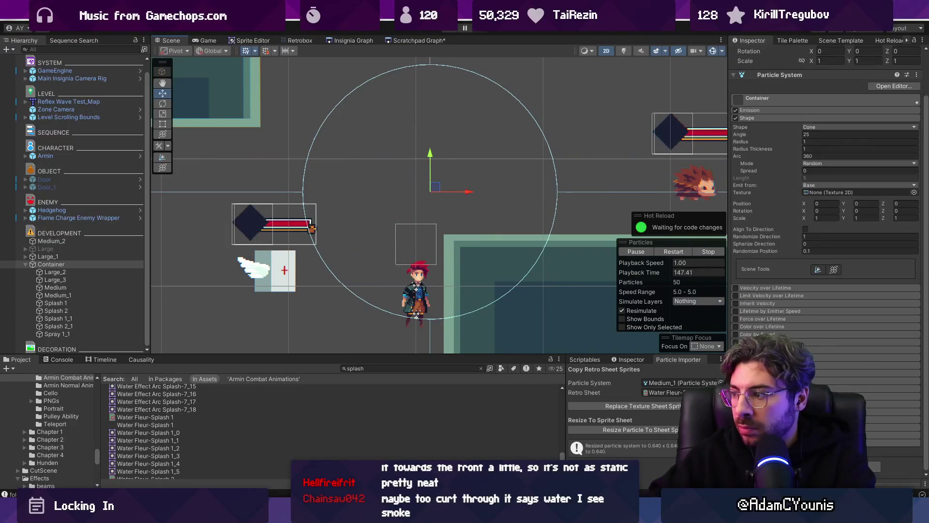
pyautogui.scroll(-5, 758, 301)
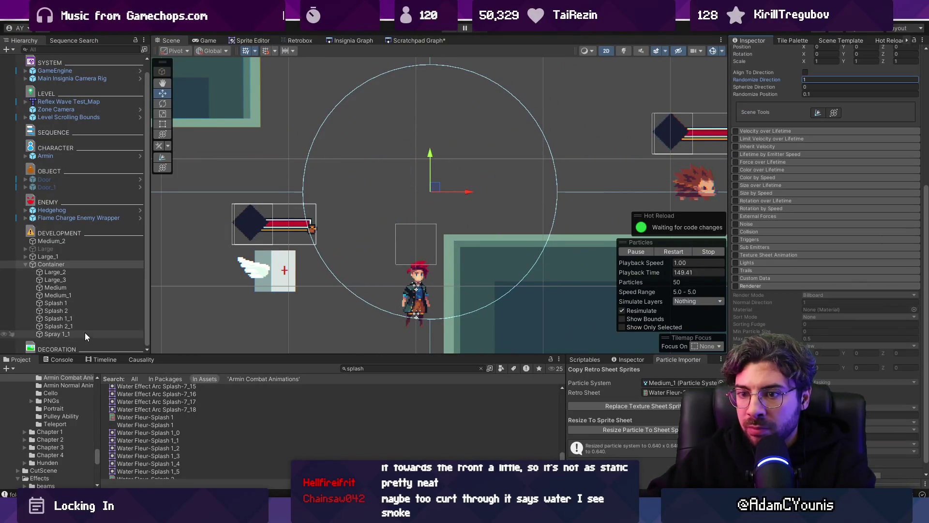
pyautogui.click(57, 334)
pyautogui.scroll(-5, 825, 204)
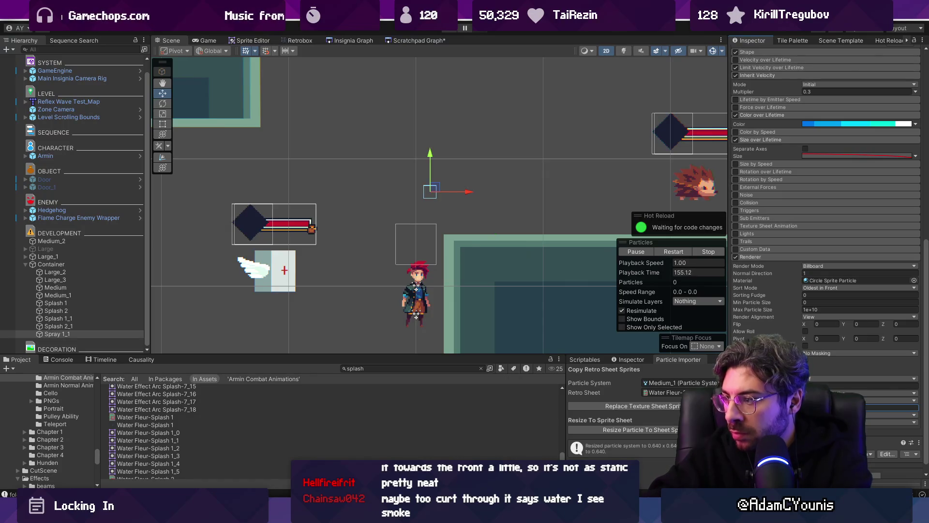
pyautogui.click(52, 264)
pyautogui.moveTo(443, 195)
pyautogui.mouseDown()
pyautogui.moveTo(450, 162)
pyautogui.moveTo(503, 160)
pyautogui.moveTo(380, 156)
pyautogui.moveTo(375, 290)
pyautogui.moveTo(498, 167)
pyautogui.moveTo(428, 119)
pyautogui.moveTo(380, 162)
pyautogui.moveTo(532, 196)
pyautogui.moveTo(385, 128)
pyautogui.moveTo(363, 205)
pyautogui.moveTo(513, 192)
pyautogui.moveTo(577, 169)
pyautogui.moveTo(547, 150)
pyautogui.moveTo(387, 165)
pyautogui.moveTo(375, 242)
pyautogui.moveTo(373, 181)
pyautogui.moveTo(472, 178)
pyautogui.moveTo(438, 174)
pyautogui.moveTo(406, 210)
pyautogui.mouseUp()
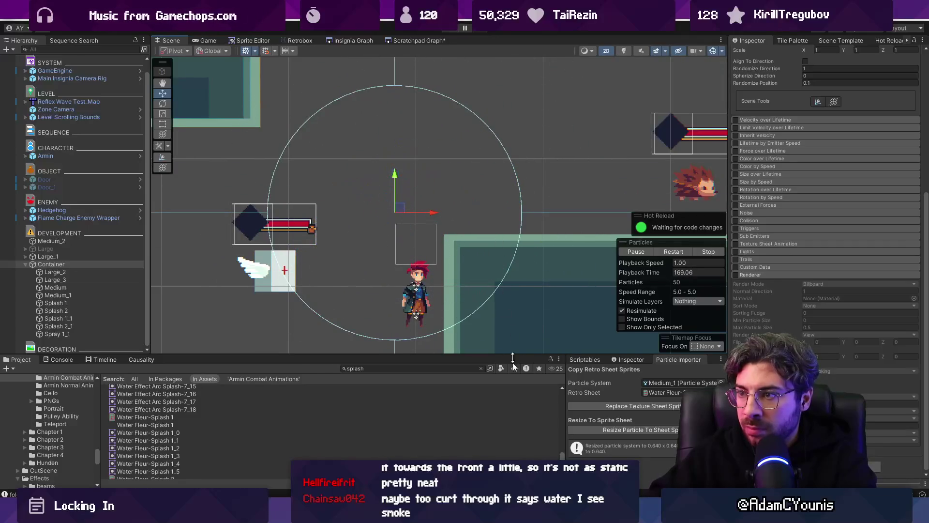
pyautogui.hotkey('alt', 'Tab')
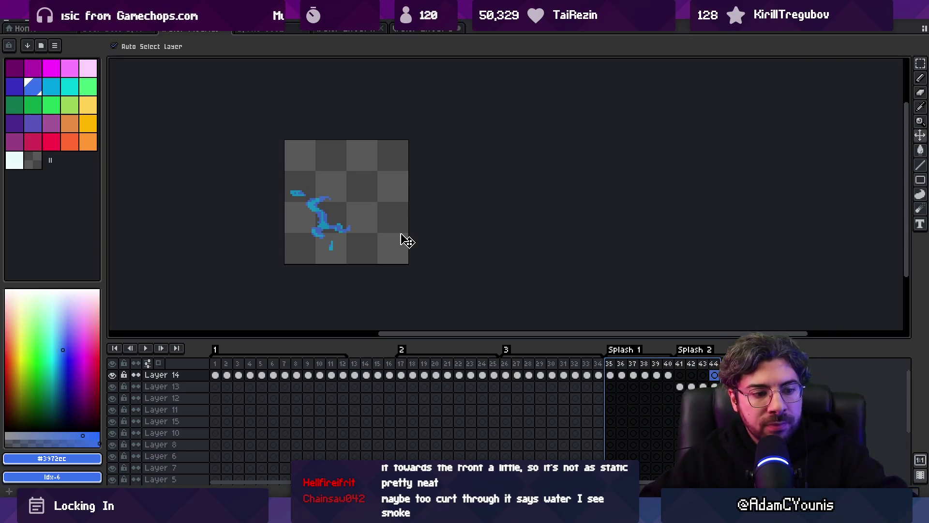
# - Select frames 17–30 across all layers and centre the splash on the canvas
pyautogui.moveTo(401, 363)
pyautogui.mouseDown()
pyautogui.moveTo(648, 357)
pyautogui.moveTo(737, 340)
pyautogui.moveTo(529, 369)
pyautogui.moveTo(217, 373)
pyautogui.moveTo(406, 375)
pyautogui.mouseUp()
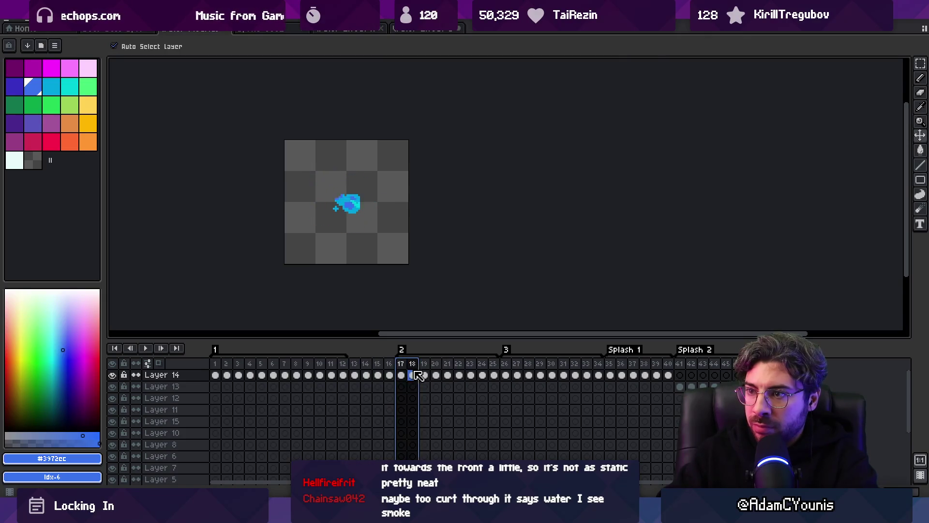
pyautogui.scroll(5, 350, 249)
pyautogui.scroll(-4, 369, 242)
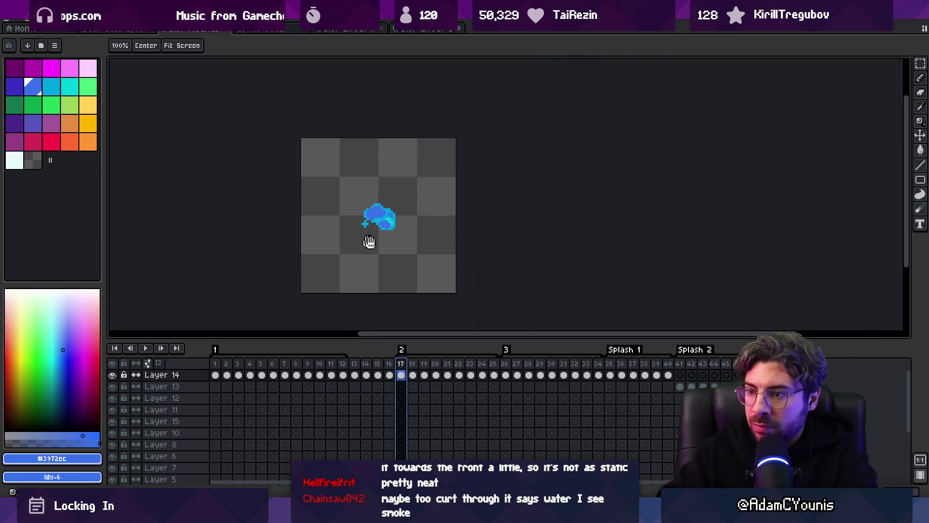
pyautogui.moveTo(215, 375); pyautogui.dragTo(411, 364)
pyautogui.scroll(1, 398, 245)
# - Lasso and rotate frame 17's splash blob, then paint white foam onto it
pyautogui.press('q')
pyautogui.moveTo(387, 205)
pyautogui.mouseDown()
pyautogui.moveTo(400, 215)
pyautogui.moveTo(392, 203)
pyautogui.moveTo(431, 209)
pyautogui.moveTo(426, 216)
pyautogui.mouseUp()
pyautogui.click(216, 161)
pyautogui.click(14, 161)
pyautogui.press('b')
pyautogui.click(396, 225)
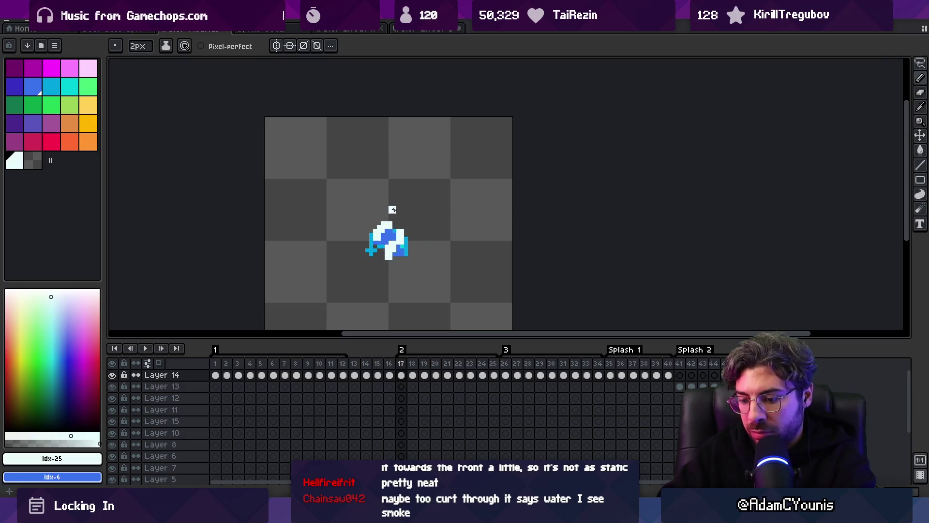
# - Compare frames 18 and 19, then paint white foam at frame 19's upper-right splash edge
pyautogui.press('Right')
pyautogui.press('Right')
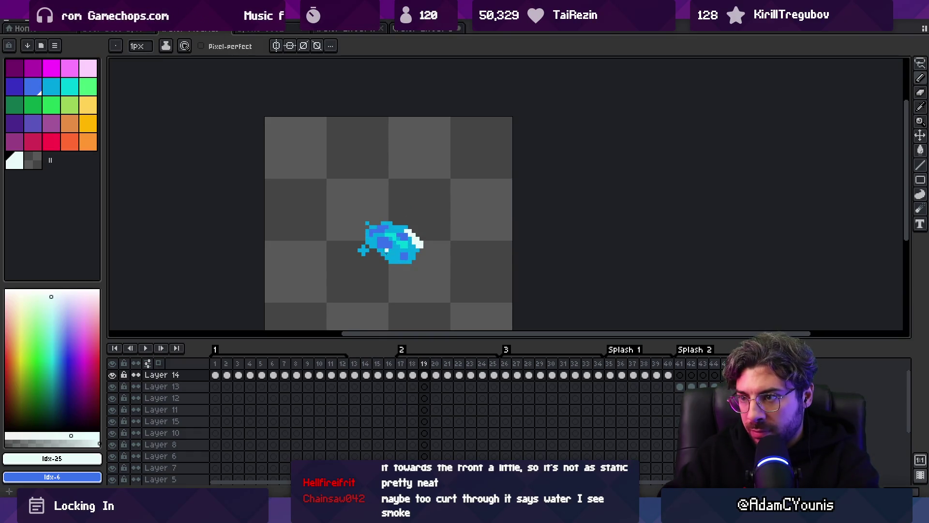
pyautogui.press('Left')
pyautogui.press('Right')
pyautogui.press('Left')
pyautogui.press('Right')
pyautogui.press('Left')
pyautogui.press('Right')
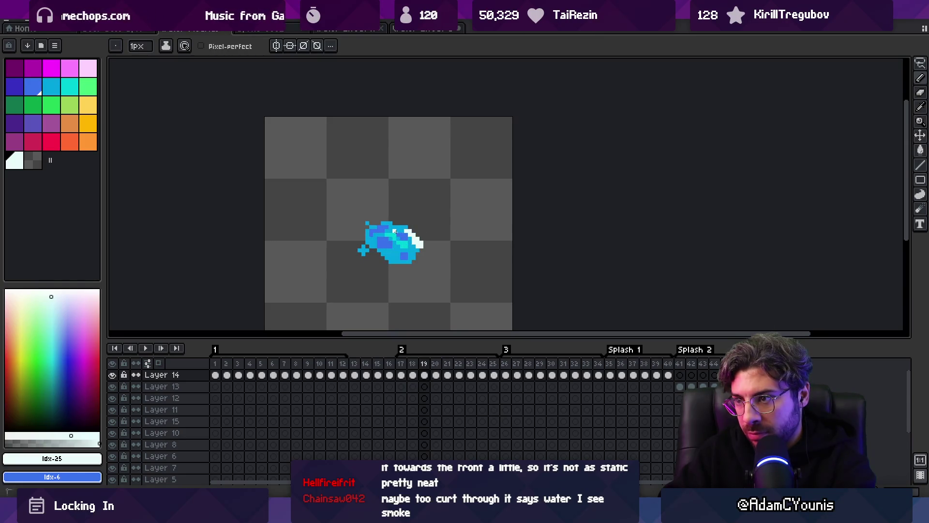
pyautogui.press('Left')
pyautogui.press('Right')
pyautogui.press('Right')
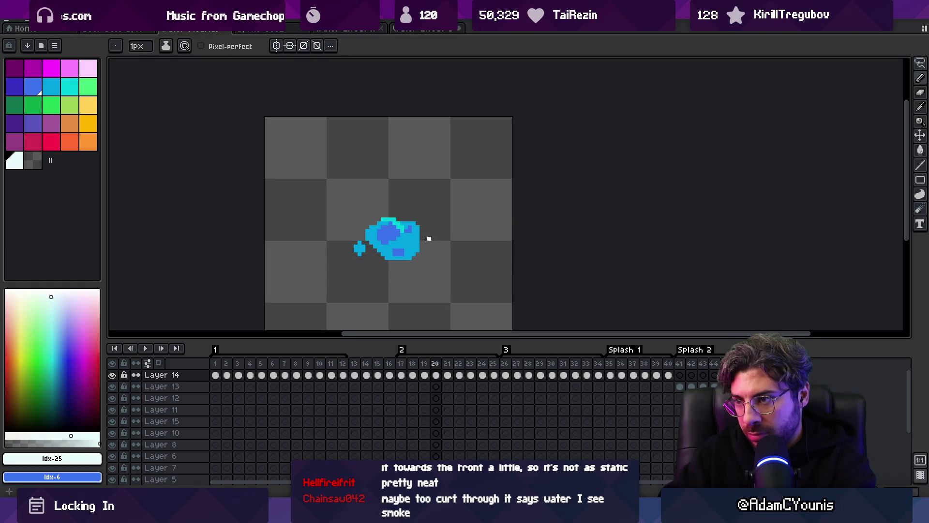
pyautogui.moveTo(417, 236); pyautogui.dragTo(410, 223)
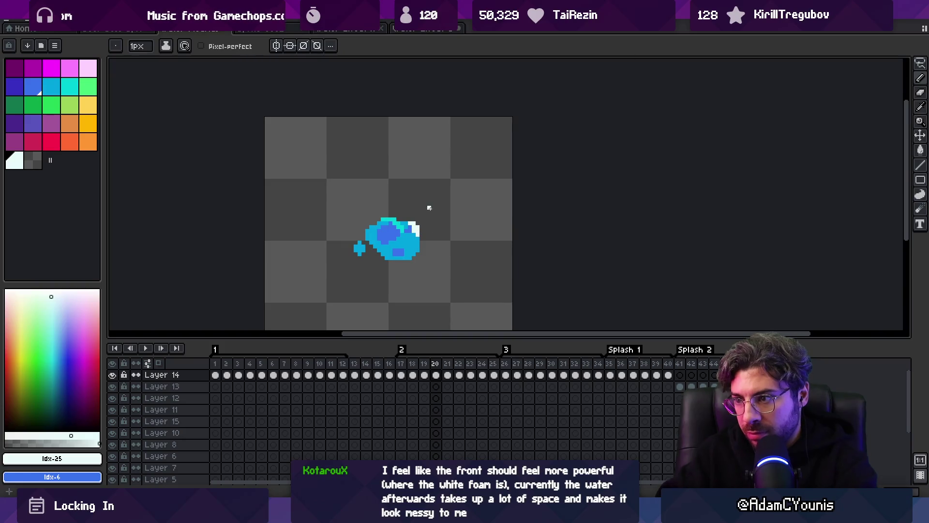
# - Play the splash animation, stop at frame 19, and add a new Layer 17
pyautogui.press('Return')
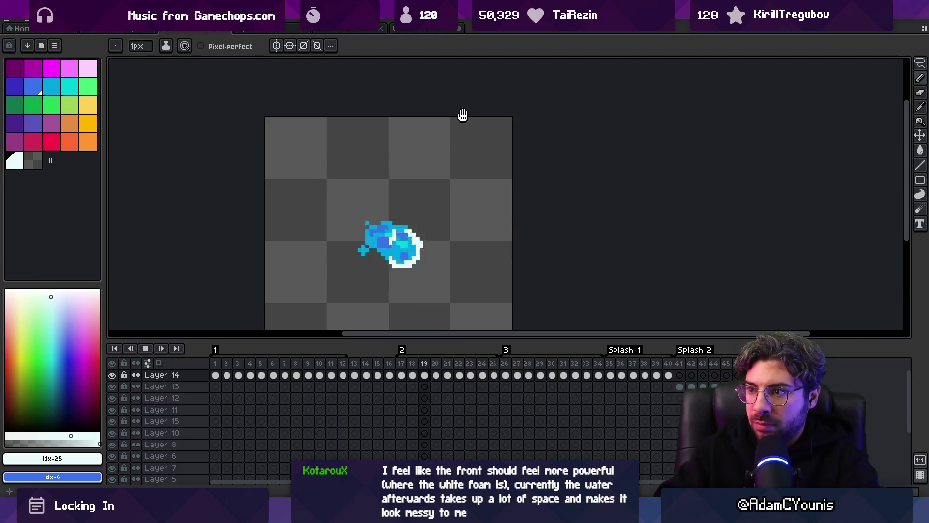
pyautogui.press('z')
pyautogui.scroll(-3, 436, 175)
pyautogui.scroll(-2, 443, 205)
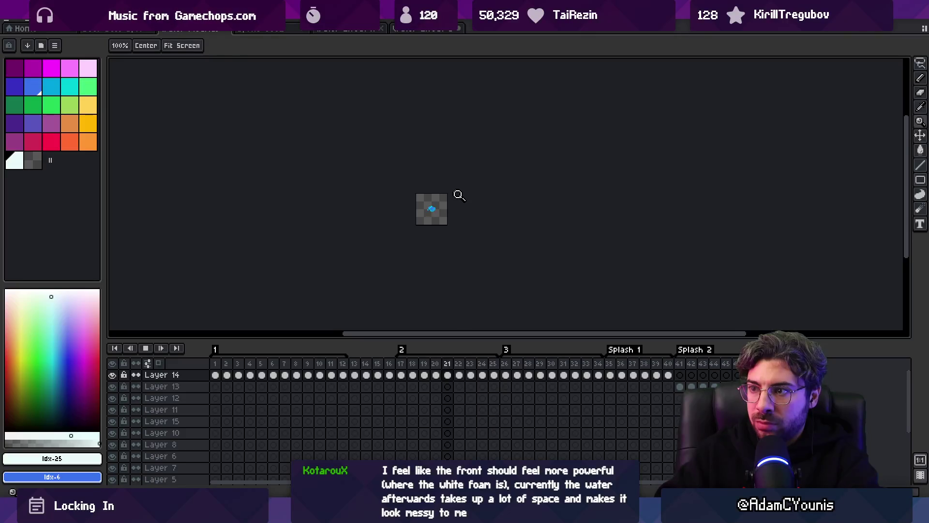
pyautogui.scroll(4, 446, 207)
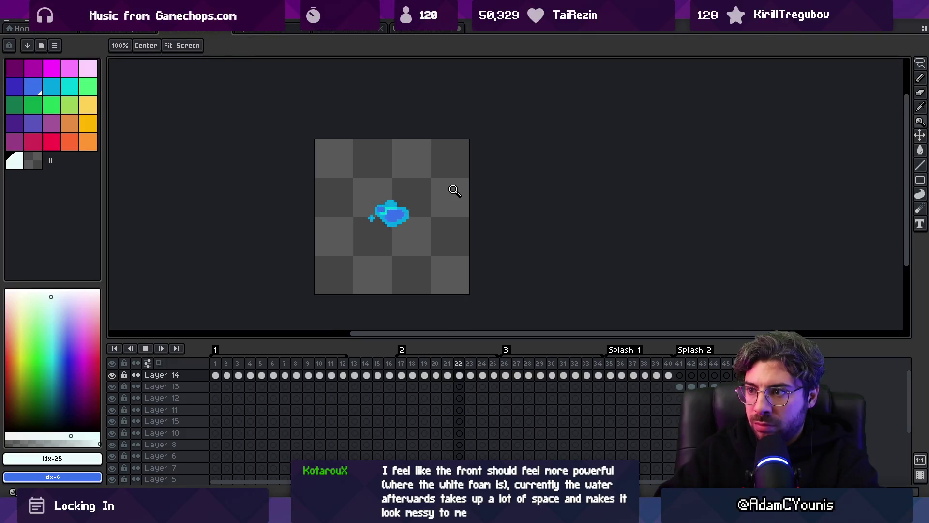
pyautogui.press('Return')
pyautogui.press('m')
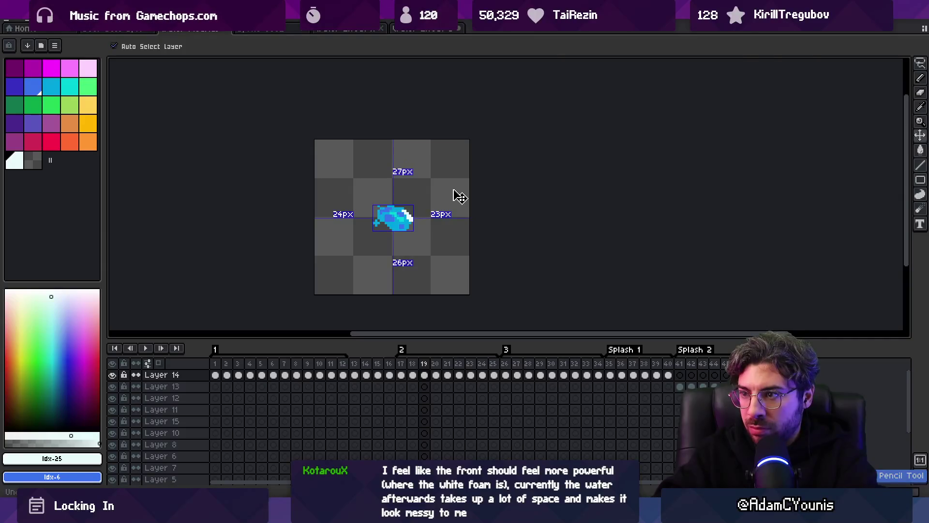
pyautogui.press('z')
pyautogui.hotkey('shift', 'n')
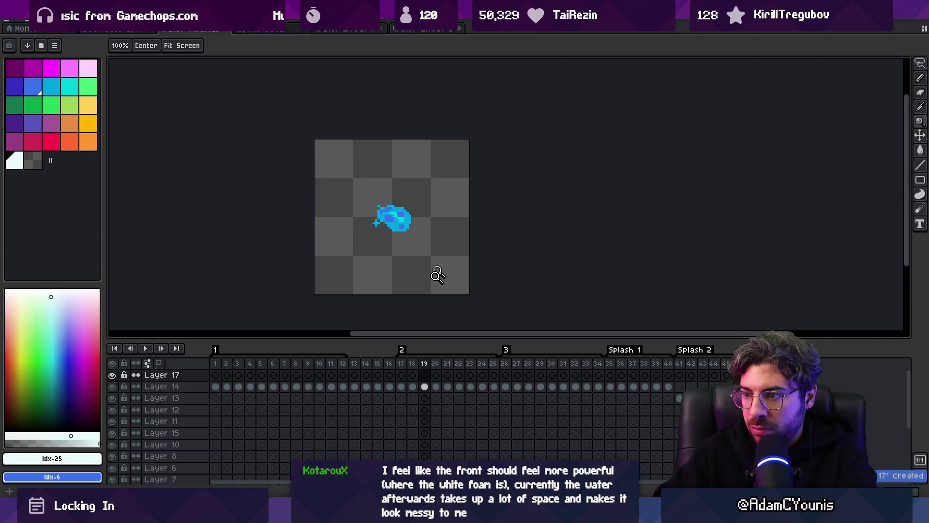
# - Remove the empty new layer and undo stray pixels while stepping through frames 17–19
pyautogui.click(412, 375)
pyautogui.hotkey('ctrl', 'z')
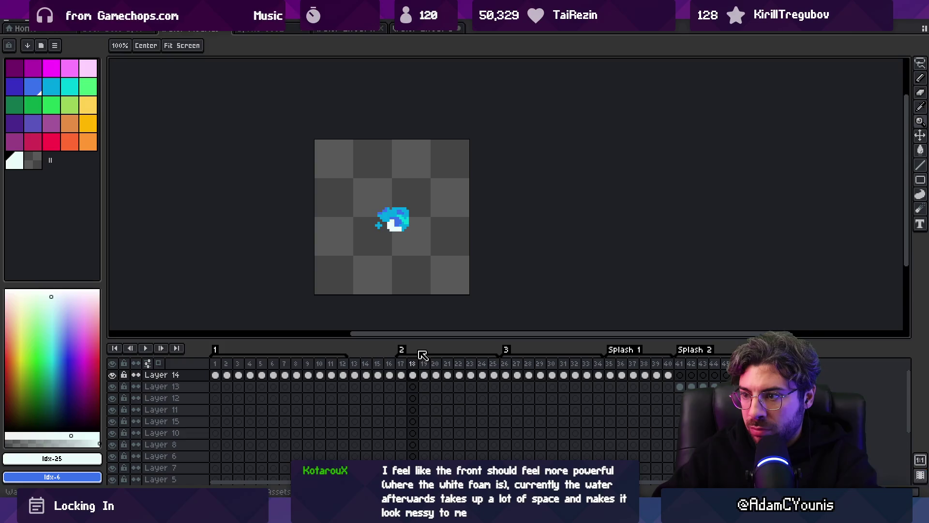
pyautogui.press('Left')
pyautogui.press('b')
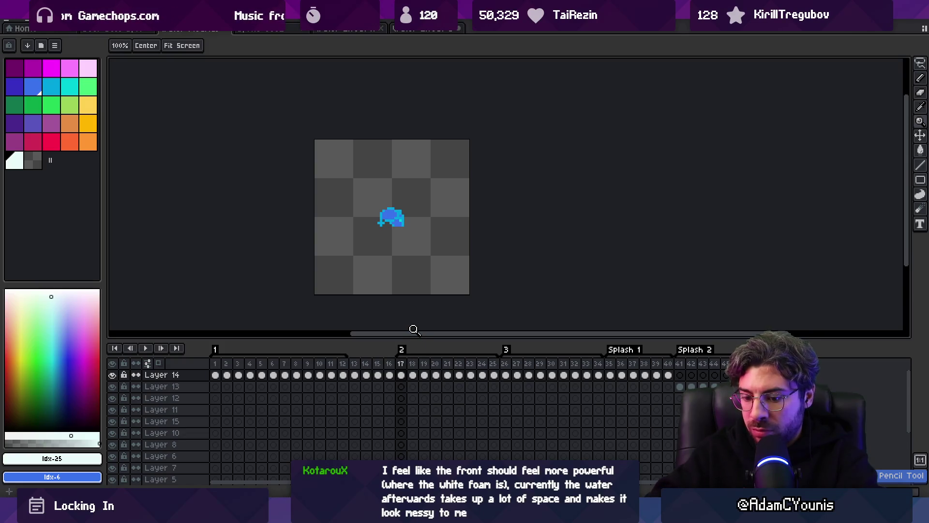
pyautogui.hotkey('shift', 'n')
pyautogui.hotkey('ctrl', 'z')
pyautogui.press('Right')
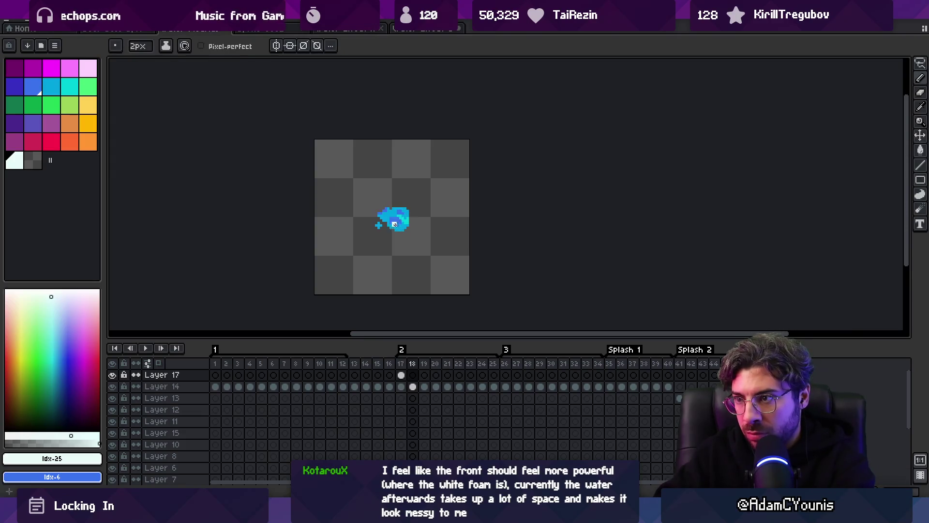
pyautogui.press('Right')
pyautogui.press('Right')
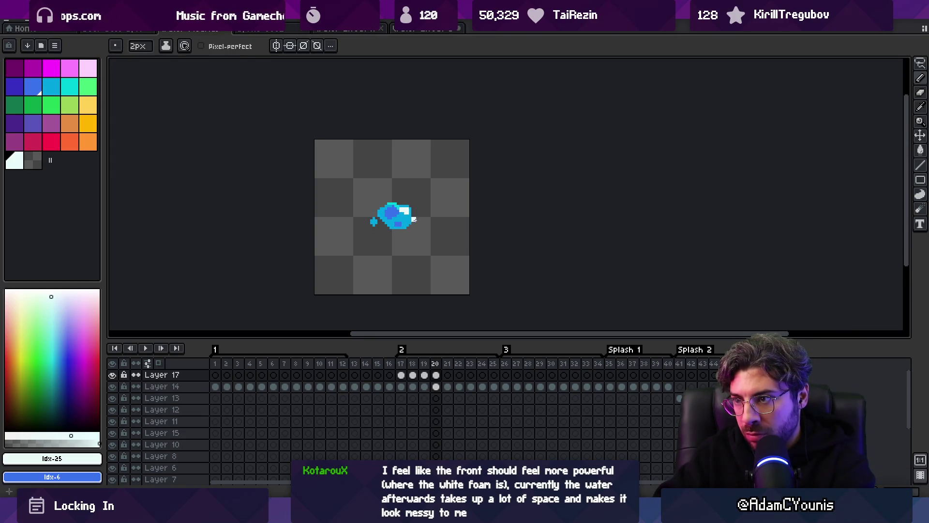
# - Select and scale down the splash on frame 26, undoing an accidental pixel shift
pyautogui.click(506, 356)
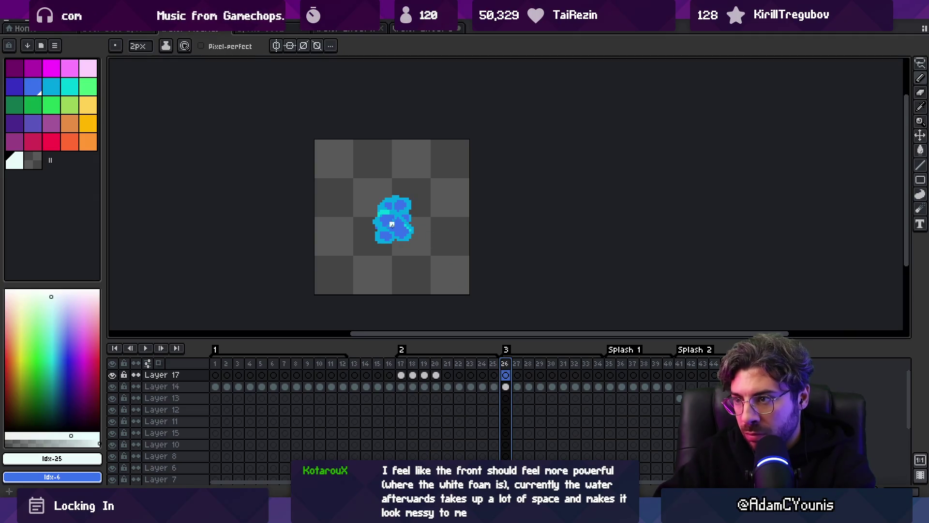
pyautogui.press('q')
pyautogui.moveTo(420, 189)
pyautogui.mouseDown()
pyautogui.moveTo(426, 193)
pyautogui.moveTo(415, 216)
pyautogui.moveTo(431, 196)
pyautogui.moveTo(421, 203)
pyautogui.mouseUp()
pyautogui.press('Return')
pyautogui.press('b')
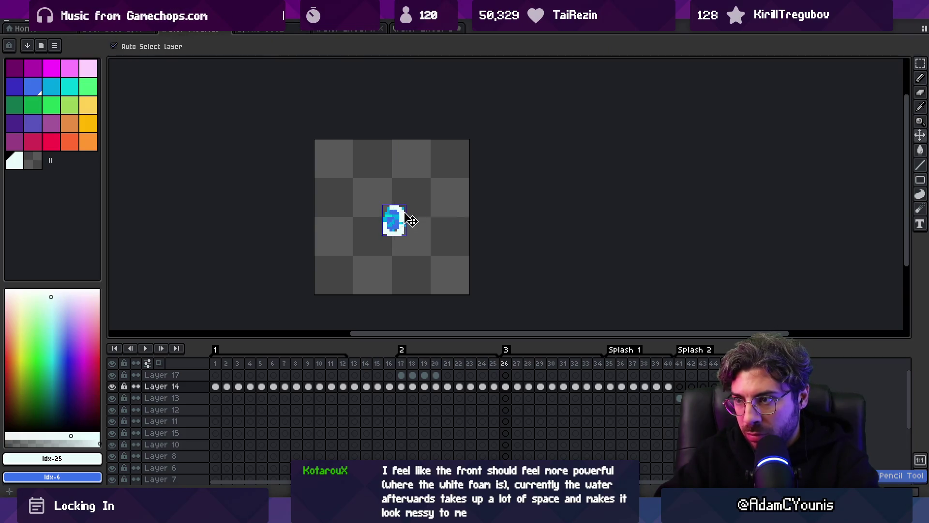
pyautogui.moveTo(405, 216); pyautogui.dragTo(390, 228)
pyautogui.press('m')
pyautogui.hotkey('ctrl', 'z')
pyautogui.press('b')
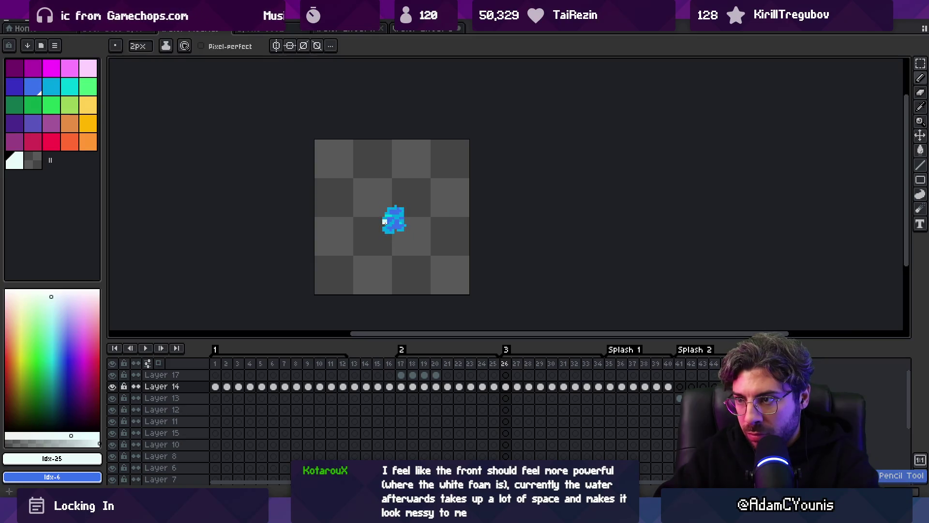
# - Transform the larger splash on frame 27, then select Layer 17's frame 26 cel
pyautogui.press('Right')
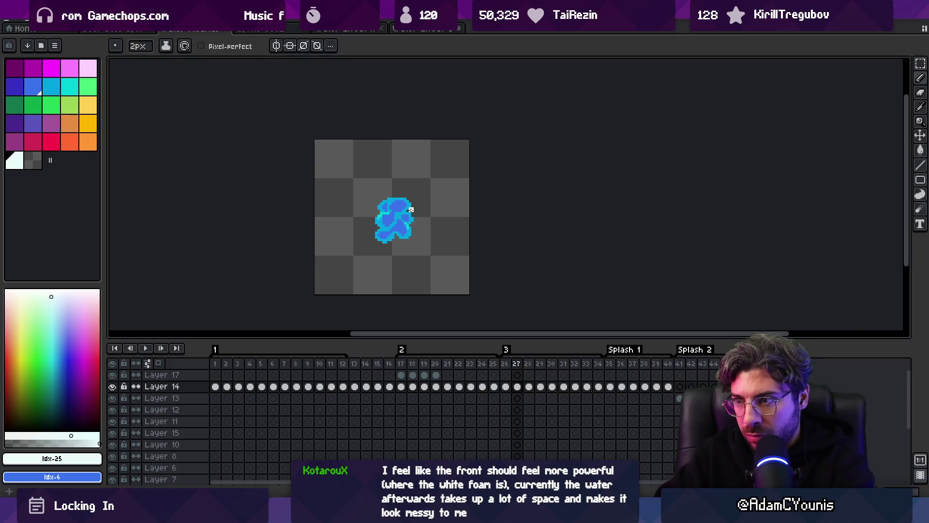
pyautogui.press('q')
pyautogui.moveTo(416, 197); pyautogui.dragTo(419, 191)
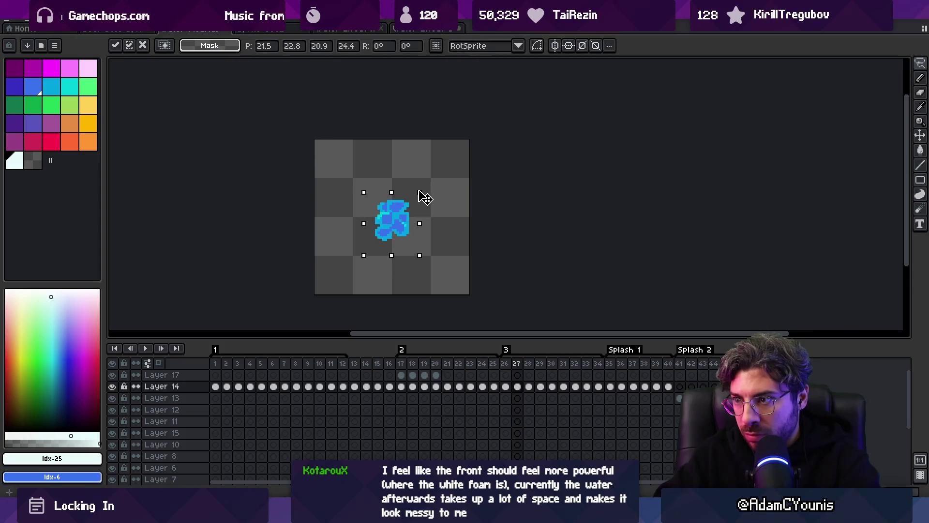
pyautogui.press('Return')
pyautogui.click(508, 368)
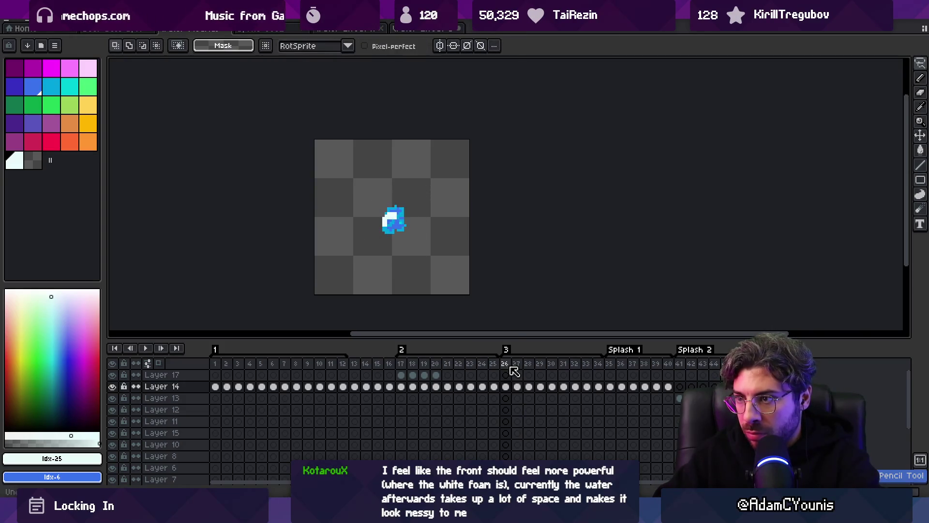
pyautogui.click(506, 375)
pyautogui.press('b')
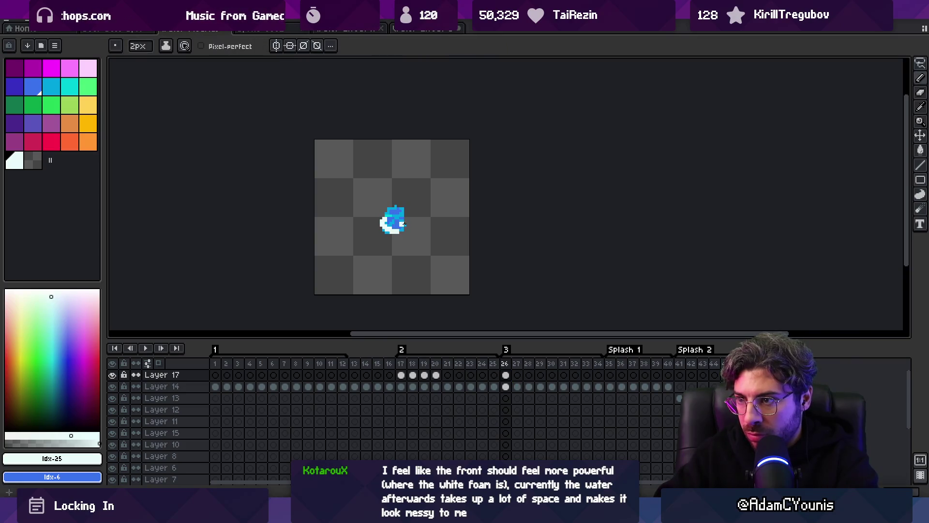
# - Shrink the Layer 14 splash sprites on frames 27 and 28 with rectangular selections
pyautogui.click(518, 387)
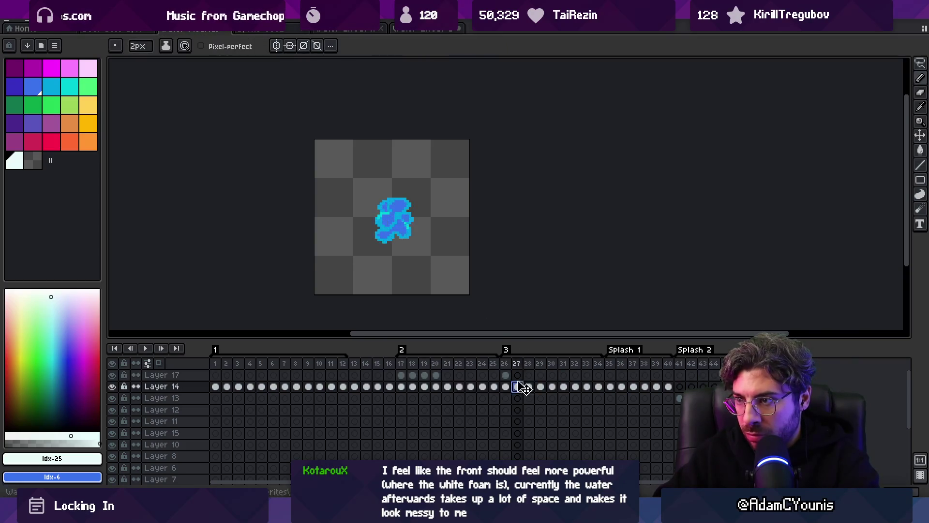
pyautogui.press('m')
pyautogui.moveTo(366, 189); pyautogui.dragTo(441, 269)
pyautogui.moveTo(437, 188); pyautogui.dragTo(437, 200)
pyautogui.press('Return')
pyautogui.click(528, 386)
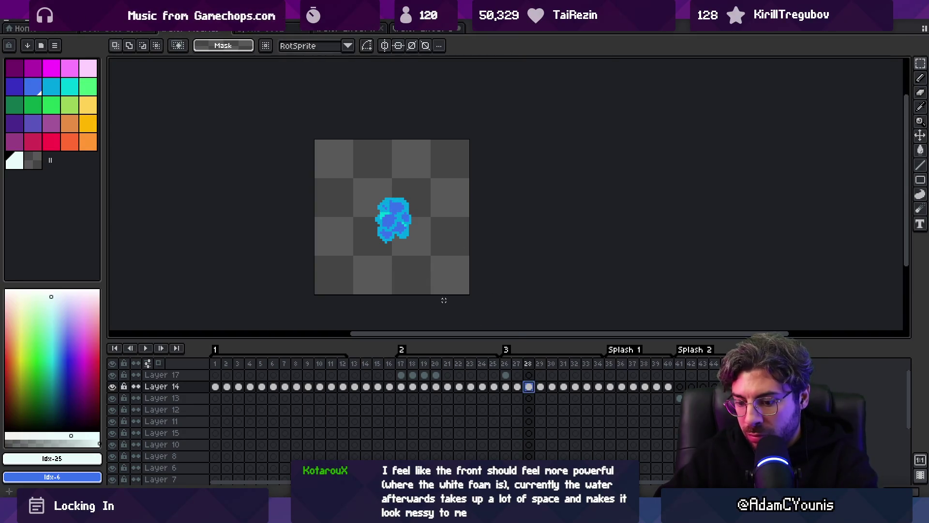
pyautogui.moveTo(362, 181); pyautogui.dragTo(437, 258)
pyautogui.moveTo(427, 184); pyautogui.dragTo(437, 179)
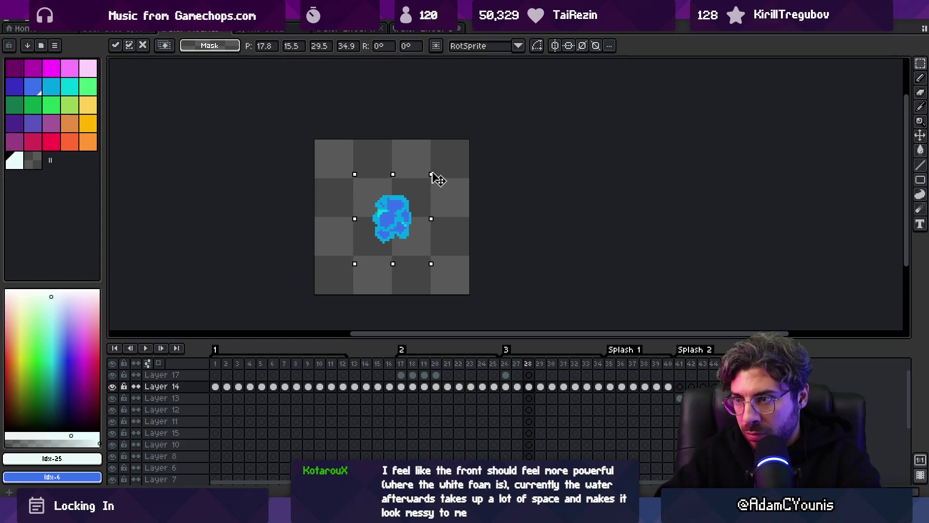
pyautogui.press('Return')
# - Sample the white foam colour and pencil foam onto frames 26–28 of Layer 17
pyautogui.moveTo(505, 364)
pyautogui.mouseDown()
pyautogui.moveTo(557, 365)
pyautogui.moveTo(536, 367)
pyautogui.mouseUp()
pyautogui.click(505, 367)
pyautogui.press('i')
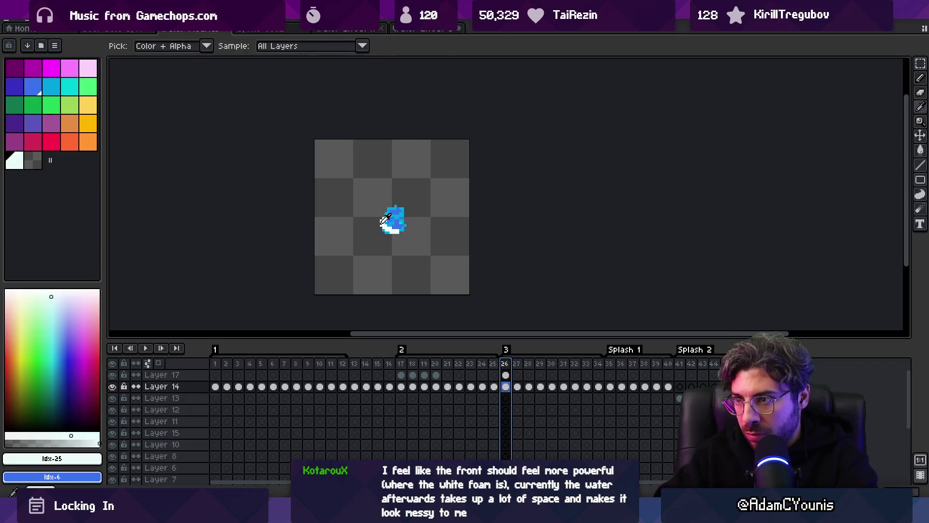
pyautogui.click(516, 375)
pyautogui.press('b')
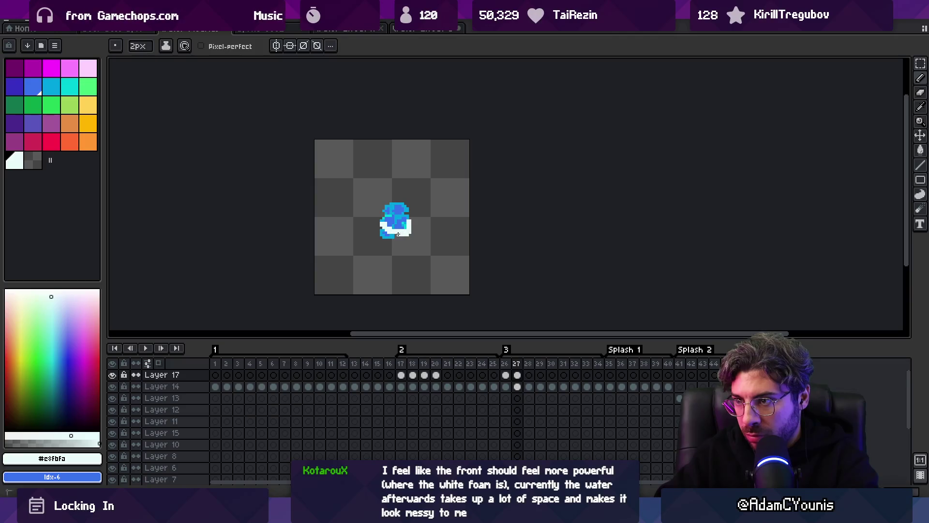
pyautogui.press('Right')
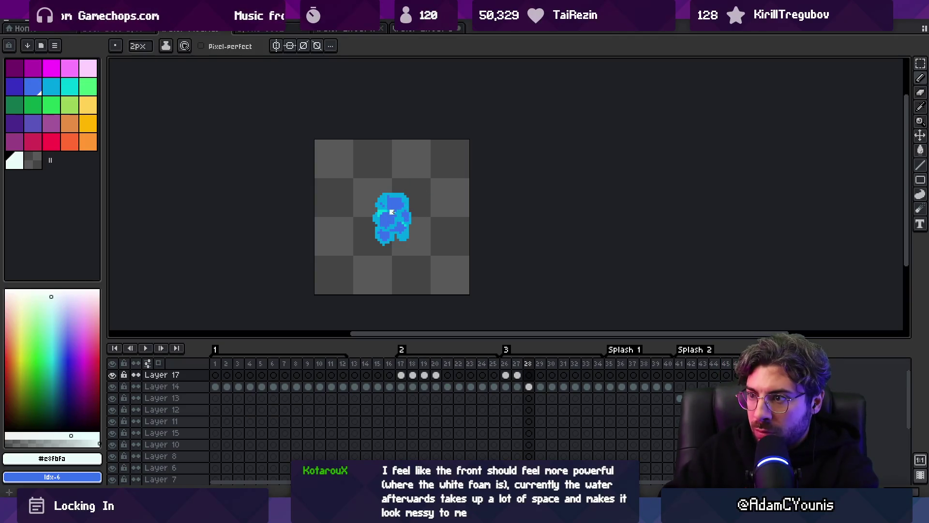
pyautogui.press('Left')
pyautogui.press('Left')
pyautogui.press('Right')
pyautogui.press('Right')
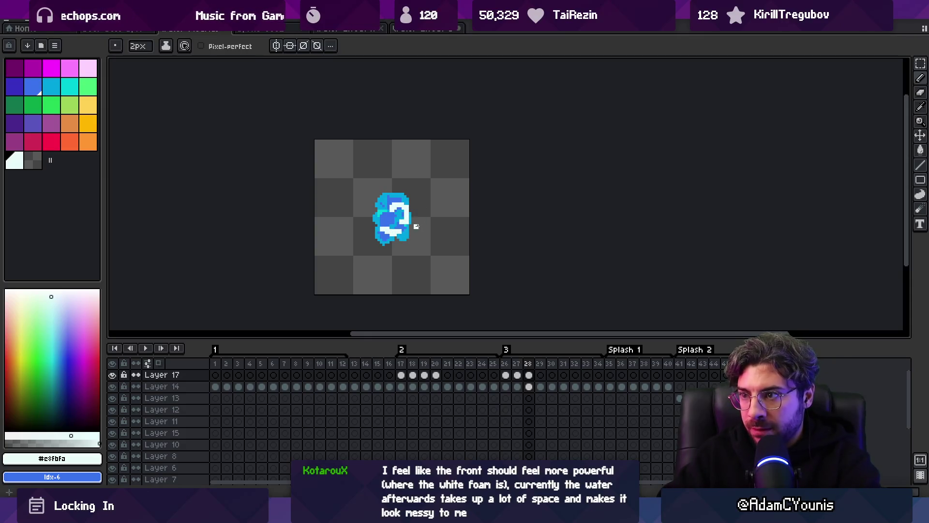
pyautogui.press('b')
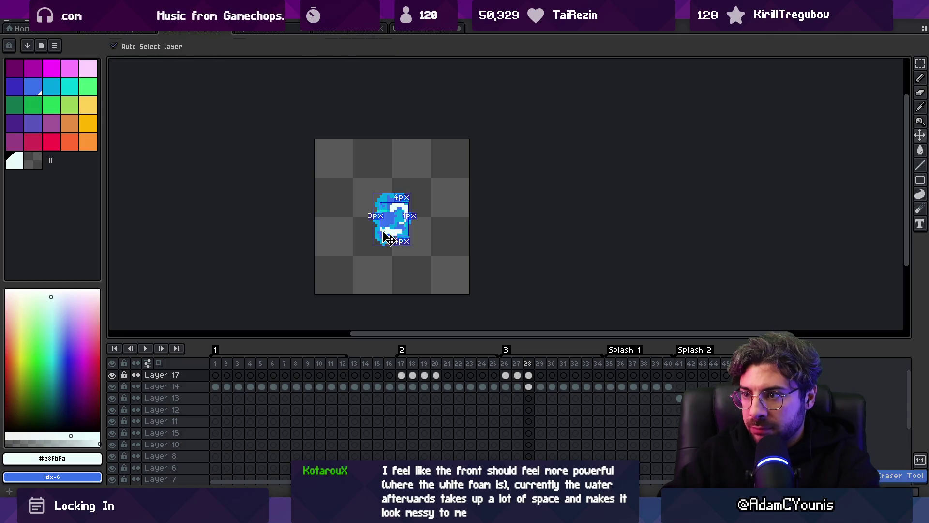
pyautogui.press('z')
pyautogui.moveTo(411, 242); pyautogui.dragTo(371, 240)
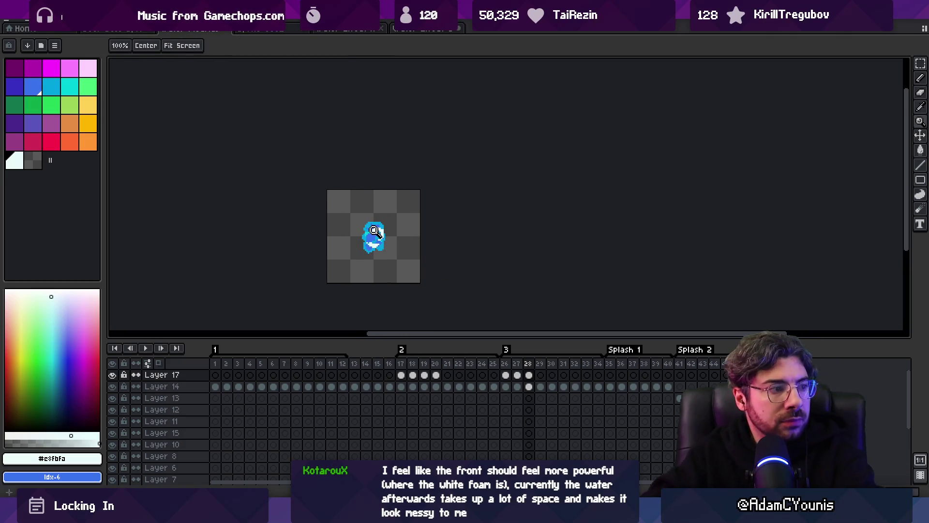
# - Preview the splash animation and touch up the white foam with pencil and eraser
pyautogui.press('space')
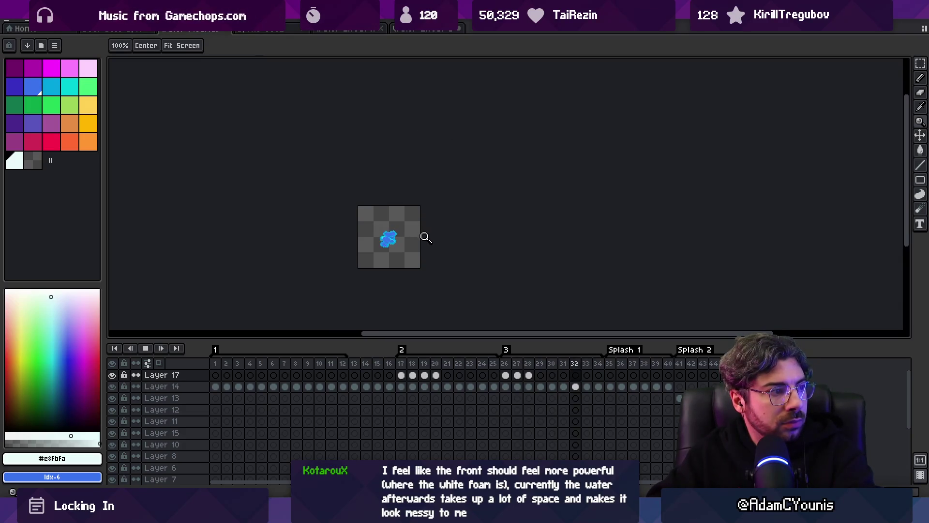
pyautogui.moveTo(425, 236); pyautogui.dragTo(471, 183)
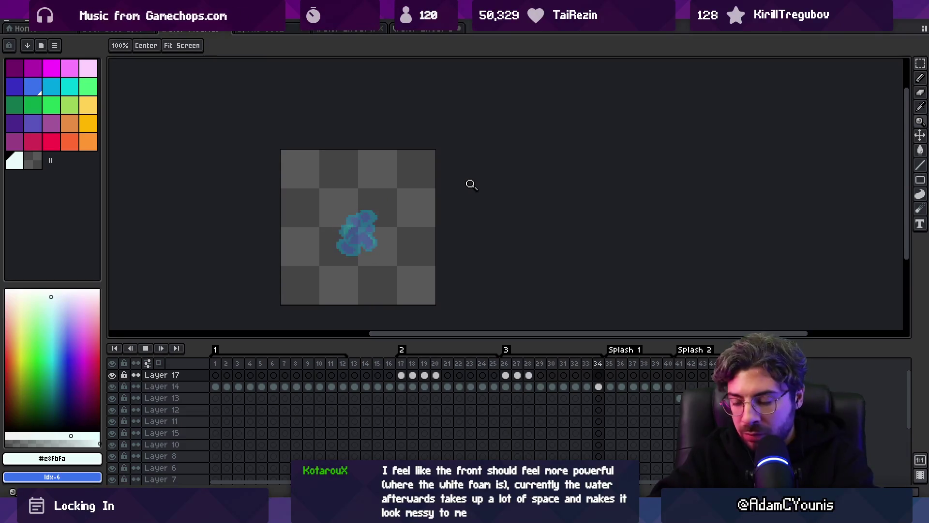
pyautogui.press('space')
pyautogui.press('b')
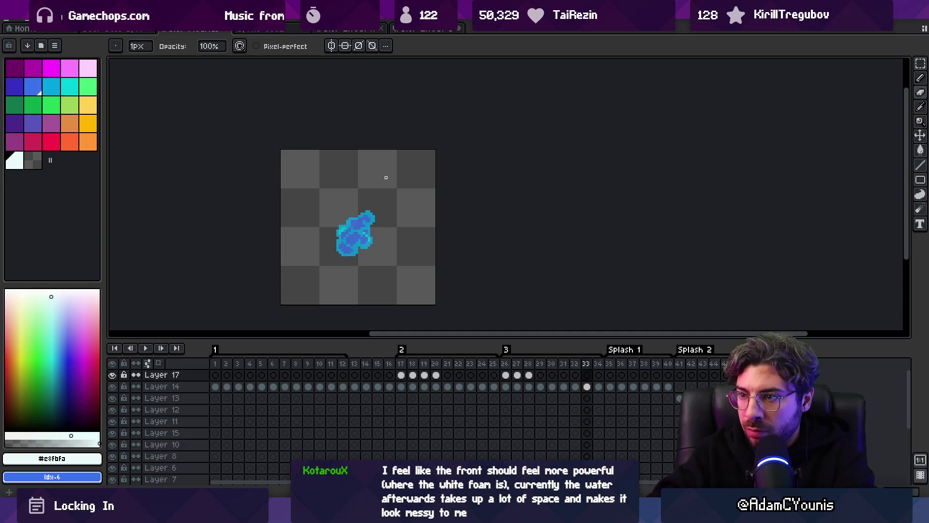
pyautogui.press('b')
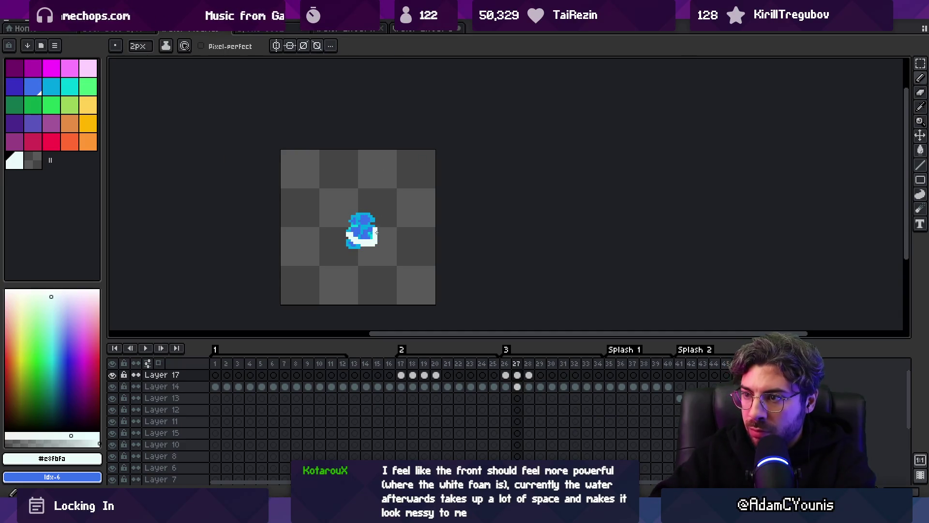
pyautogui.press('b')
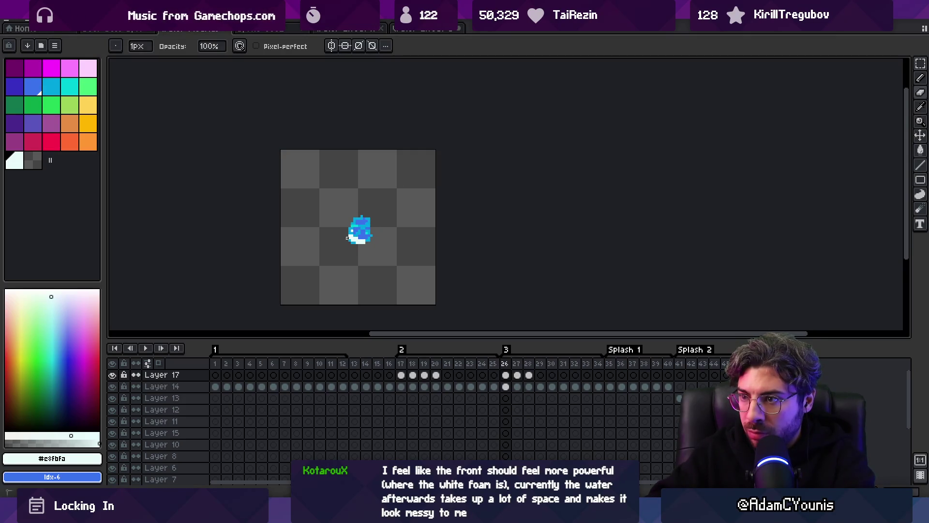
pyautogui.press('e')
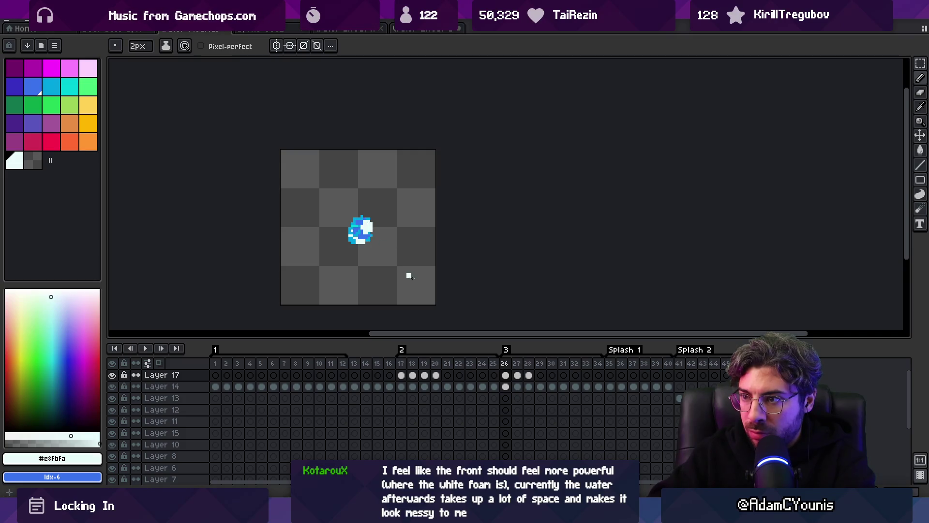
# - Replay frames 26–28, then back in Unity move the splash emitter beside the character
pyautogui.moveTo(512, 361); pyautogui.dragTo(533, 362)
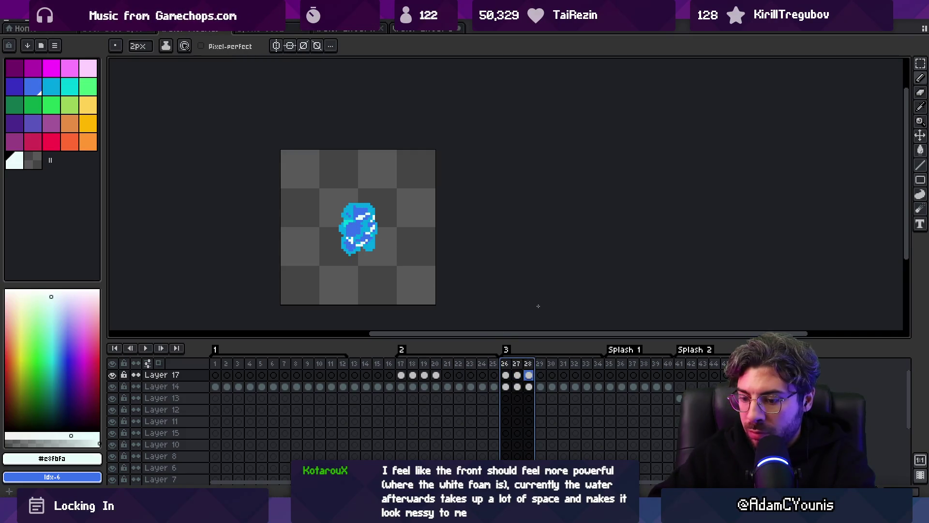
pyautogui.press('Return')
pyautogui.press('z')
pyautogui.scroll(-3, 406, 232)
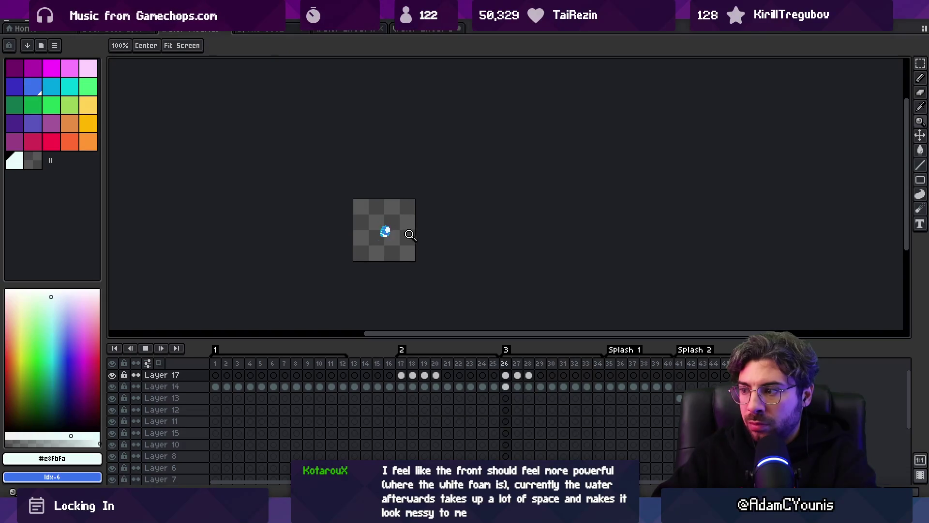
pyautogui.scroll(1, 410, 235)
pyautogui.press('Return')
pyautogui.press('v')
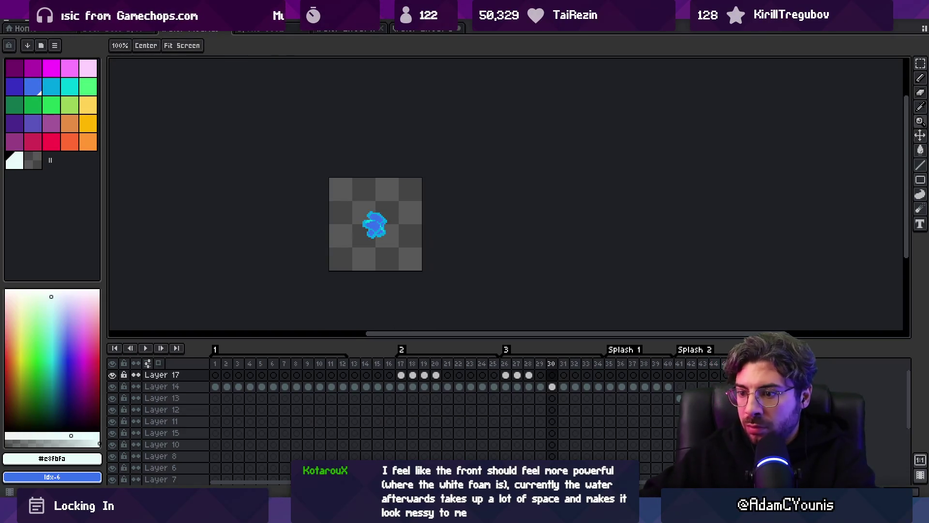
pyautogui.hotkey('alt', 'Tab')
pyautogui.moveTo(401, 213)
pyautogui.mouseDown()
pyautogui.moveTo(370, 203)
pyautogui.moveTo(468, 141)
pyautogui.moveTo(445, 200)
pyautogui.moveTo(293, 220)
pyautogui.moveTo(569, 188)
pyautogui.moveTo(434, 194)
pyautogui.moveTo(425, 206)
pyautogui.moveTo(300, 201)
pyautogui.moveTo(344, 277)
pyautogui.moveTo(368, 210)
pyautogui.moveTo(438, 208)
pyautogui.moveTo(549, 177)
pyautogui.moveTo(591, 182)
pyautogui.moveTo(415, 162)
pyautogui.moveTo(349, 164)
pyautogui.moveTo(346, 194)
pyautogui.moveTo(409, 178)
pyautogui.moveTo(479, 196)
pyautogui.moveTo(493, 150)
pyautogui.moveTo(559, 155)
pyautogui.moveTo(426, 208)
pyautogui.moveTo(373, 218)
pyautogui.moveTo(334, 280)
pyautogui.moveTo(382, 178)
pyautogui.moveTo(588, 145)
pyautogui.moveTo(629, 121)
pyautogui.moveTo(356, 196)
pyautogui.moveTo(256, 200)
pyautogui.moveTo(261, 193)
pyautogui.moveTo(370, 169)
pyautogui.moveTo(587, 176)
pyautogui.moveTo(373, 208)
pyautogui.moveTo(352, 261)
pyautogui.moveTo(361, 299)
pyautogui.mouseUp()
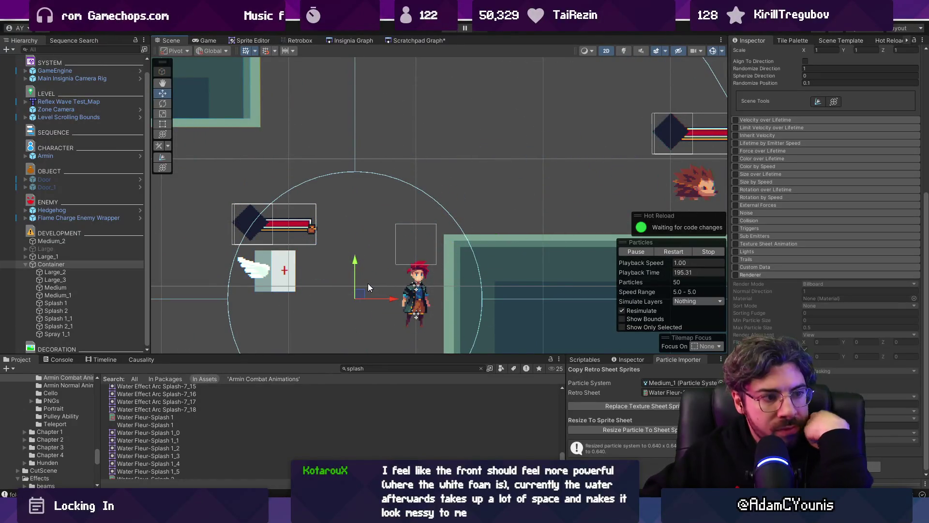
# - Compare Large_2 and Large_3 particle settings and edit their shared Start Lifetime
pyautogui.click(93, 273)
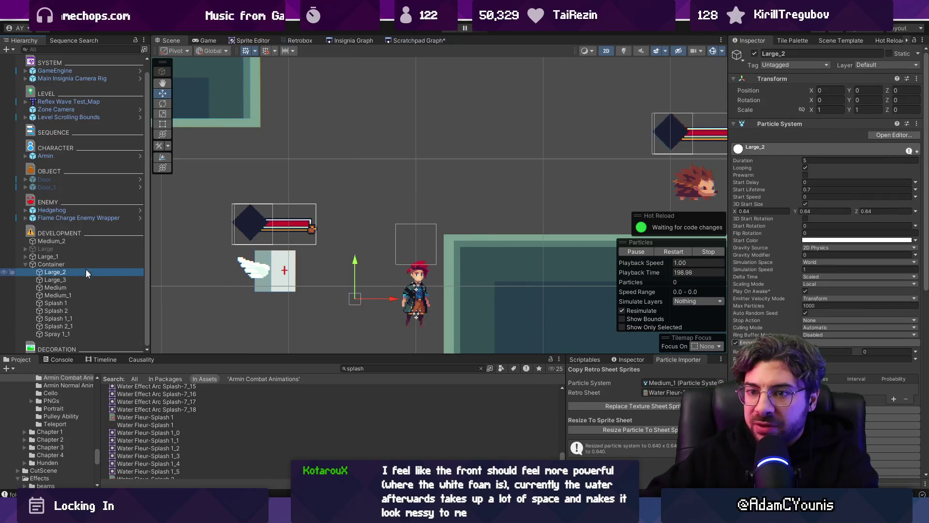
pyautogui.click(85, 279)
pyautogui.click(91, 272)
pyautogui.click(92, 279)
pyautogui.keyDown('ctrl'); pyautogui.click(94, 271); pyautogui.keyUp('ctrl')
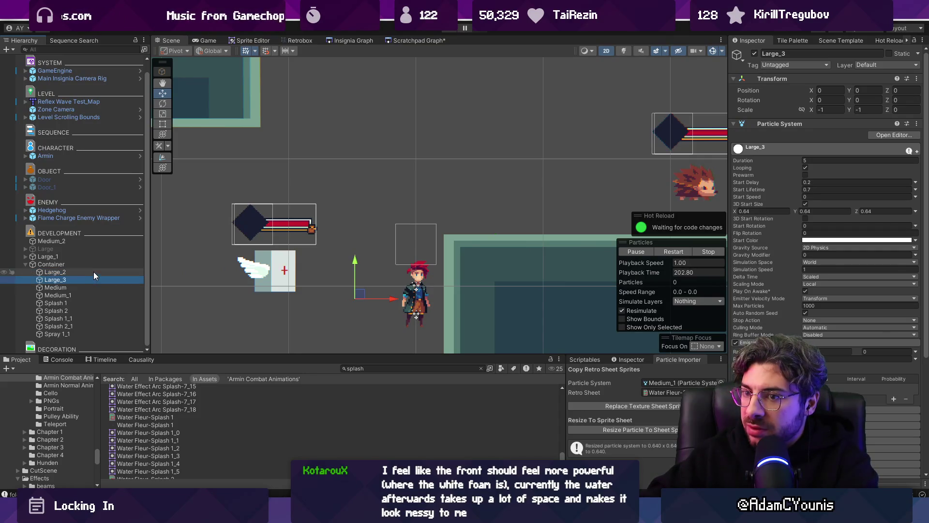
pyautogui.click(818, 178)
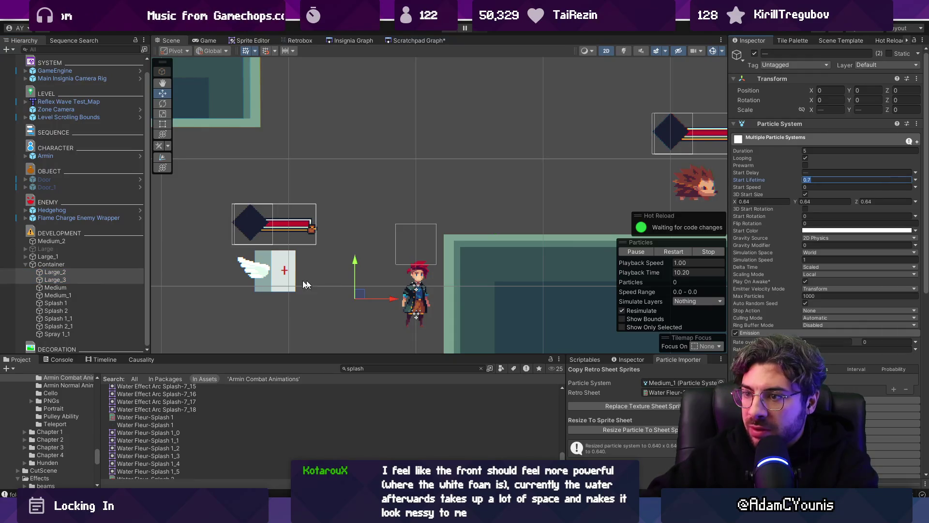
# - Move the Container effect to -0.164, 0.6, then select Aseprite frames 17–42
pyautogui.click(92, 263)
pyautogui.moveTo(410, 216)
pyautogui.mouseDown()
pyautogui.moveTo(506, 140)
pyautogui.moveTo(425, 140)
pyautogui.moveTo(469, 139)
pyautogui.moveTo(432, 216)
pyautogui.mouseUp()
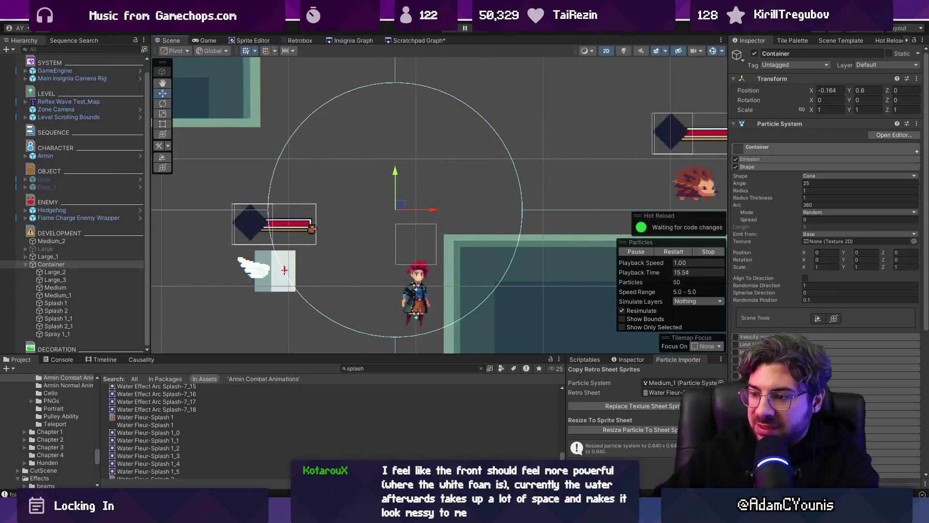
pyautogui.hotkey('alt', 'Tab')
pyautogui.moveTo(407, 366)
pyautogui.mouseDown()
pyautogui.moveTo(701, 359)
pyautogui.moveTo(214, 352)
pyautogui.moveTo(338, 356)
pyautogui.moveTo(217, 357)
pyautogui.moveTo(312, 357)
pyautogui.mouseUp()
# - Zoom in on the Aseprite splash sprite, then return to the Unity editor
pyautogui.click(390, 222)
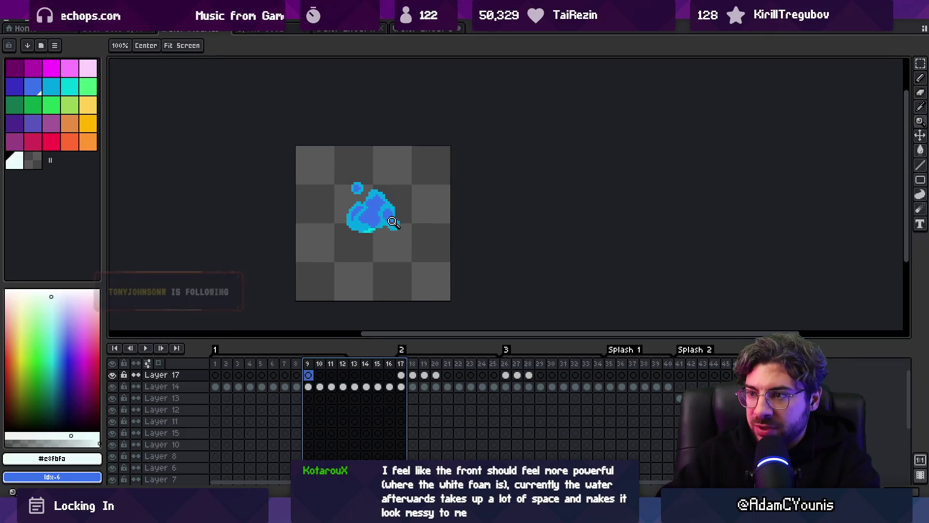
pyautogui.click(390, 207)
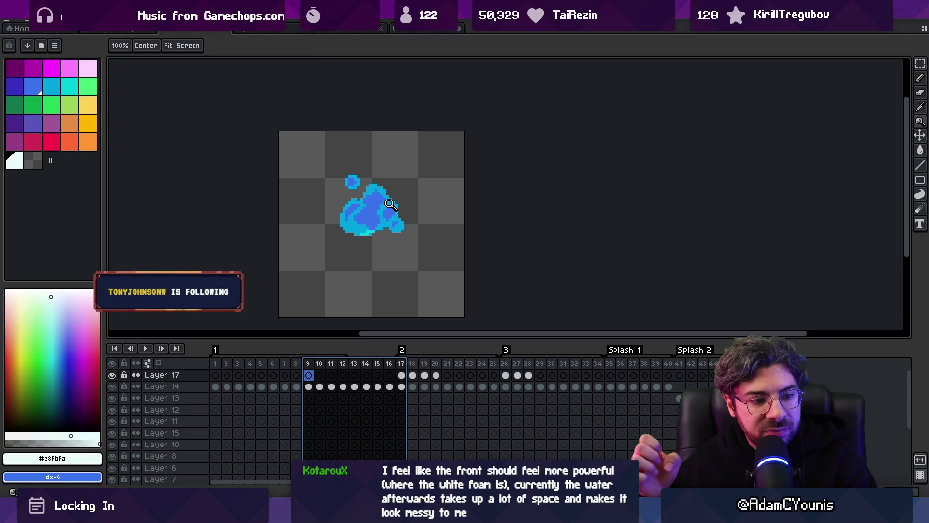
pyautogui.hotkey('alt', 'Tab')
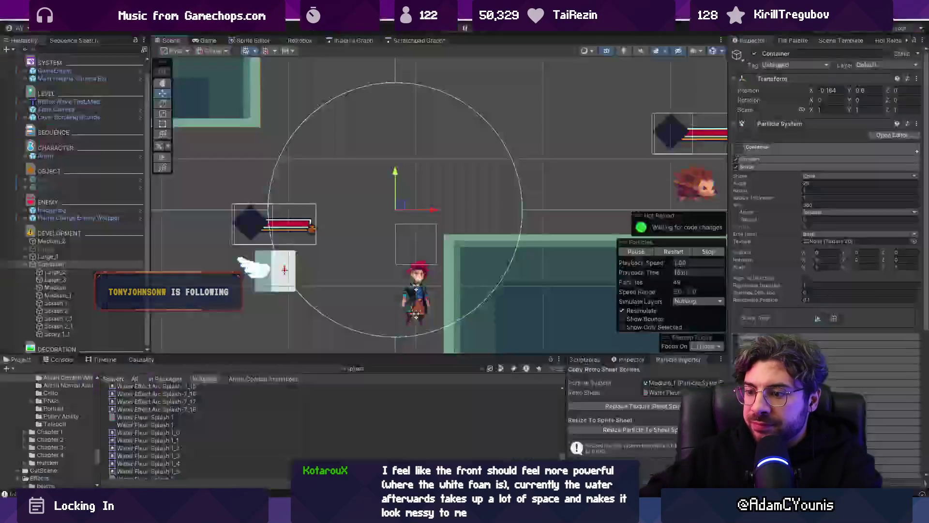
# - Nudge the Container left, select Large_2 through Medium_1, and collapse Emission, Shape and main modules
pyautogui.moveTo(395, 139)
pyautogui.mouseDown()
pyautogui.moveTo(470, 205)
pyautogui.moveTo(453, 145)
pyautogui.moveTo(356, 203)
pyautogui.moveTo(352, 132)
pyautogui.moveTo(335, 139)
pyautogui.moveTo(333, 233)
pyautogui.mouseUp()
pyautogui.click(74, 272)
pyautogui.keyDown('shift'); pyautogui.click(76, 296); pyautogui.keyUp('shift')
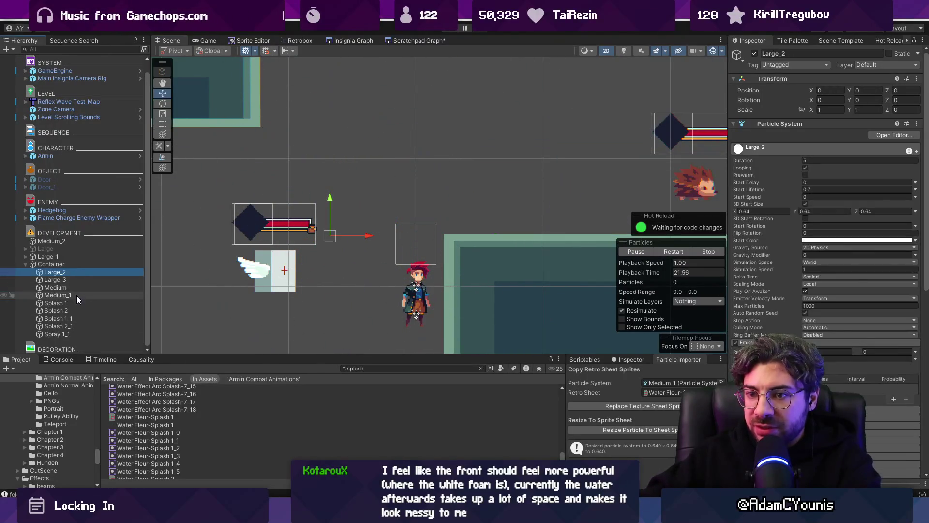
pyautogui.scroll(-5, 769, 295)
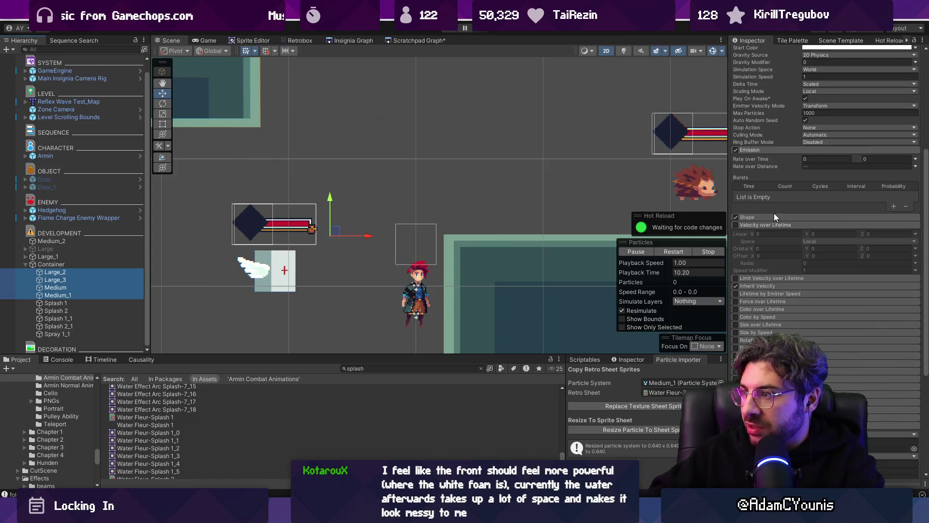
pyautogui.click(762, 150)
pyautogui.click(765, 158)
pyautogui.scroll(3, 765, 158)
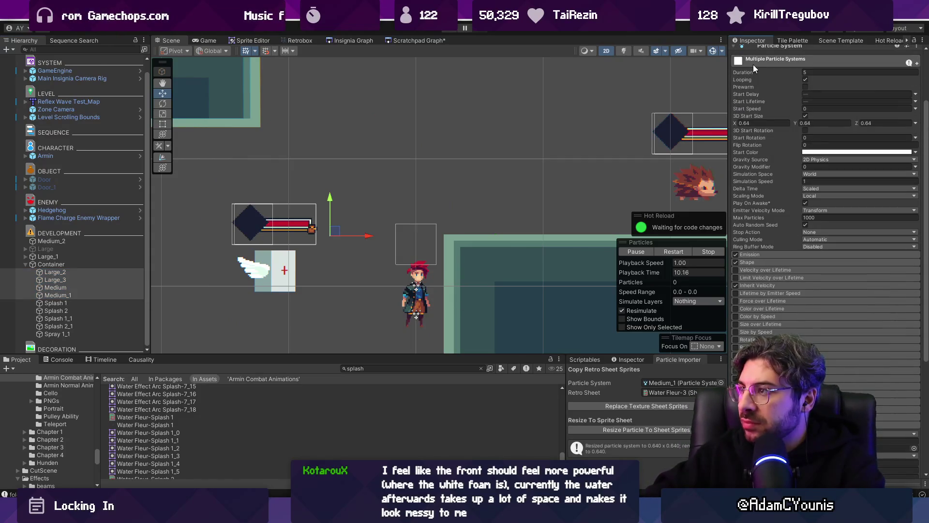
pyautogui.click(753, 65)
# - Enable Color over Lifetime with a gradient fading to fully transparent alpha
pyautogui.click(736, 130)
pyautogui.click(748, 130)
pyautogui.click(858, 139)
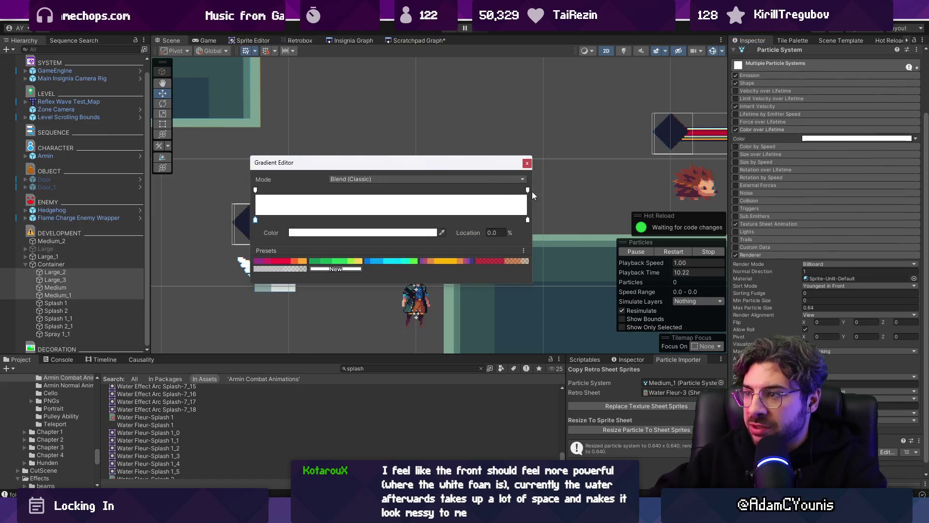
pyautogui.moveTo(528, 189); pyautogui.dragTo(519, 190)
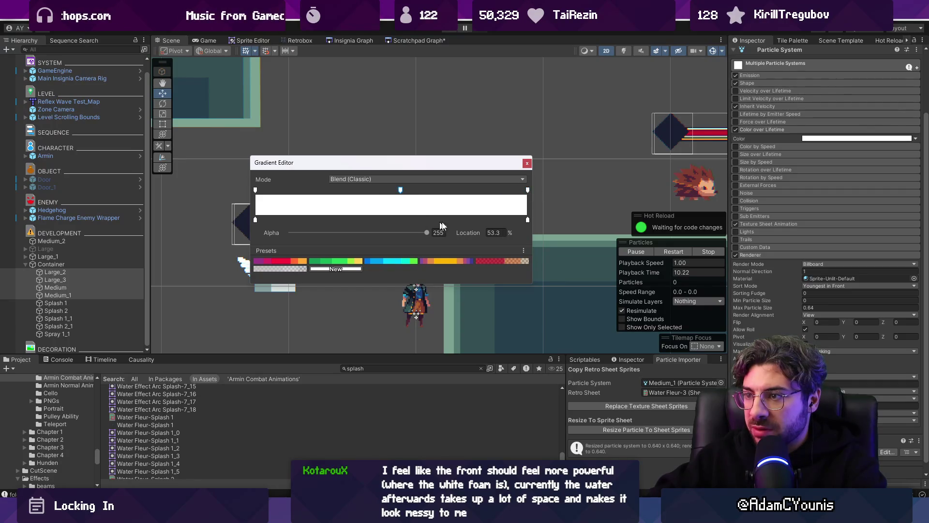
pyautogui.click(528, 190)
pyautogui.moveTo(426, 232); pyautogui.dragTo(230, 231)
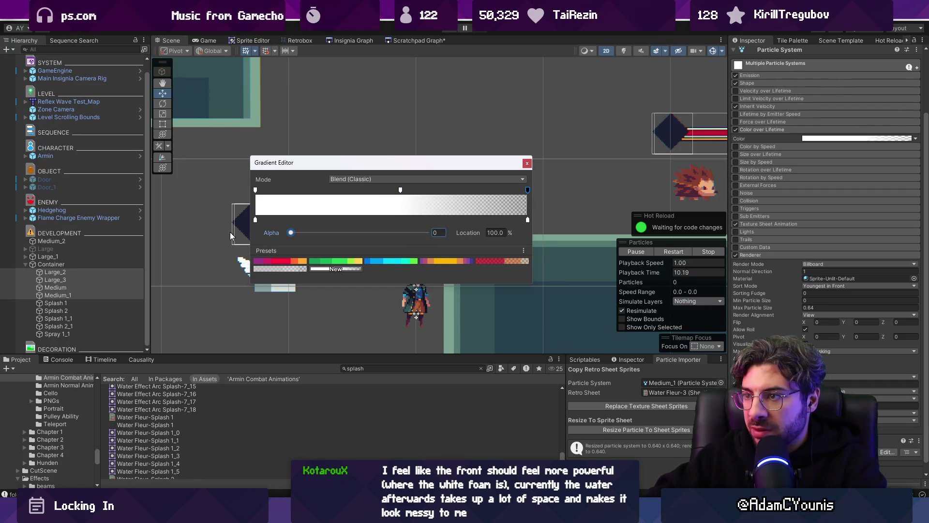
pyautogui.click(527, 165)
# - Reposition the Container burst, then reselect Large_2 through Medium_1
pyautogui.click(95, 266)
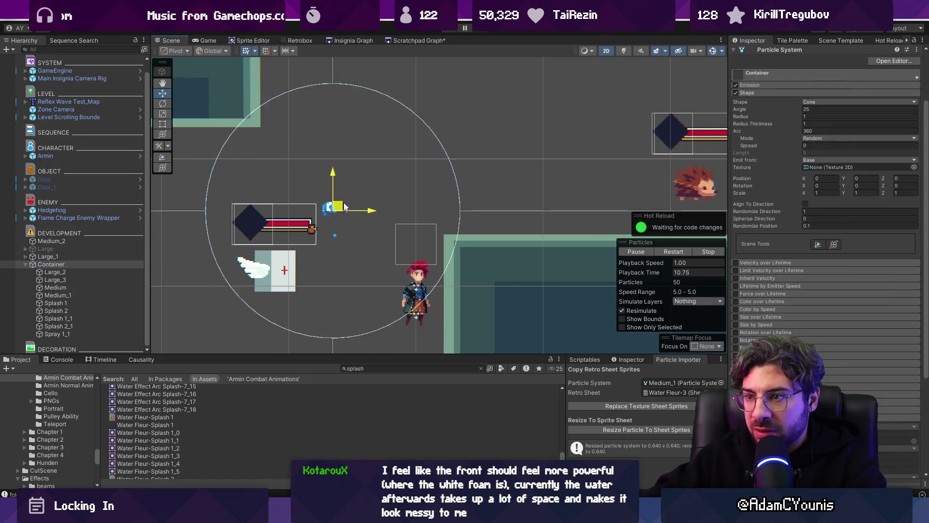
pyautogui.moveTo(395, 129)
pyautogui.mouseDown()
pyautogui.moveTo(348, 182)
pyautogui.moveTo(407, 237)
pyautogui.moveTo(441, 199)
pyautogui.moveTo(509, 192)
pyautogui.moveTo(431, 199)
pyautogui.moveTo(329, 187)
pyautogui.mouseUp()
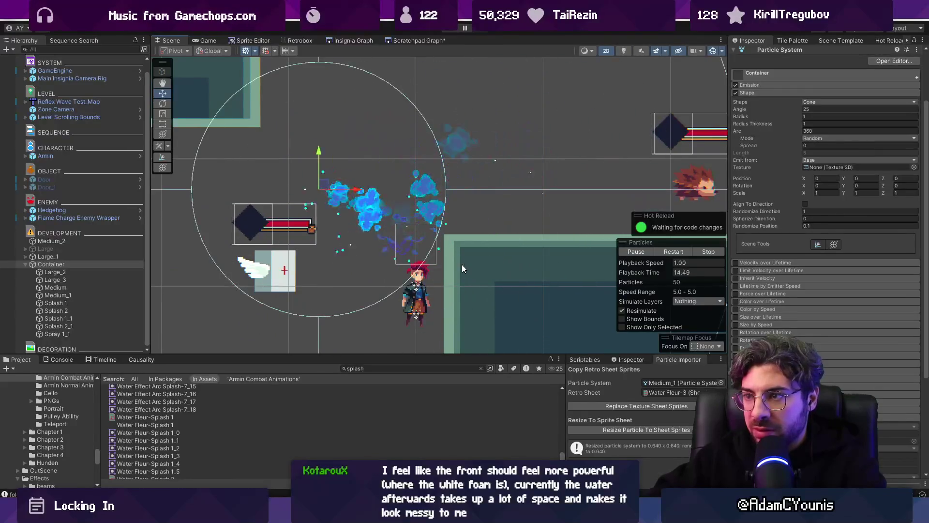
pyautogui.click(92, 271)
pyautogui.keyDown('shift'); pyautogui.click(88, 295); pyautogui.keyUp('shift')
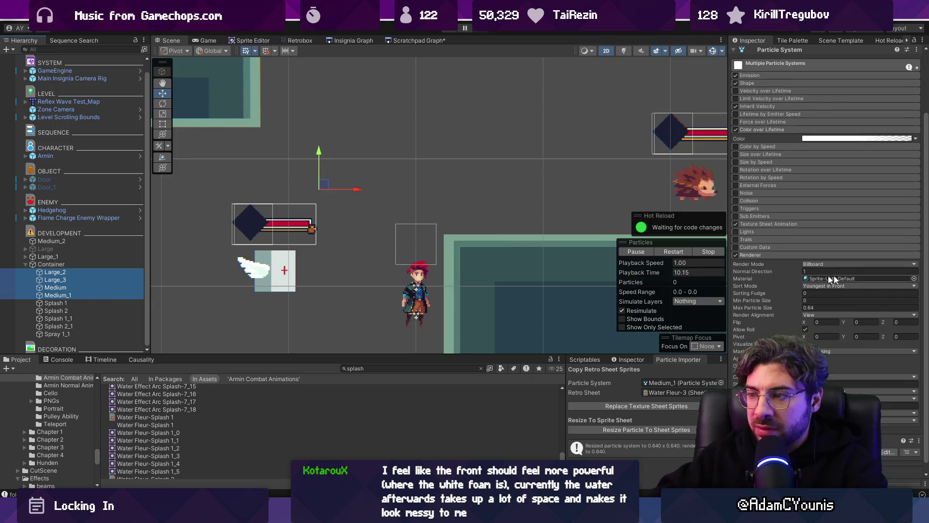
# - Refine the fade with an alpha key of 33 at 83.8%, then move Container down-right
pyautogui.click(861, 139)
pyautogui.moveTo(394, 193); pyautogui.dragTo(372, 195)
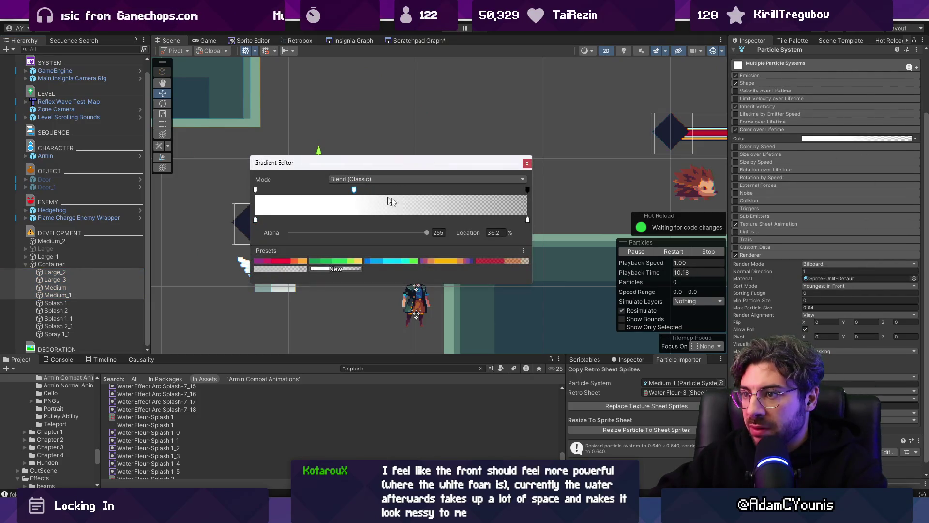
pyautogui.click(465, 219)
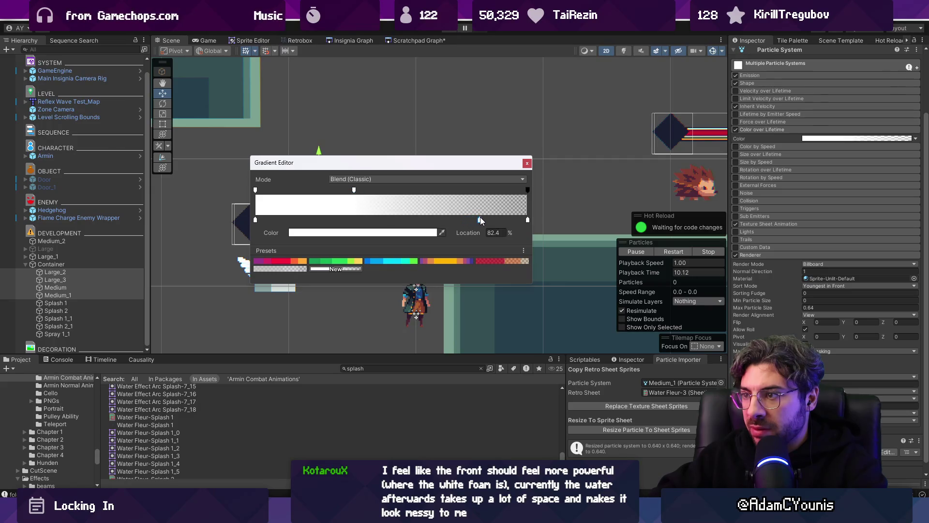
pyautogui.moveTo(480, 220); pyautogui.dragTo(481, 193)
pyautogui.click(483, 191)
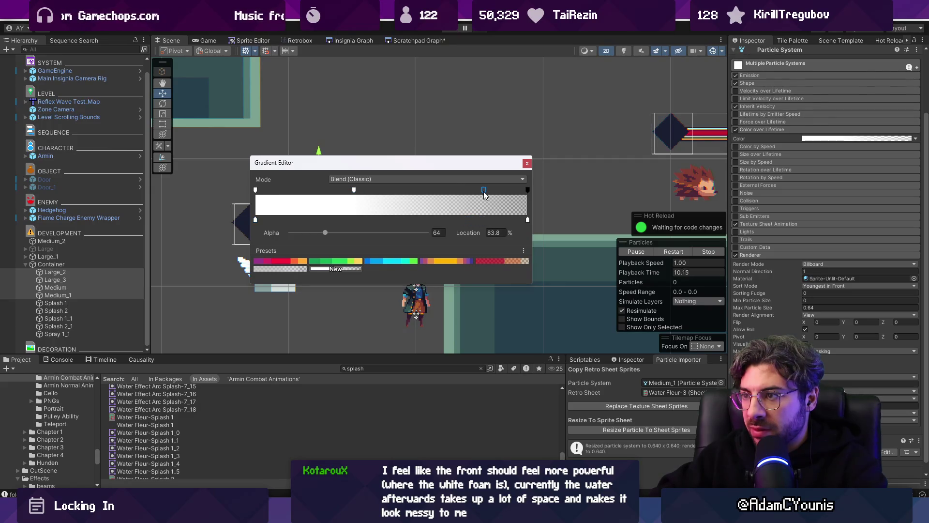
pyautogui.moveTo(327, 233); pyautogui.dragTo(308, 234)
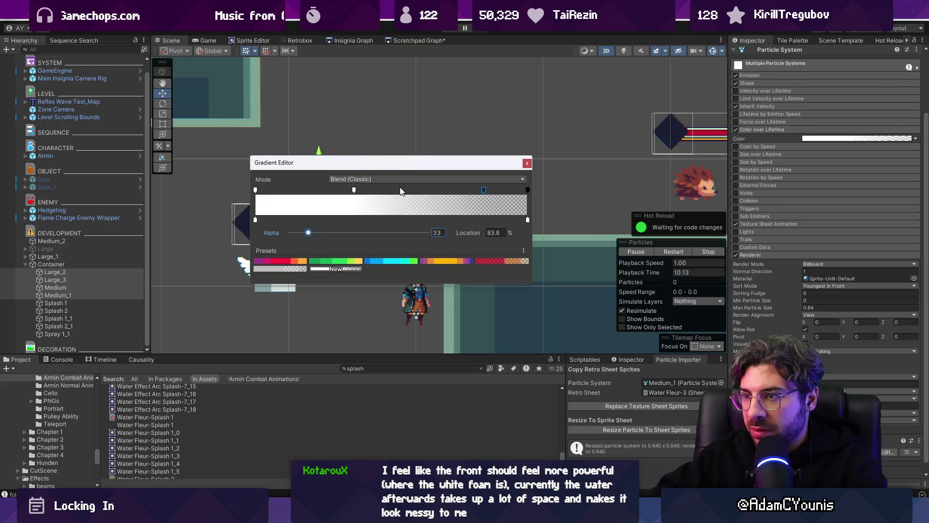
pyautogui.click(527, 163)
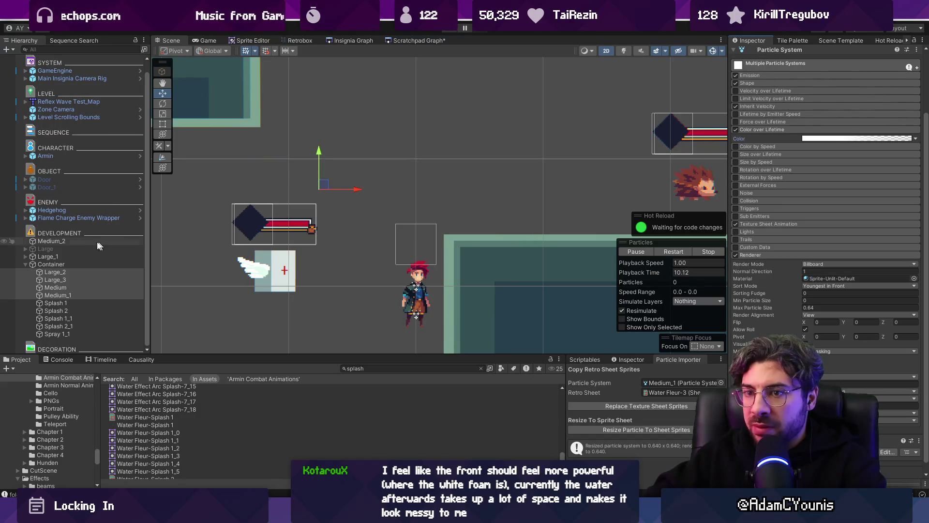
pyautogui.click(101, 264)
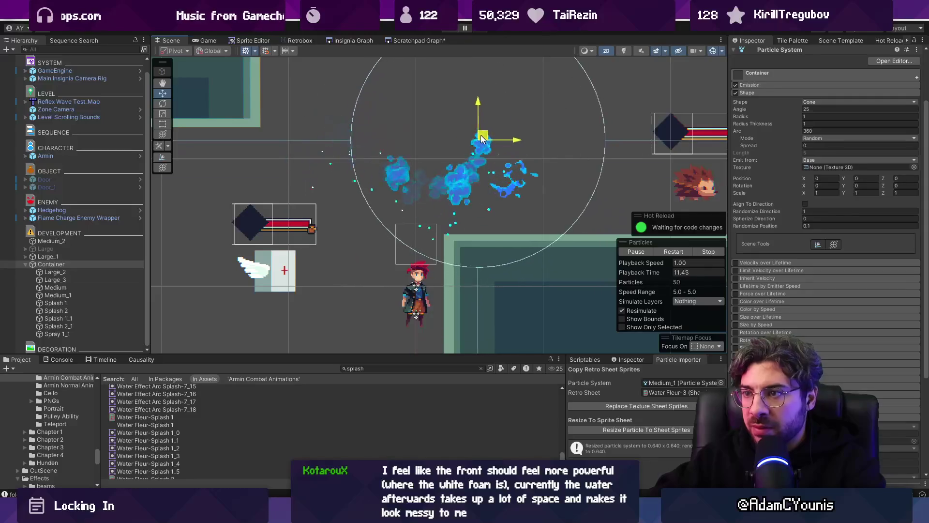
pyautogui.moveTo(374, 130)
pyautogui.mouseDown()
pyautogui.moveTo(472, 156)
pyautogui.moveTo(442, 145)
pyautogui.moveTo(387, 167)
pyautogui.moveTo(477, 167)
pyautogui.moveTo(301, 166)
pyautogui.moveTo(468, 167)
pyautogui.moveTo(557, 180)
pyautogui.moveTo(593, 167)
pyautogui.moveTo(444, 177)
pyautogui.moveTo(348, 207)
pyautogui.mouseUp()
# - Inspect Texture Sheet Animation across Splash 2, Splash 1_1 and Splash 2_1, keeping Splash 1_1 selected
pyautogui.click(91, 311)
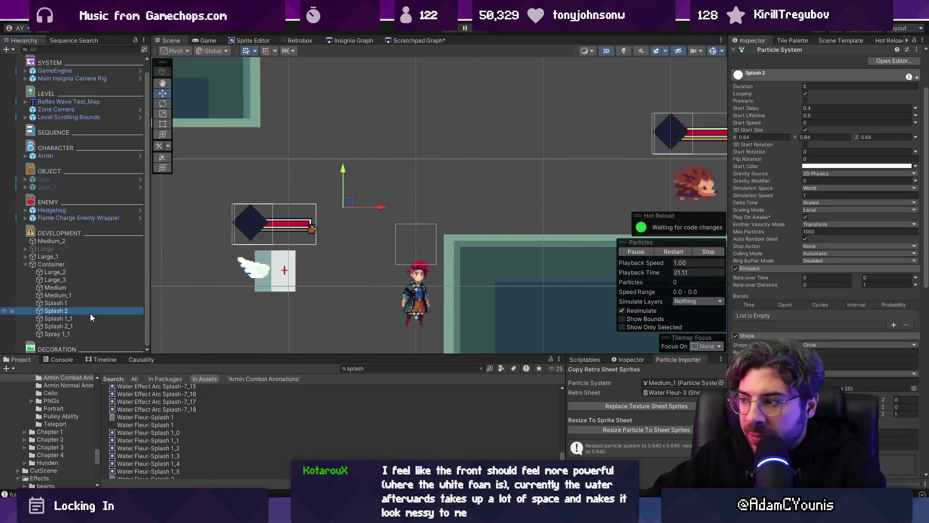
pyautogui.scroll(-10, 843, 321)
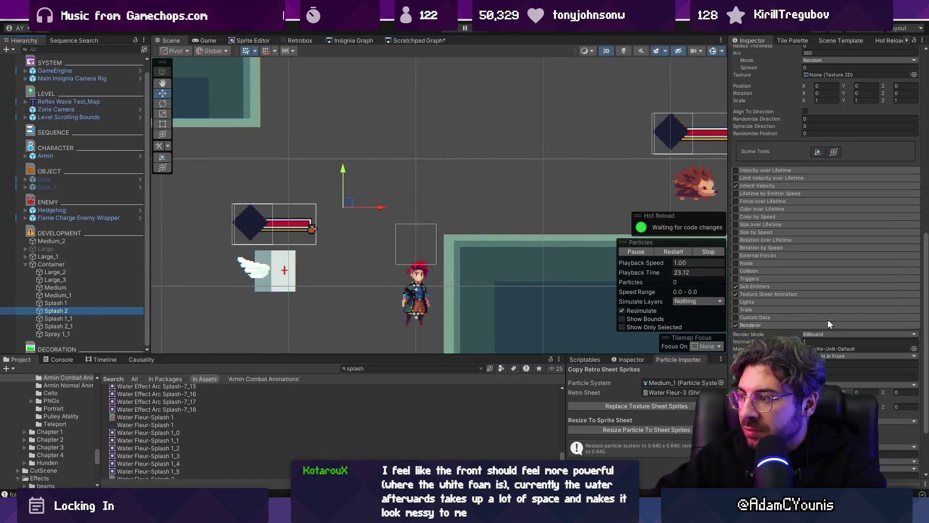
pyautogui.click(773, 293)
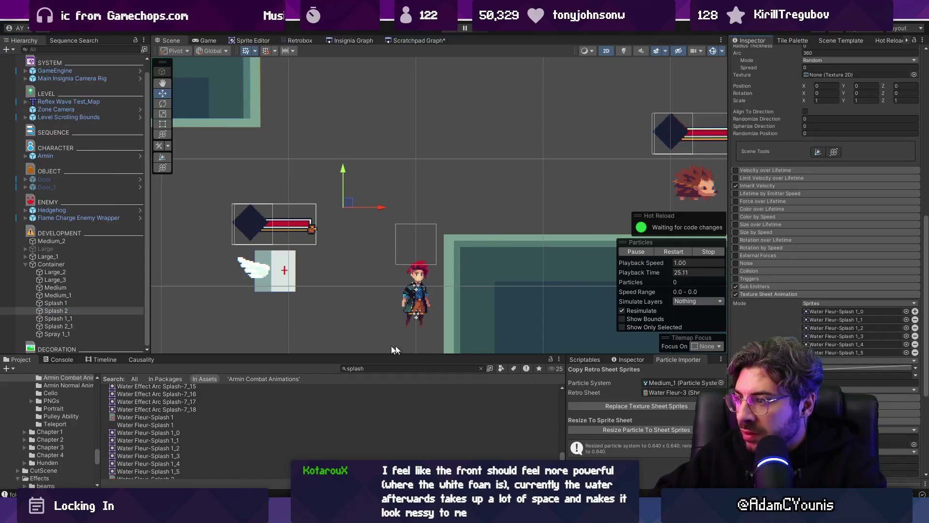
pyautogui.click(80, 318)
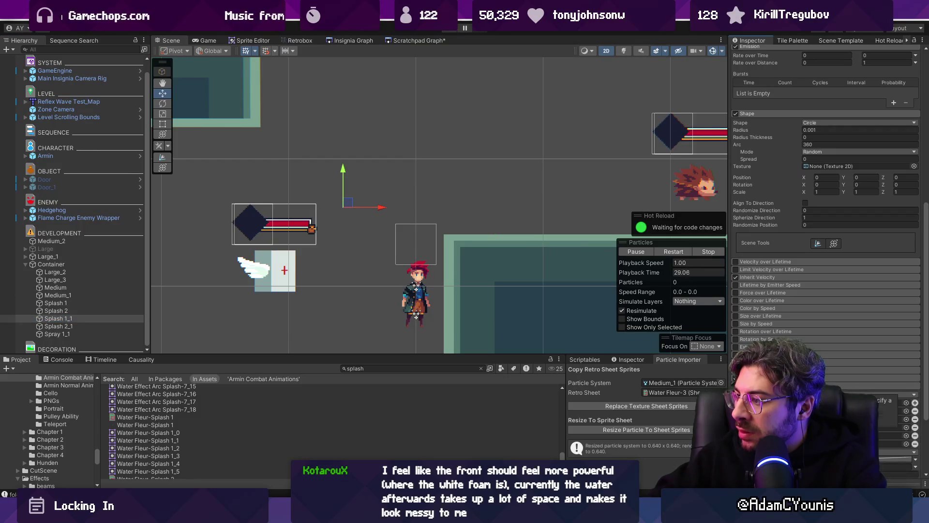
pyautogui.click(103, 325)
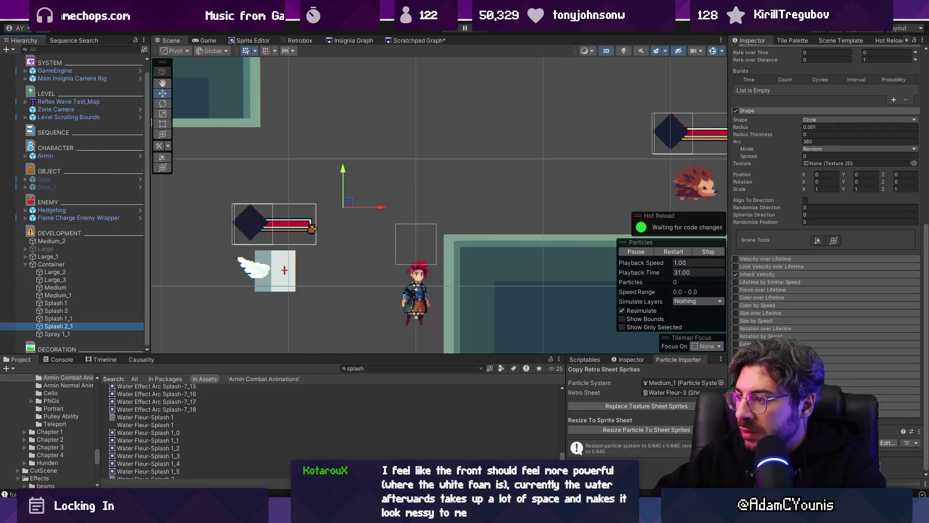
pyautogui.click(104, 326)
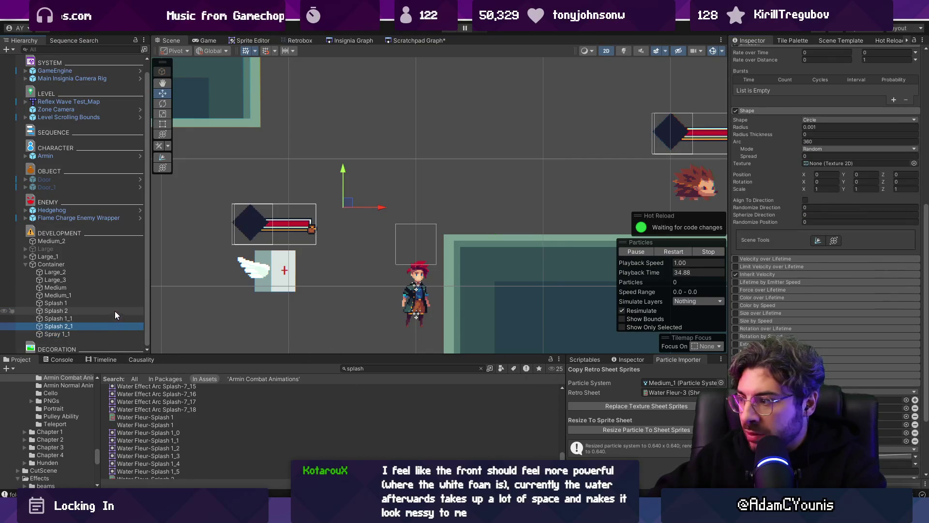
pyautogui.scroll(-5, 825, 261)
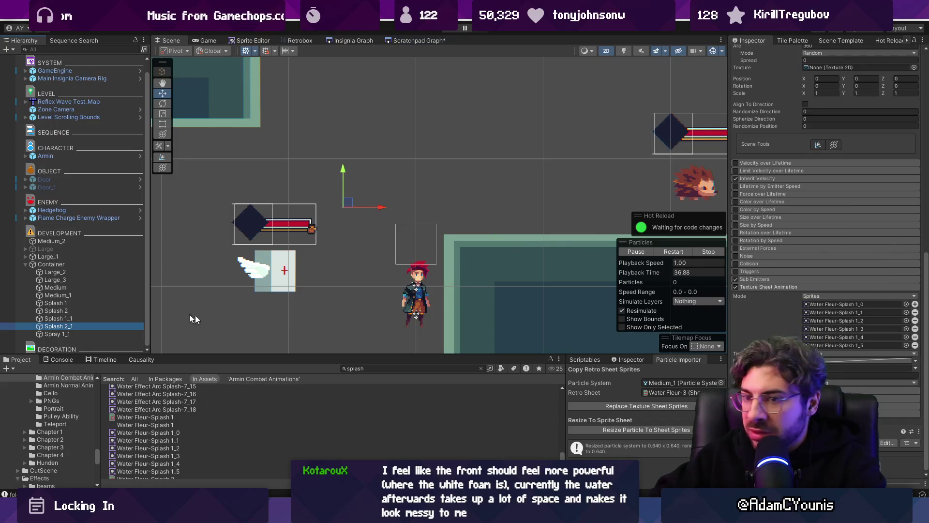
pyautogui.keyDown('ctrl'); pyautogui.click(95, 310); pyautogui.keyUp('ctrl')
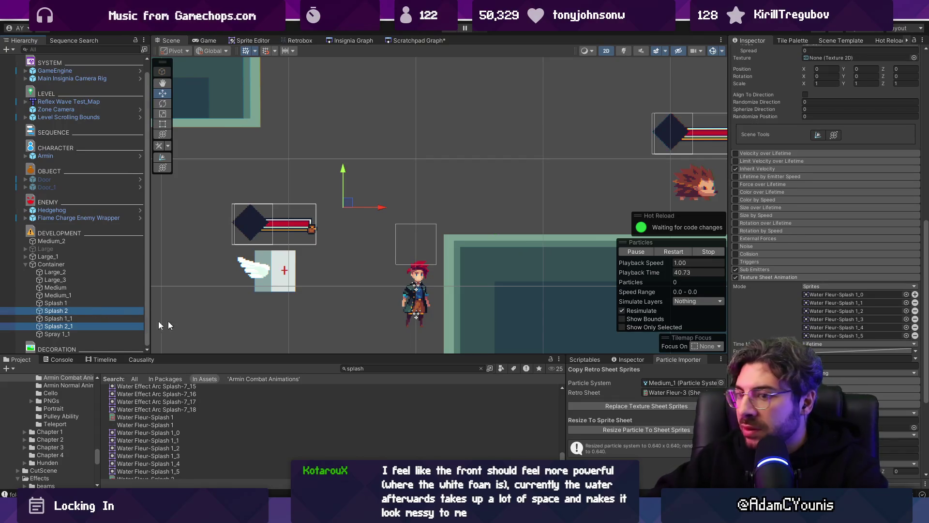
pyautogui.keyDown('ctrl'); pyautogui.click(68, 318); pyautogui.keyUp('ctrl')
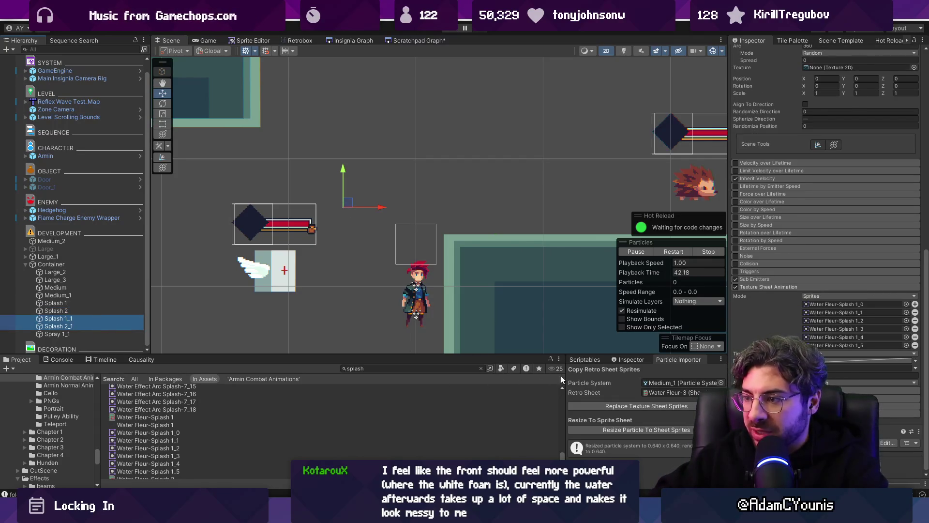
pyautogui.click(93, 319)
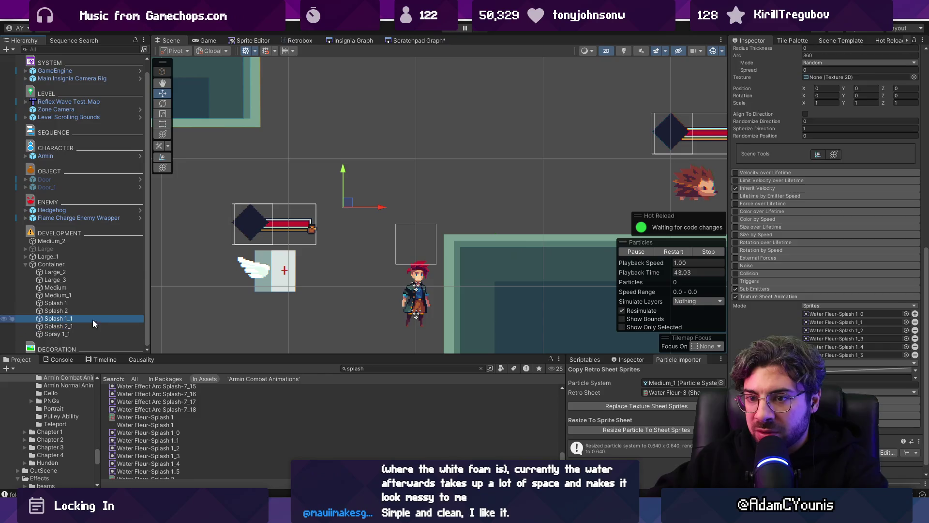
# - Load the Water Fleur-Splash 2 sheet into the importer for Splash 1_1 and preview it
pyautogui.click(720, 393)
pyautogui.write('1')
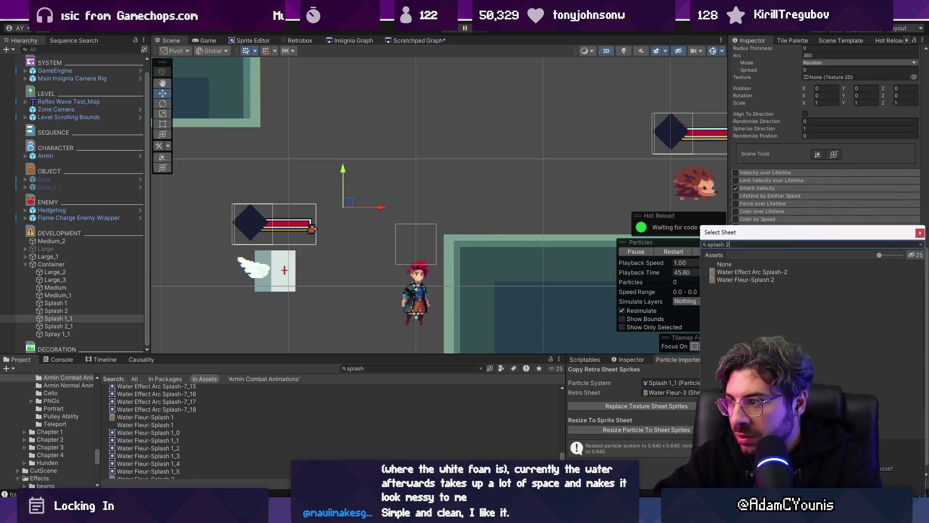
pyautogui.press('Down')
pyautogui.press('Return')
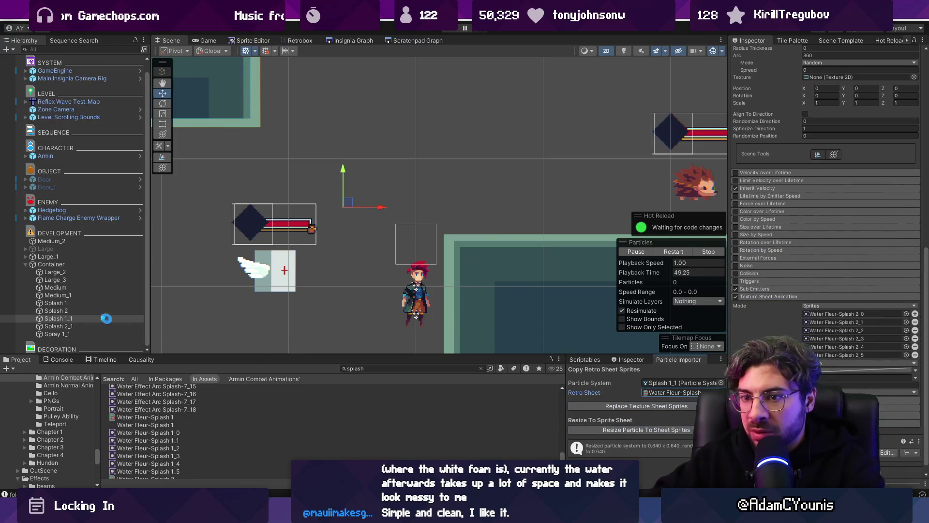
pyautogui.moveTo(68, 322)
pyautogui.mouseDown()
pyautogui.moveTo(78, 334)
pyautogui.moveTo(621, 379)
pyautogui.mouseUp()
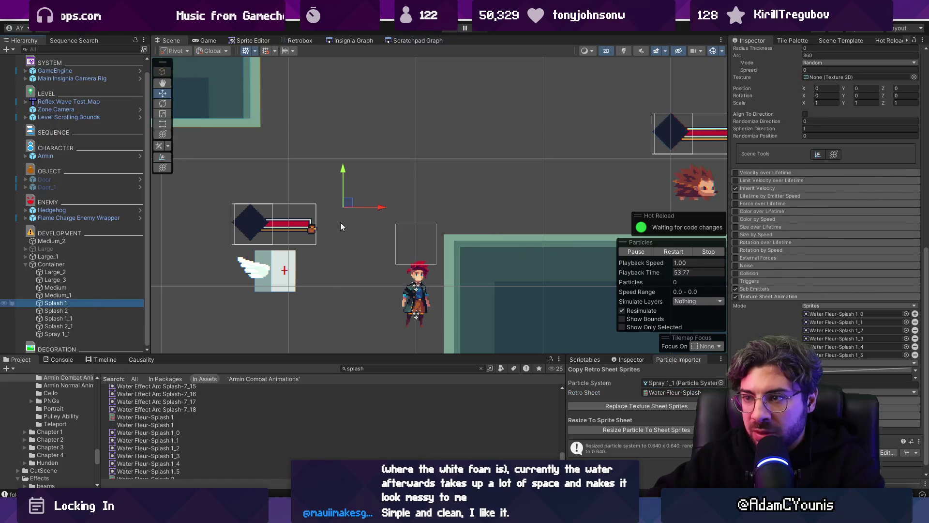
pyautogui.moveTo(352, 204); pyautogui.dragTo(357, 158)
pyautogui.moveTo(419, 218)
pyautogui.mouseDown()
pyautogui.moveTo(309, 161)
pyautogui.moveTo(346, 207)
pyautogui.mouseUp()
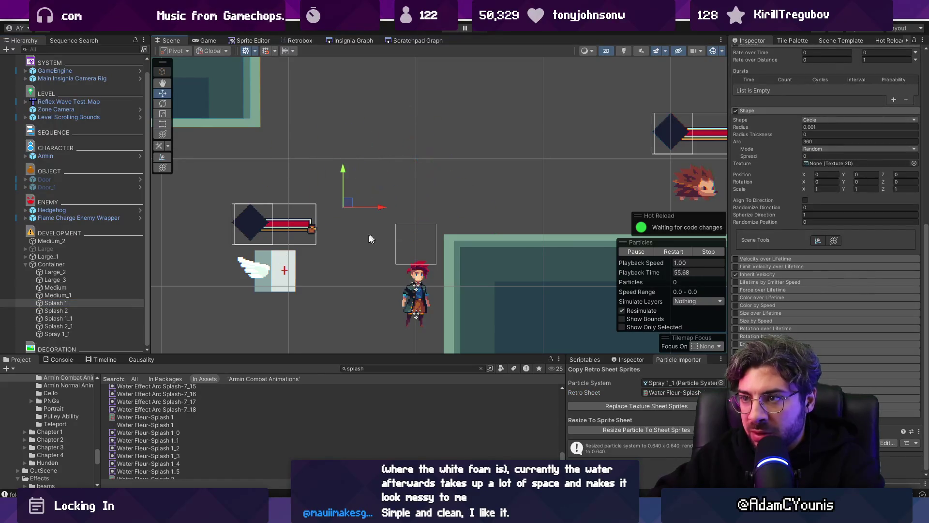
# - Turn on Texture Sheet Animation for Spray 1_1 and frame it in the Scene view
pyautogui.click(83, 311)
pyautogui.moveTo(289, 198); pyautogui.dragTo(370, 214)
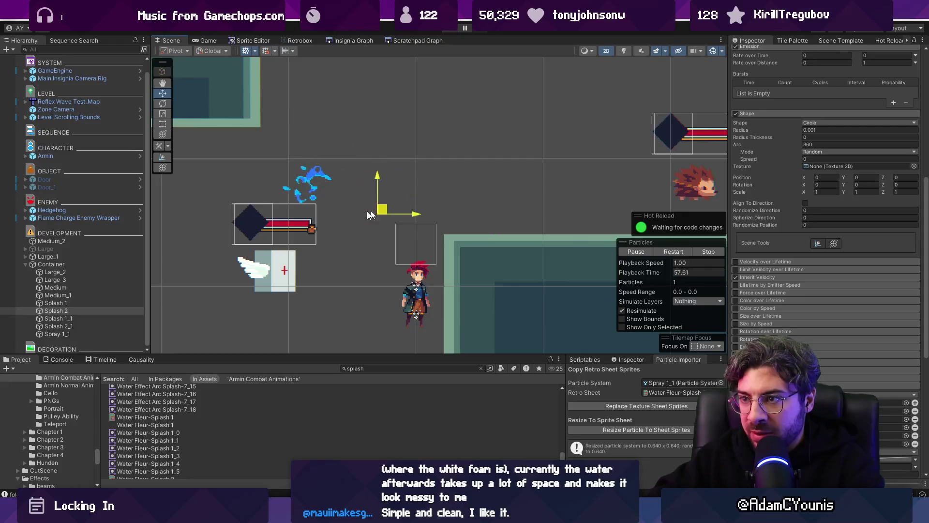
pyautogui.click(91, 333)
pyautogui.click(684, 405)
pyautogui.moveTo(351, 202); pyautogui.dragTo(353, 206)
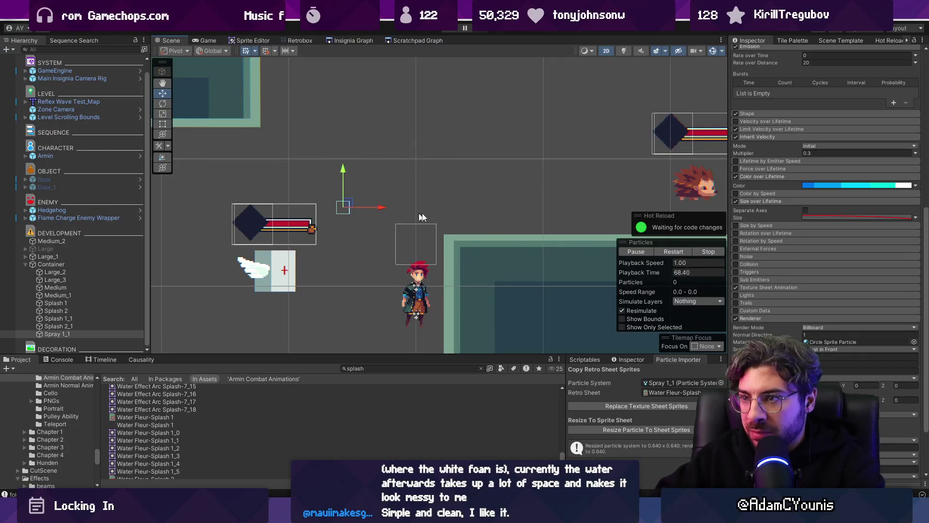
pyautogui.click(72, 334)
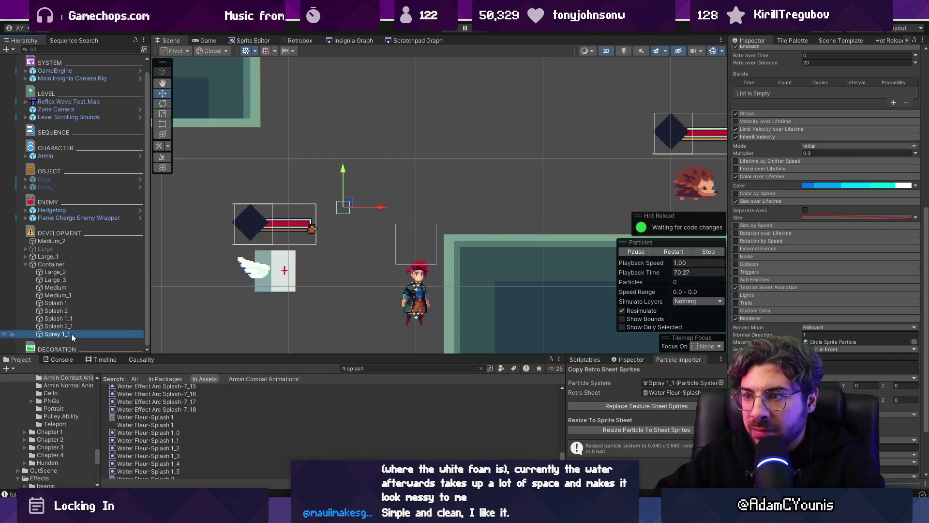
pyautogui.doubleClick(71, 334)
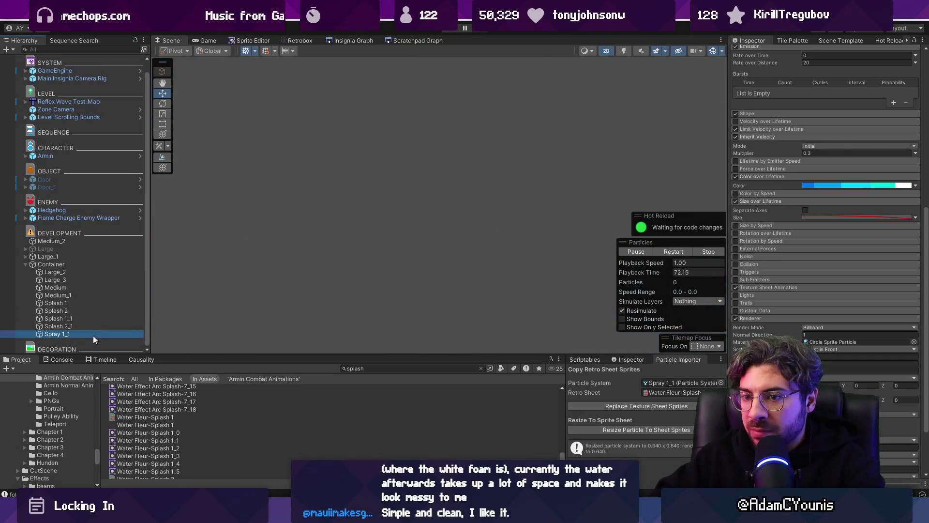
# - Move the Spray 1_1 and Splash 2_1 emitters around to preview their particles
pyautogui.scroll(-10, 435, 203)
pyautogui.moveTo(435, 201)
pyautogui.mouseDown()
pyautogui.moveTo(419, 157)
pyautogui.moveTo(495, 120)
pyautogui.moveTo(396, 121)
pyautogui.moveTo(419, 125)
pyautogui.mouseUp()
pyautogui.moveTo(563, 173)
pyautogui.mouseDown()
pyautogui.moveTo(486, 127)
pyautogui.moveTo(481, 190)
pyautogui.moveTo(470, 164)
pyautogui.mouseUp()
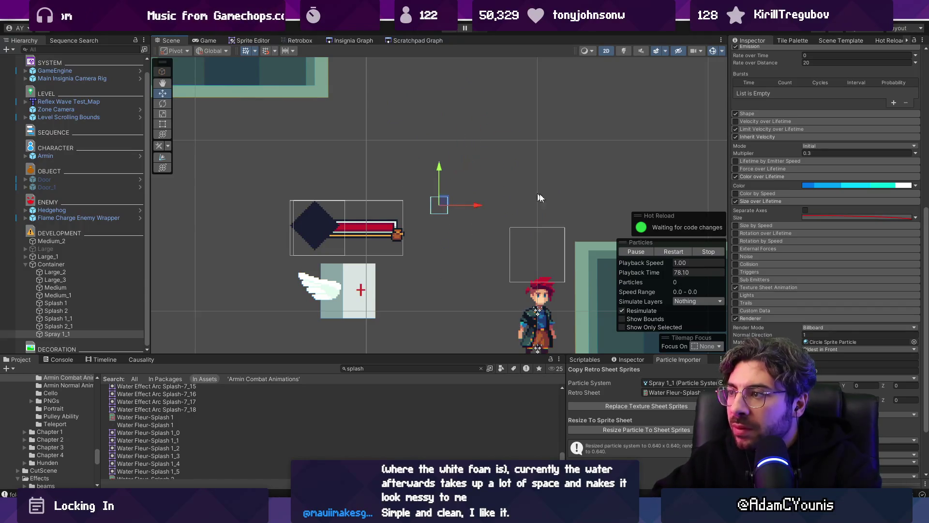
pyautogui.scroll(-3, 792, 299)
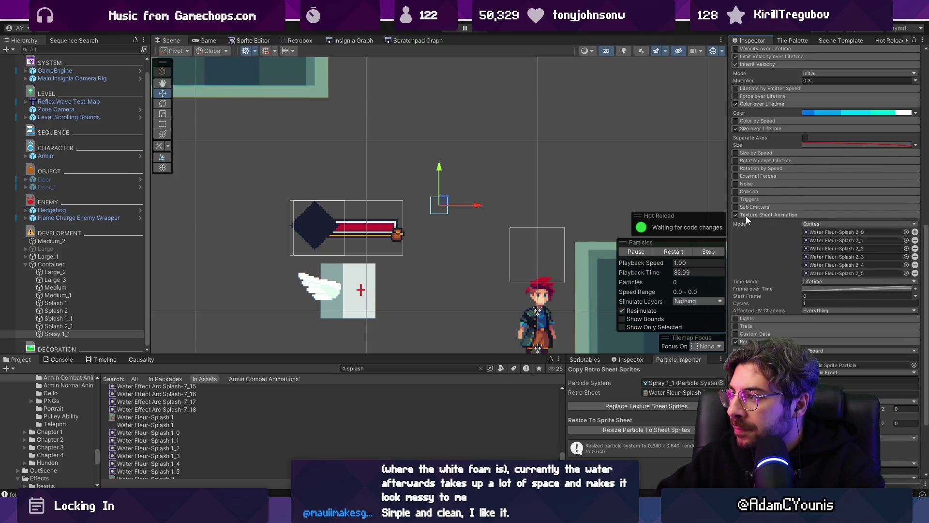
pyautogui.press('Up')
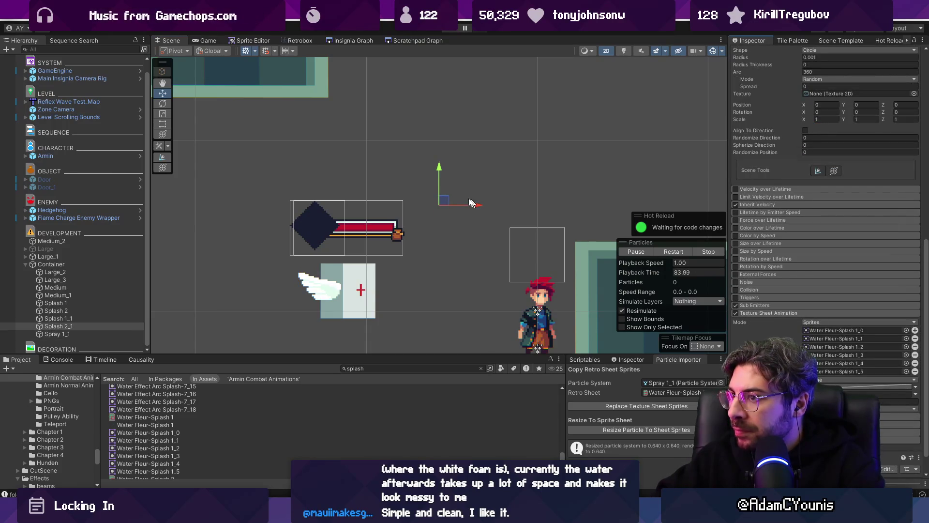
pyautogui.moveTo(463, 192)
pyautogui.mouseDown()
pyautogui.moveTo(269, 240)
pyautogui.moveTo(417, 233)
pyautogui.moveTo(444, 201)
pyautogui.moveTo(479, 194)
pyautogui.moveTo(499, 210)
pyautogui.moveTo(442, 204)
pyautogui.mouseUp()
pyautogui.click(57, 333)
pyautogui.click(74, 326)
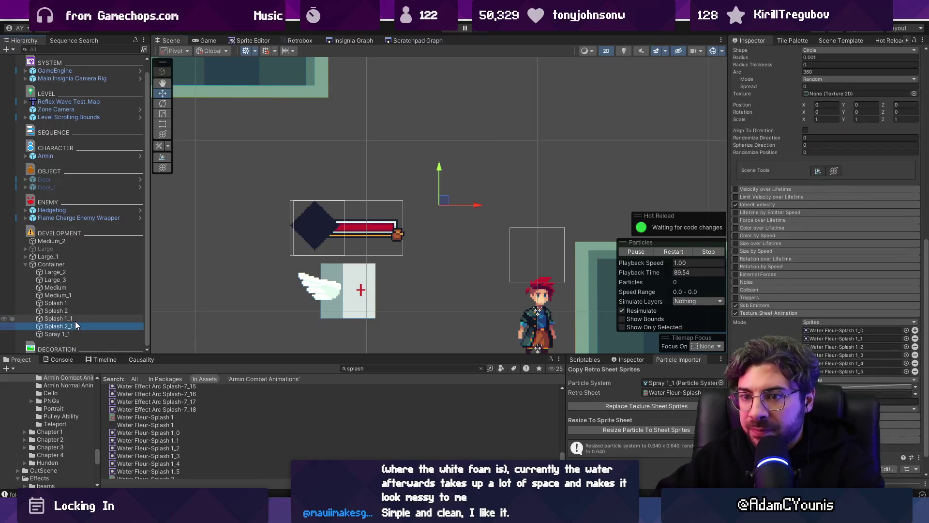
# - Assign Splash 2_1 to the Particle Importer and replace its sprites with Water Fleur-Splash 2_0–2_5
pyautogui.moveTo(77, 326); pyautogui.dragTo(670, 383)
pyautogui.click(691, 405)
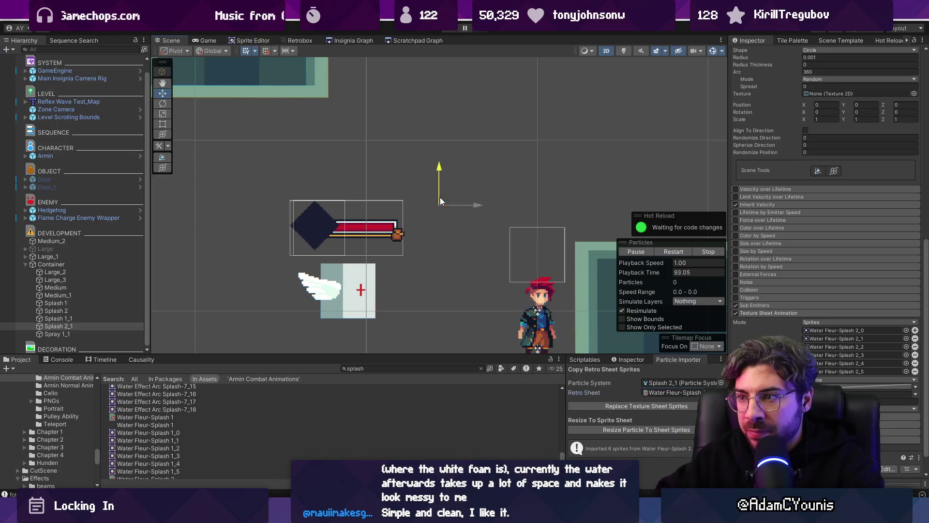
pyautogui.moveTo(547, 186)
pyautogui.mouseDown()
pyautogui.moveTo(534, 173)
pyautogui.moveTo(469, 187)
pyautogui.mouseUp()
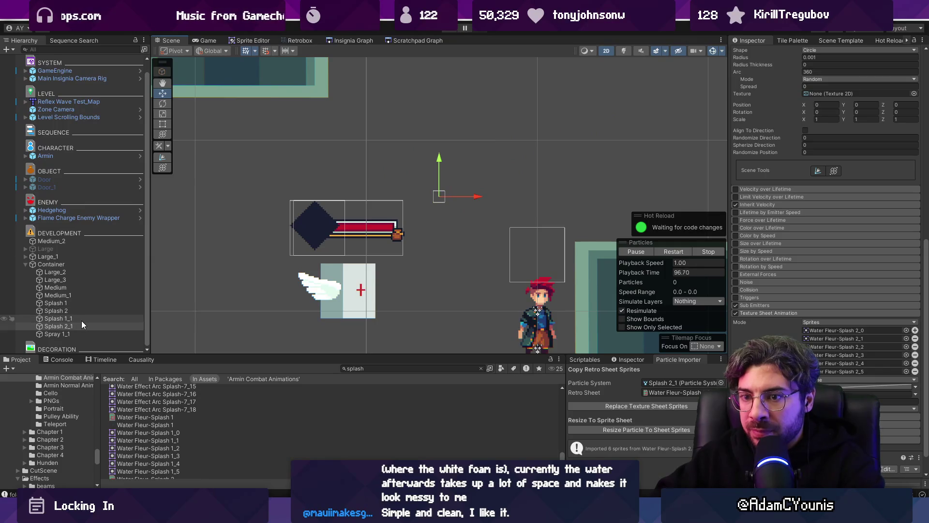
pyautogui.scroll(15, 827, 207)
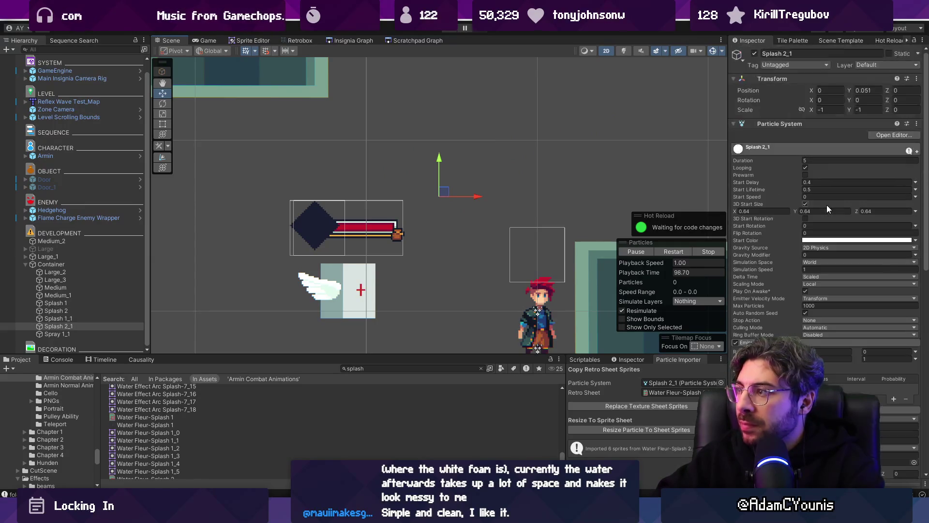
pyautogui.click(87, 303)
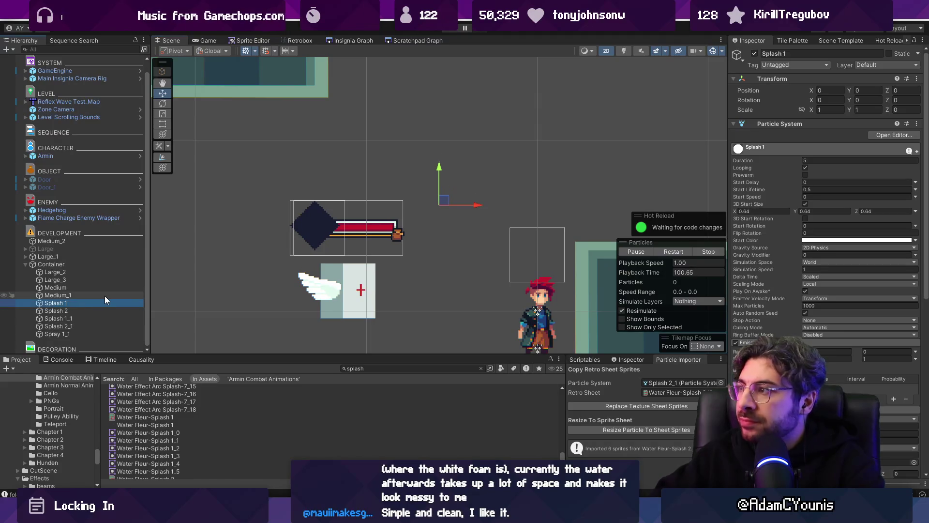
pyautogui.press('Down')
pyautogui.press('Down')
pyautogui.press('Down')
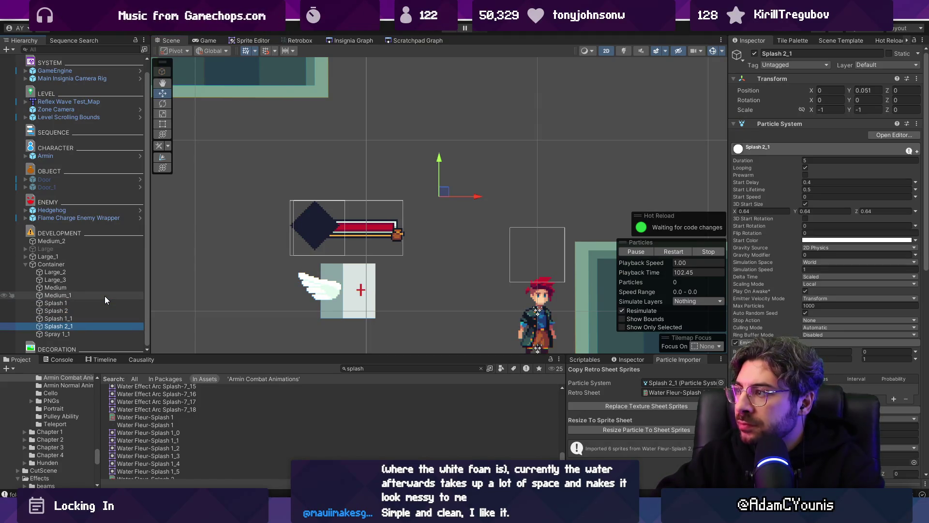
# - Set Splash 1_1's Scale Y to 1 and move both splashes back to the centre
pyautogui.keyDown('ctrl'); pyautogui.click(98, 318); pyautogui.keyUp('ctrl')
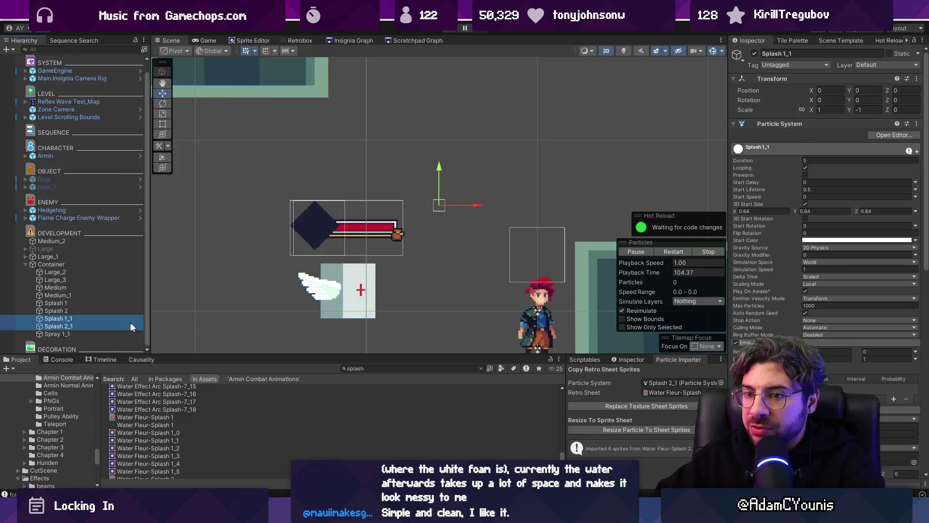
pyautogui.click(866, 110)
pyautogui.write('1')
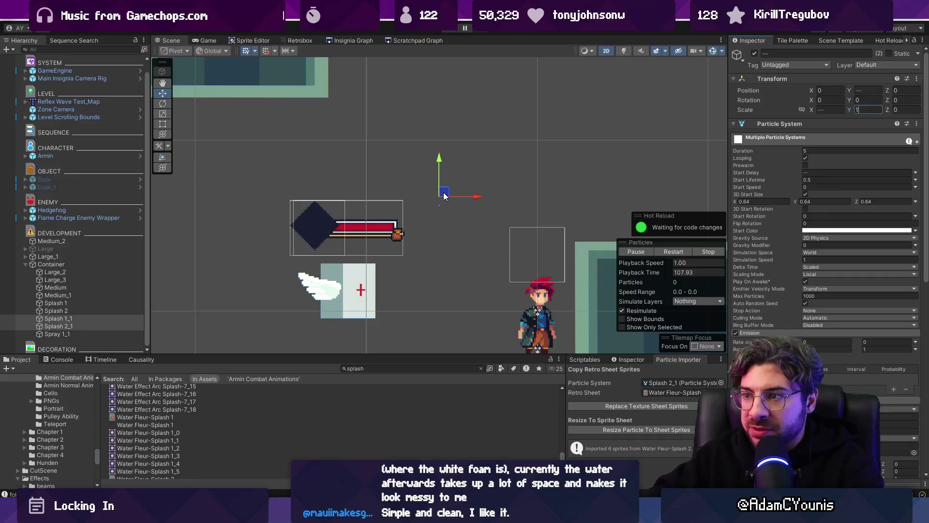
pyautogui.moveTo(557, 133); pyautogui.dragTo(515, 173)
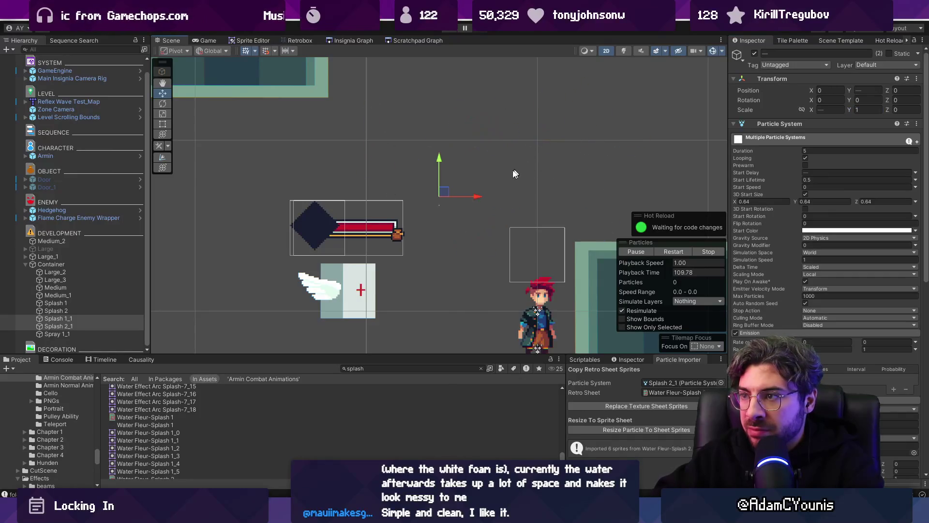
# - Reset Splash 1 to the origin and shift Splash 2 left to preview its splash
pyautogui.click(73, 319)
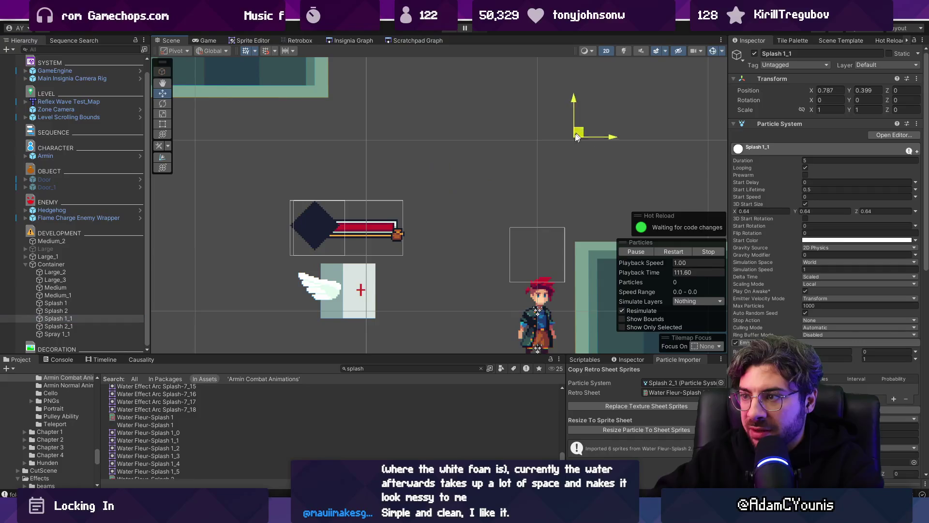
pyautogui.click(54, 303)
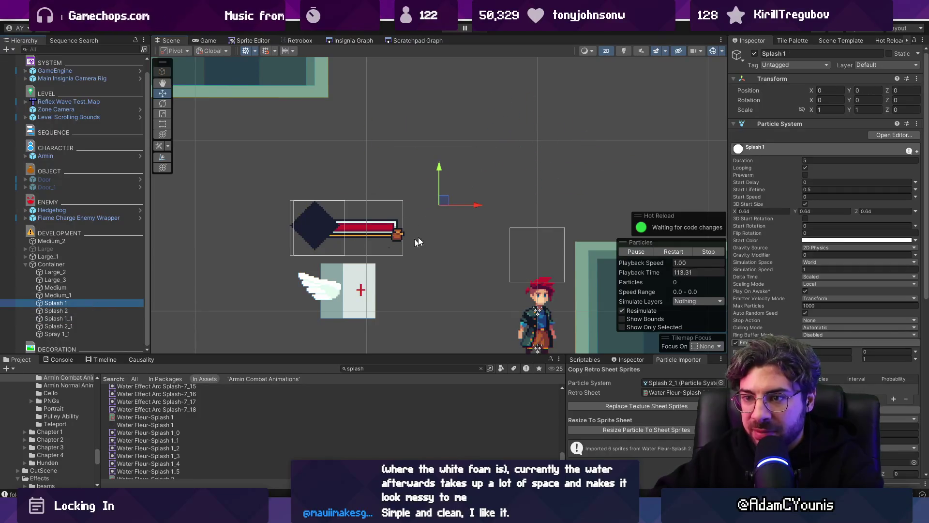
pyautogui.hotkey('ctrl', 'z')
pyautogui.click(93, 311)
pyautogui.moveTo(554, 183)
pyautogui.mouseDown()
pyautogui.moveTo(533, 154)
pyautogui.moveTo(505, 179)
pyautogui.mouseUp()
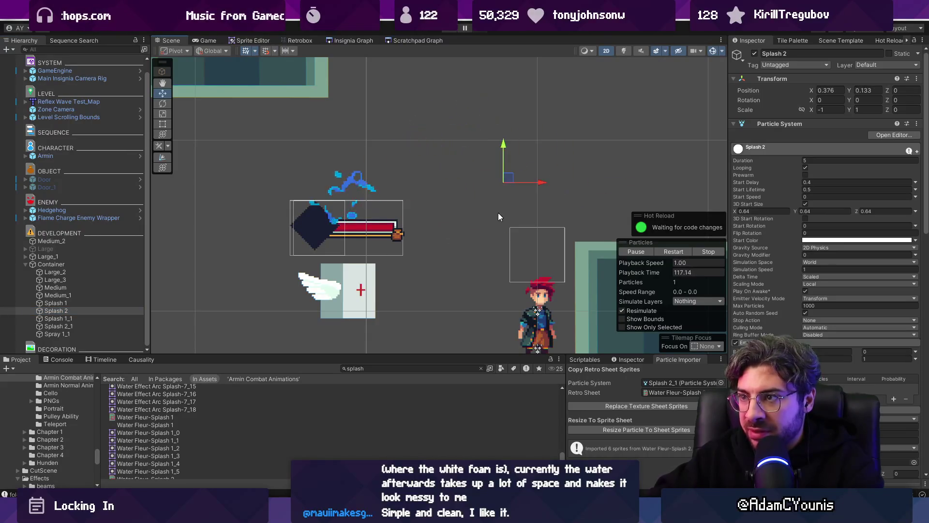
# - Preview Spray 1_1, then move Splash 2_1 and Splash 1_1 back near the origin
pyautogui.click(68, 332)
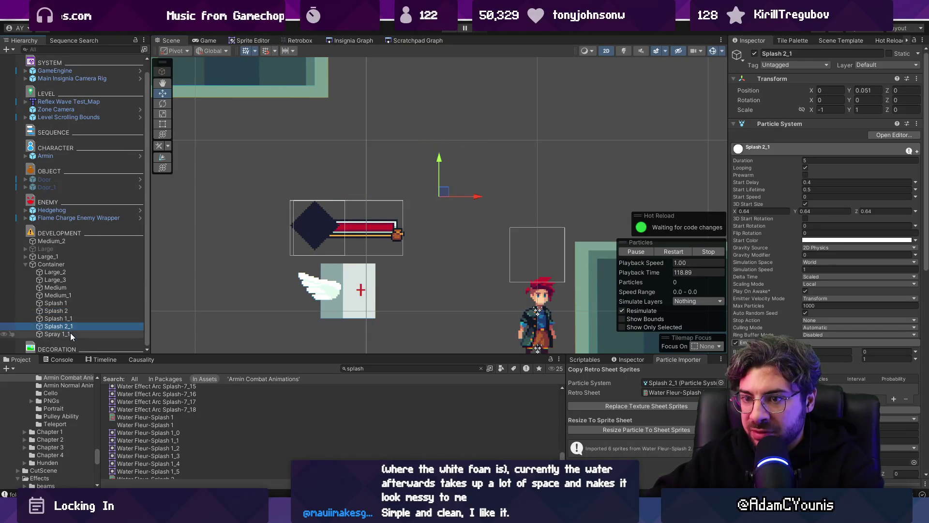
pyautogui.moveTo(444, 200); pyautogui.dragTo(503, 118)
pyautogui.click(58, 325)
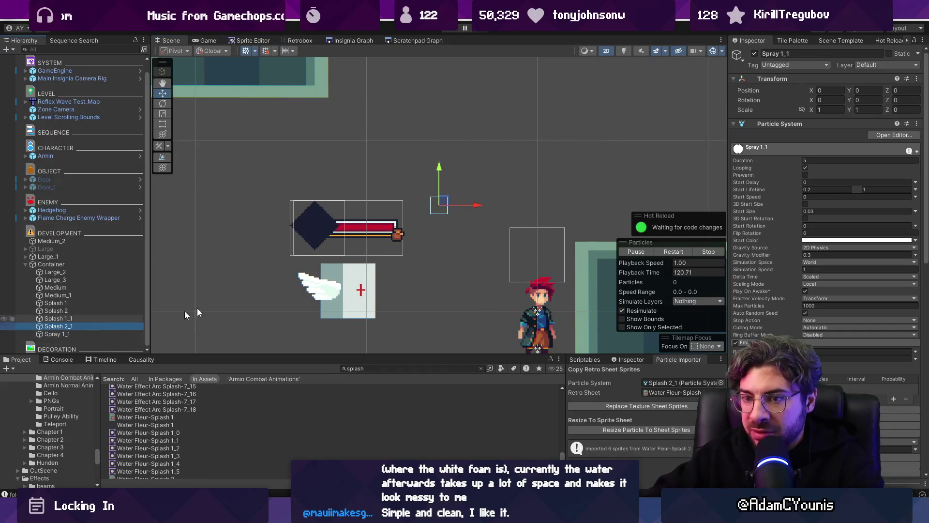
pyautogui.moveTo(595, 173)
pyautogui.mouseDown()
pyautogui.moveTo(561, 151)
pyautogui.moveTo(446, 193)
pyautogui.mouseUp()
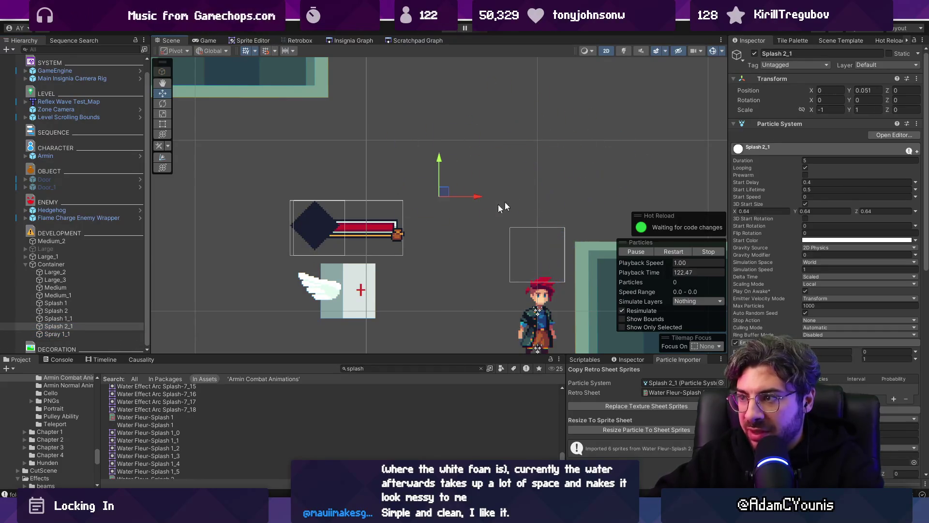
pyautogui.click(94, 319)
pyautogui.moveTo(472, 124)
pyautogui.mouseDown()
pyautogui.moveTo(542, 160)
pyautogui.moveTo(452, 200)
pyautogui.mouseUp()
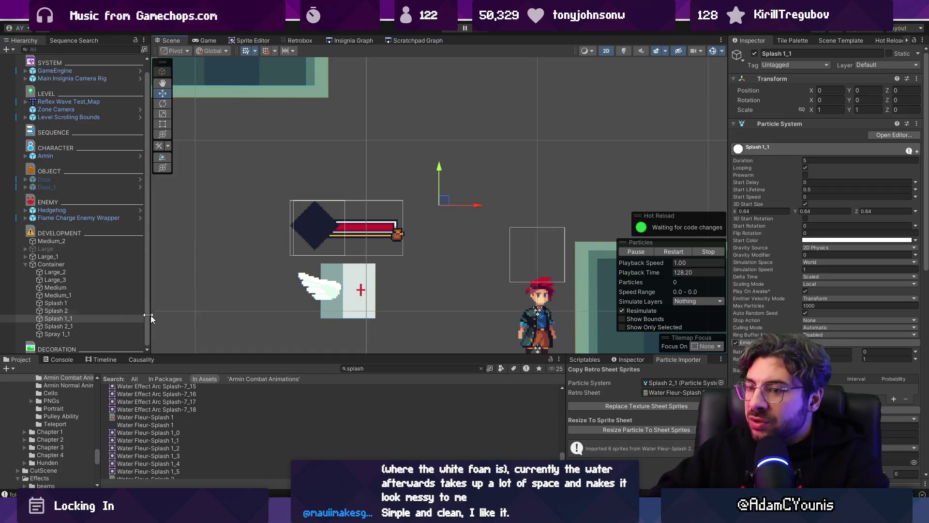
pyautogui.scroll(-10, 825, 218)
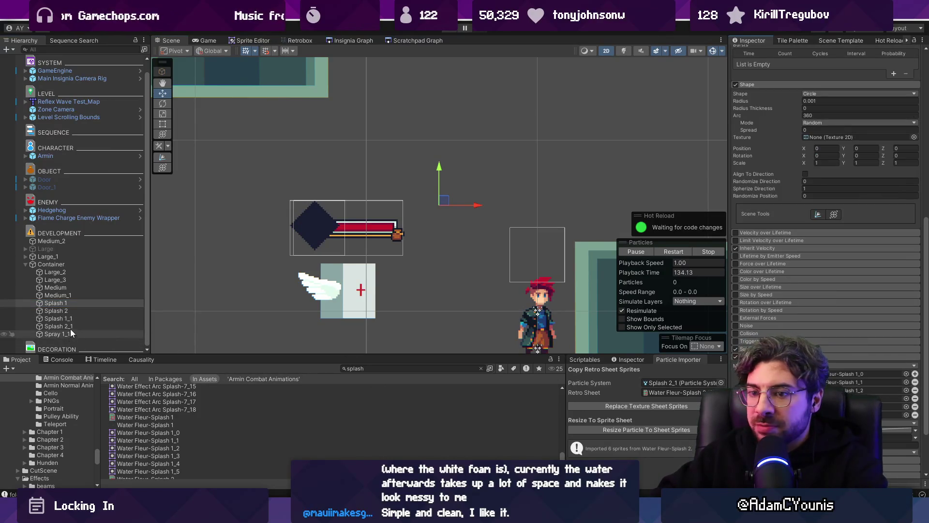
# - Assign Splash 1_1 in the Particle Importer and resize its particles to 0.640 x 0.640
pyautogui.click(71, 312)
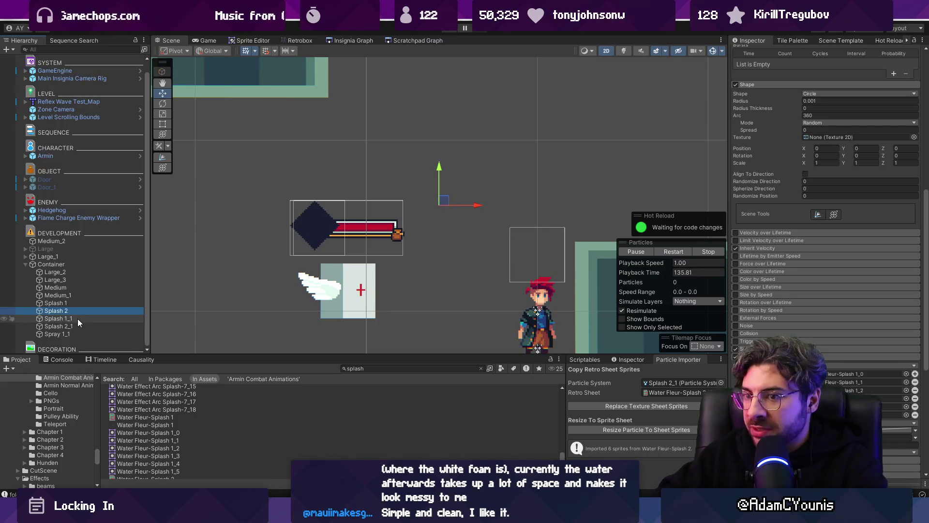
pyautogui.click(77, 318)
pyautogui.click(81, 327)
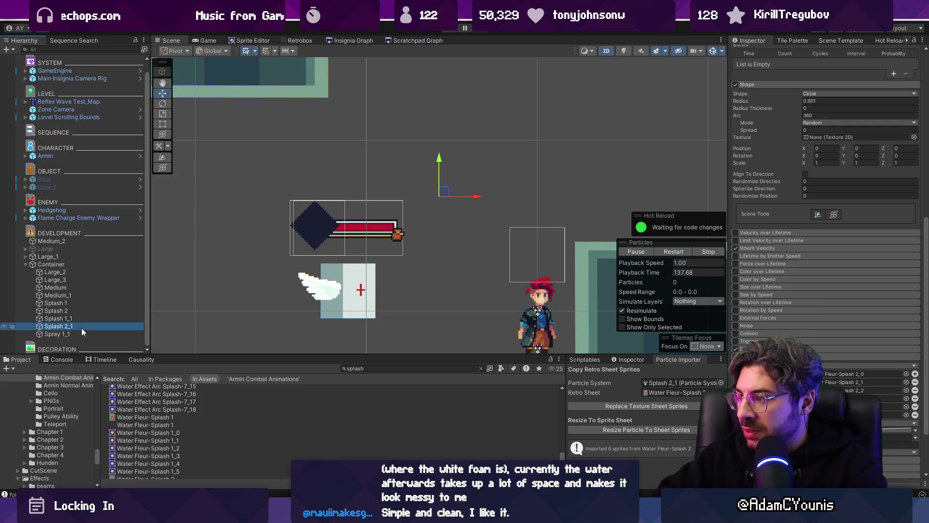
pyautogui.moveTo(80, 319)
pyautogui.mouseDown()
pyautogui.moveTo(71, 317)
pyautogui.moveTo(674, 377)
pyautogui.mouseUp()
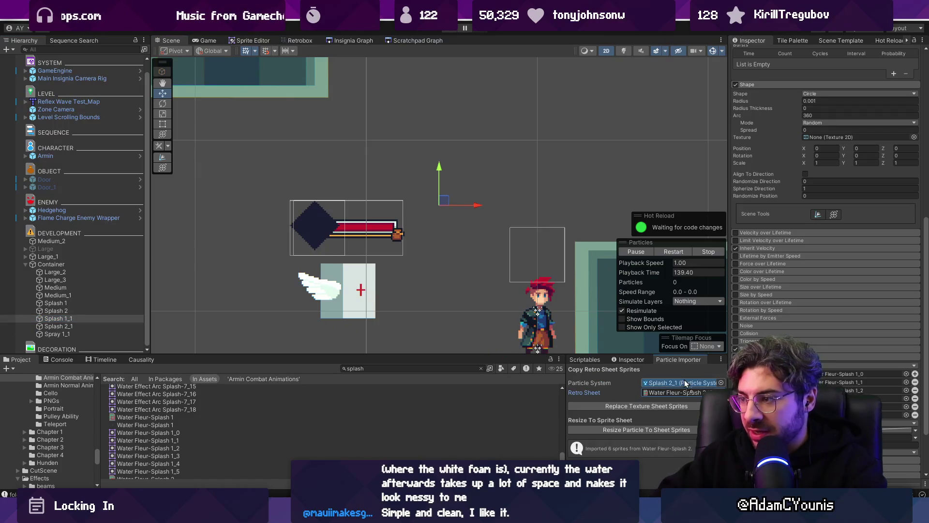
pyautogui.click(679, 428)
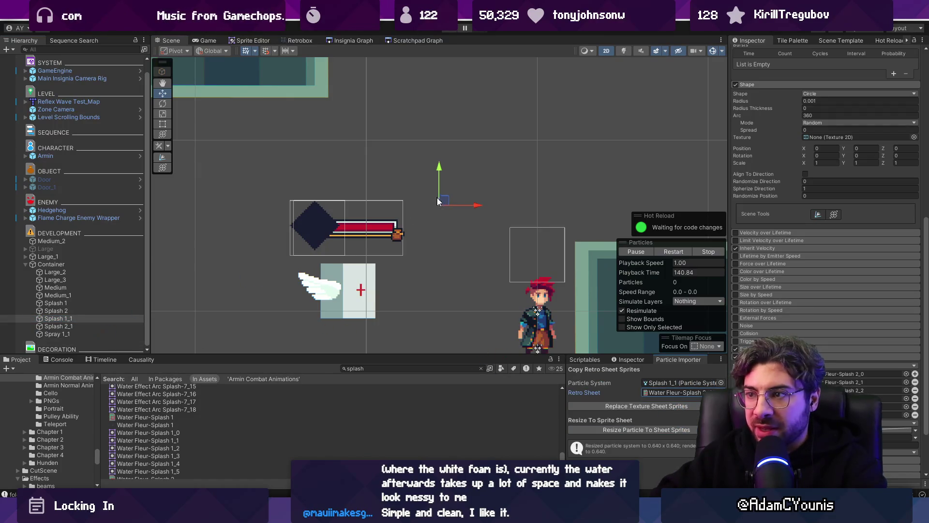
pyautogui.moveTo(548, 138)
pyautogui.mouseDown()
pyautogui.moveTo(348, 168)
pyautogui.moveTo(379, 222)
pyautogui.mouseUp()
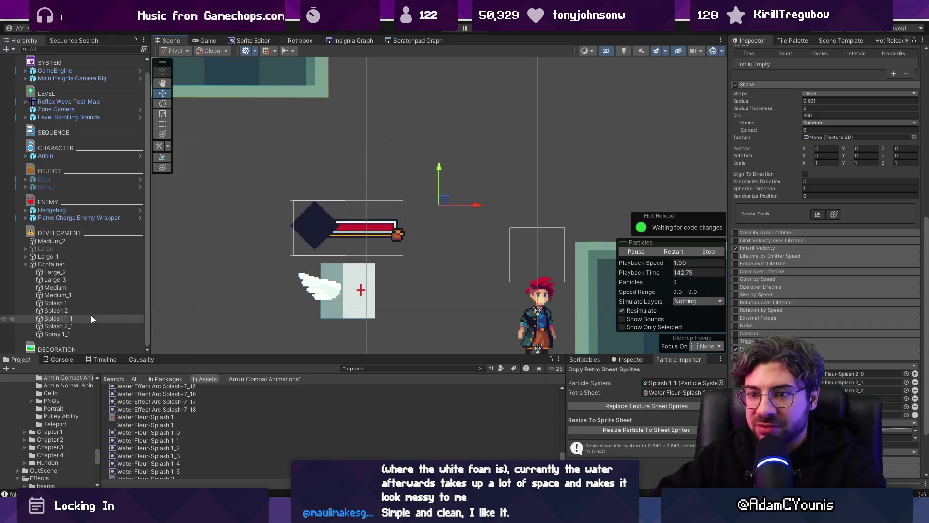
pyautogui.click(53, 272)
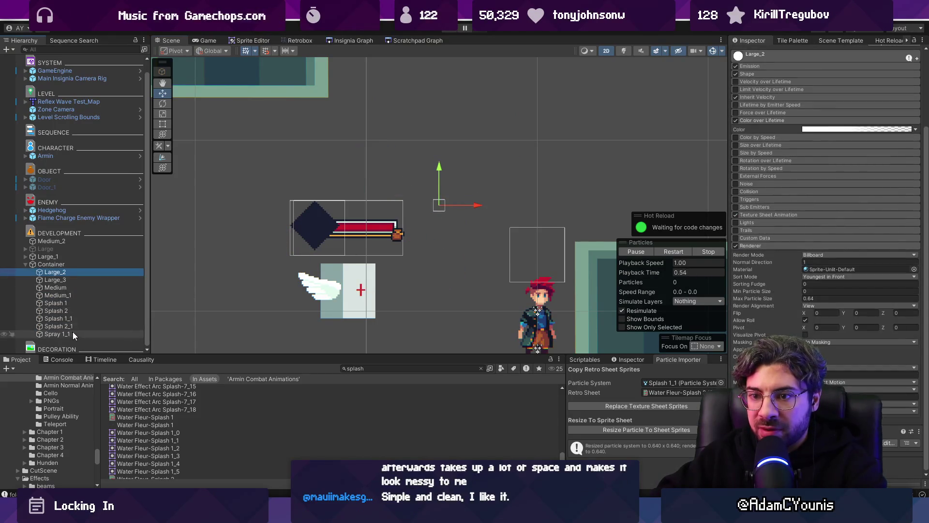
# - Move the Container up and right to preview the splash burst
pyautogui.keyDown('shift'); pyautogui.click(72, 333); pyautogui.keyUp('shift')
pyautogui.scroll(3, 855, 146)
pyautogui.click(830, 91)
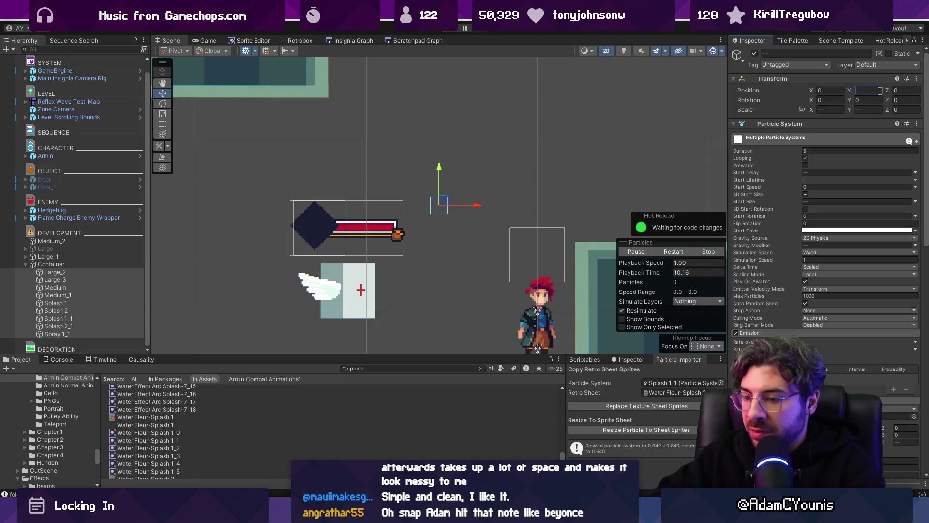
pyautogui.write('0')
pyautogui.click(51, 264)
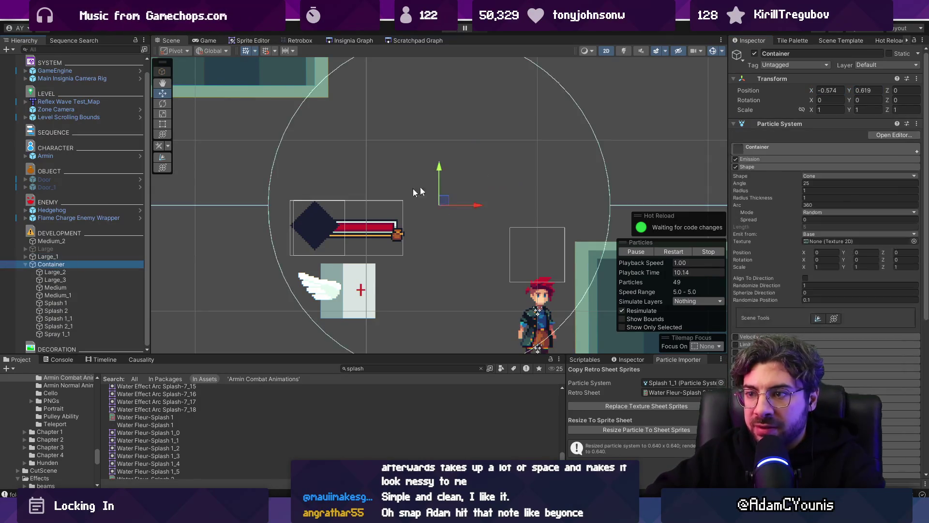
pyautogui.moveTo(441, 202)
pyautogui.mouseDown()
pyautogui.moveTo(622, 147)
pyautogui.moveTo(498, 187)
pyautogui.moveTo(460, 230)
pyautogui.moveTo(316, 237)
pyautogui.moveTo(345, 197)
pyautogui.moveTo(413, 174)
pyautogui.moveTo(334, 213)
pyautogui.moveTo(328, 188)
pyautogui.moveTo(317, 213)
pyautogui.moveTo(322, 242)
pyautogui.moveTo(464, 208)
pyautogui.moveTo(560, 149)
pyautogui.moveTo(305, 202)
pyautogui.moveTo(346, 207)
pyautogui.moveTo(502, 191)
pyautogui.moveTo(321, 197)
pyautogui.moveTo(339, 213)
pyautogui.moveTo(357, 202)
pyautogui.moveTo(317, 262)
pyautogui.moveTo(300, 203)
pyautogui.moveTo(311, 230)
pyautogui.mouseUp()
pyautogui.scroll(-2, 484, 208)
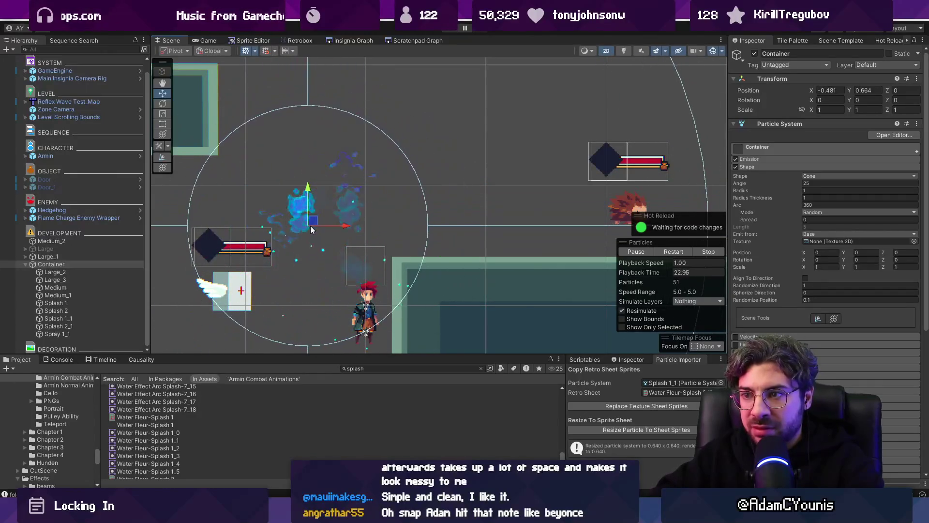
# - Set the Start Lifetime of the Large_2 and Large_3 splashes to 1
pyautogui.click(94, 273)
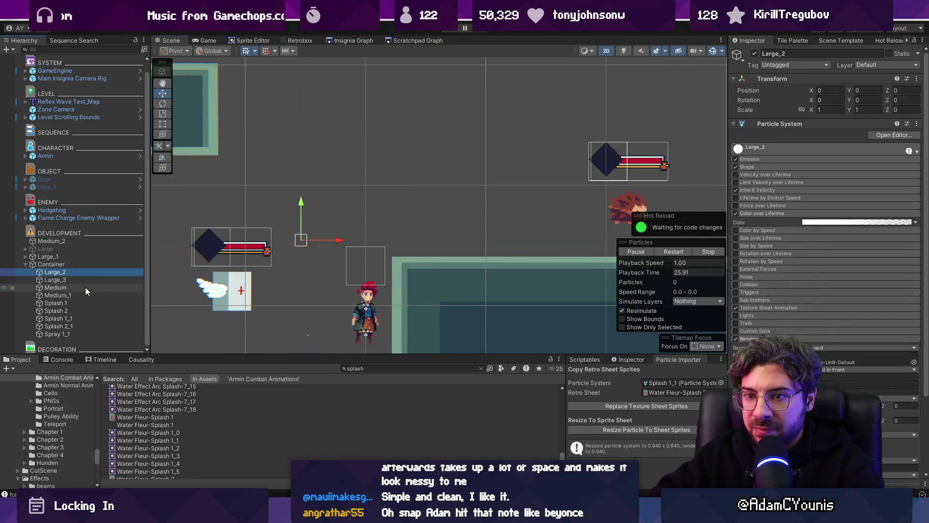
pyautogui.keyDown('shift'); pyautogui.click(86, 294); pyautogui.keyUp('shift')
pyautogui.click(795, 139)
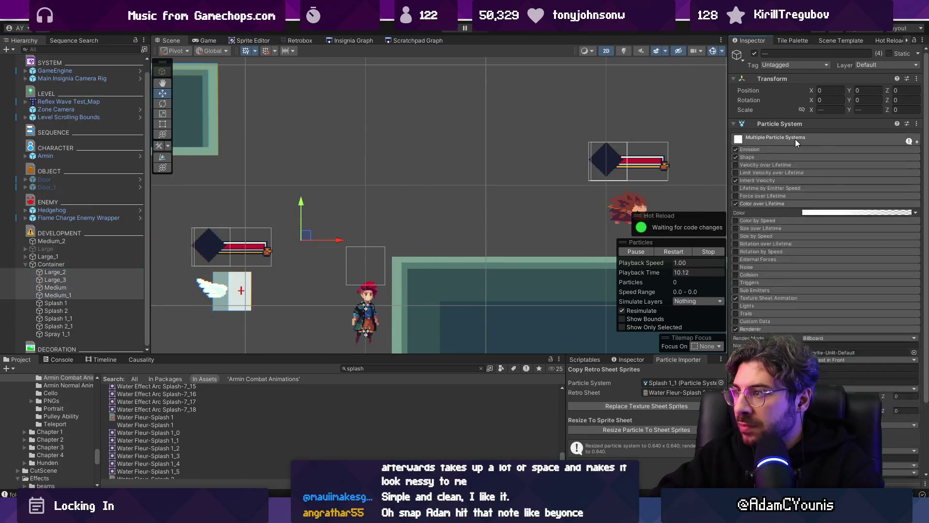
pyautogui.click(88, 293)
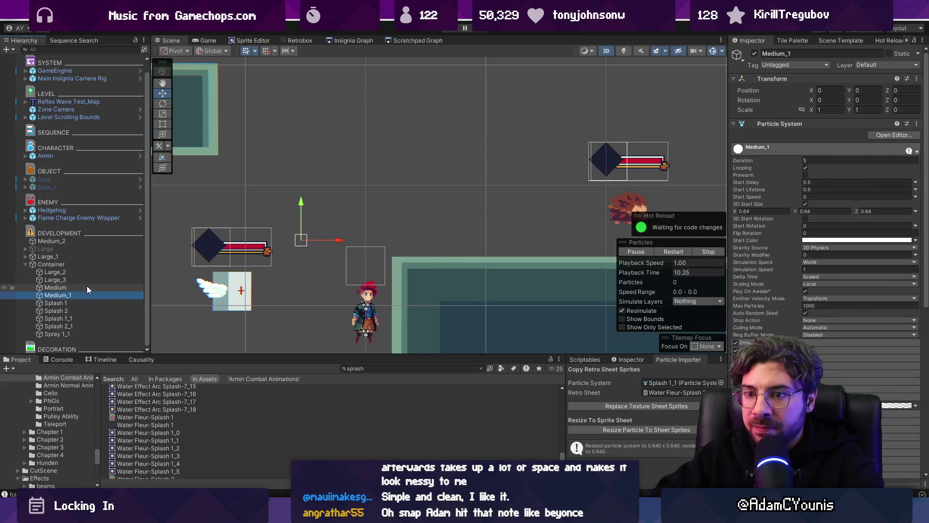
pyautogui.keyDown('shift'); pyautogui.click(86, 280); pyautogui.keyUp('shift')
pyautogui.click(818, 179)
pyautogui.write('0.7')
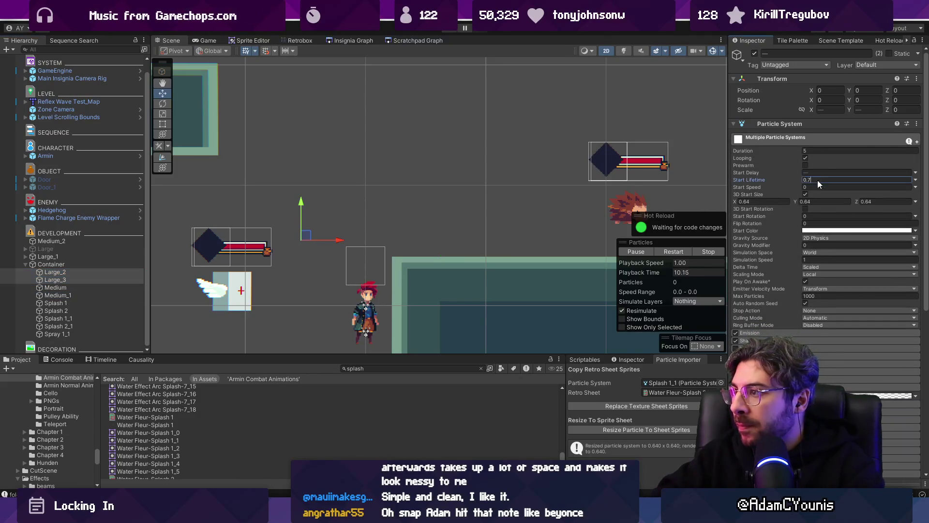
pyautogui.press('BackSpace')
pyautogui.press('BackSpace')
pyautogui.press('BackSpace')
pyautogui.write('1')
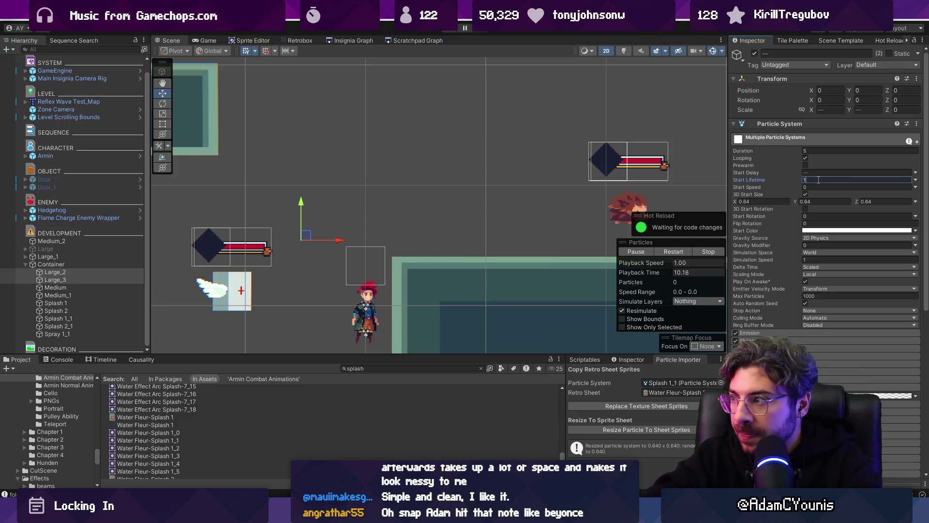
# - Set the Medium and Medium_1 splashes' Start Lifetime to 0.8, then reselect all four splashes
pyautogui.click(77, 286)
pyautogui.keyDown('shift'); pyautogui.click(80, 293); pyautogui.keyUp('shift')
pyautogui.click(857, 181)
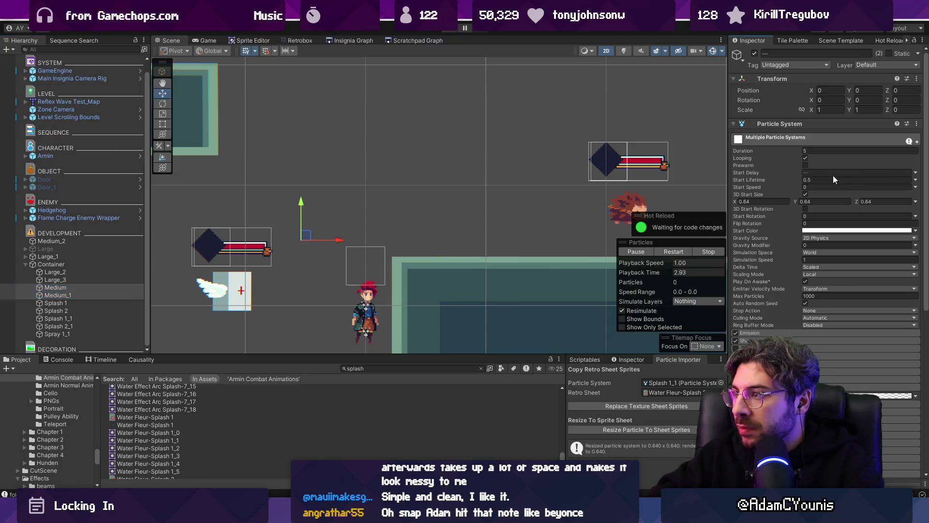
pyautogui.write('0.8')
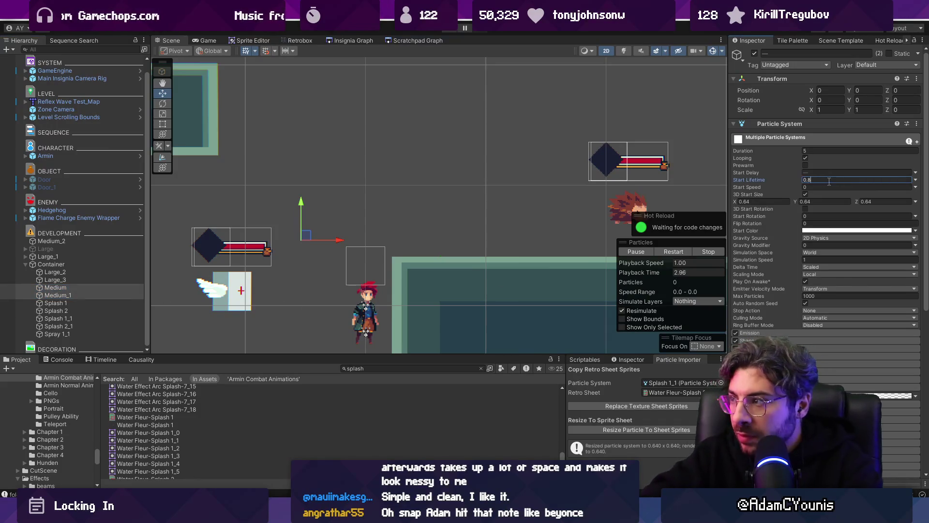
pyautogui.click(51, 264)
pyautogui.scroll(-1, 793, 318)
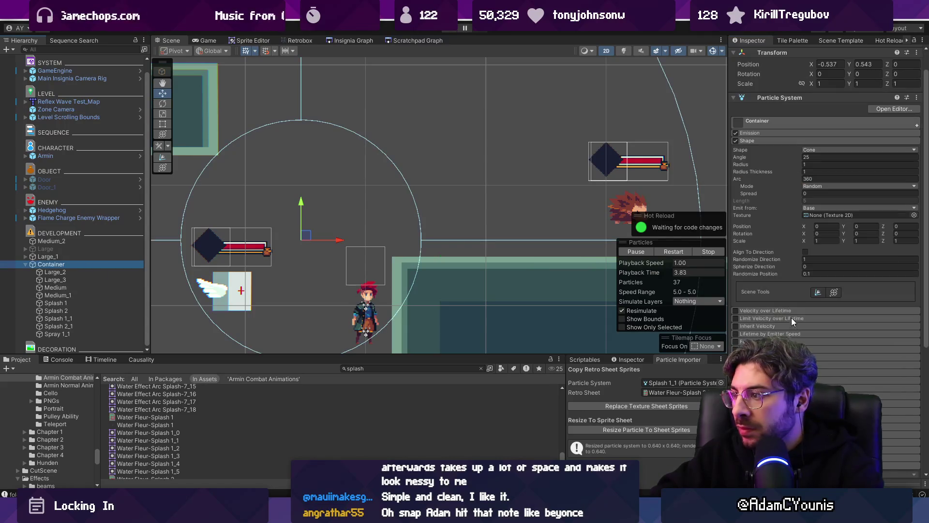
pyautogui.click(101, 273)
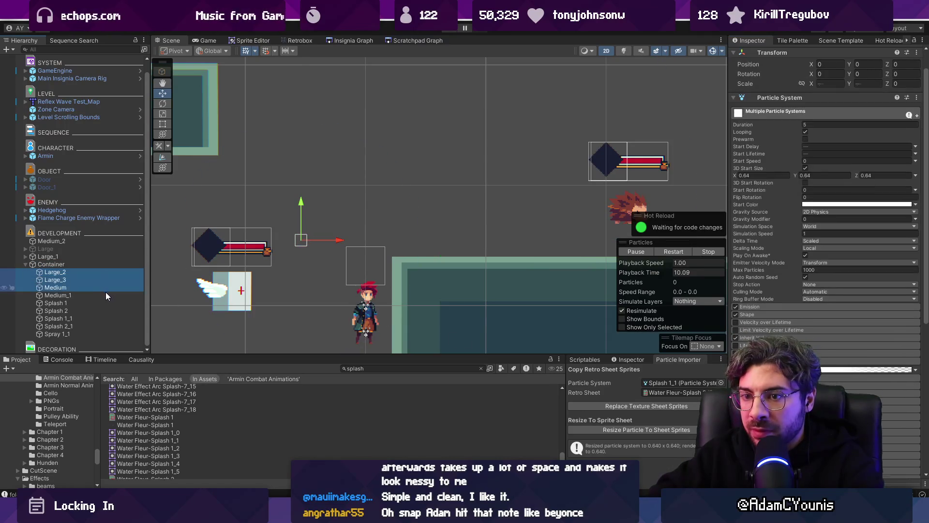
# - Drag the Color over Lifetime alpha key earlier so the four splashes fade out sooner
pyautogui.keyDown('shift'); pyautogui.click(105, 293); pyautogui.keyUp('shift')
pyautogui.click(866, 369)
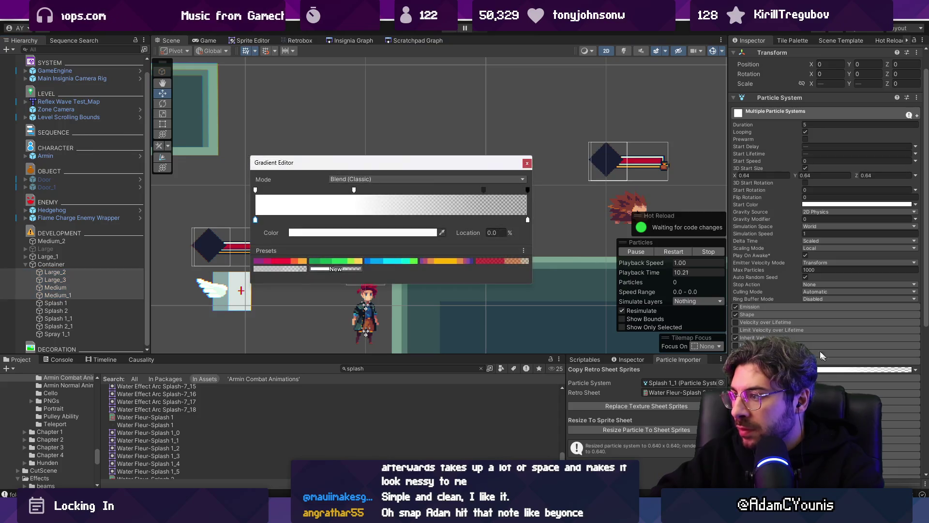
pyautogui.click(483, 191)
pyautogui.moveTo(484, 191); pyautogui.dragTo(415, 190)
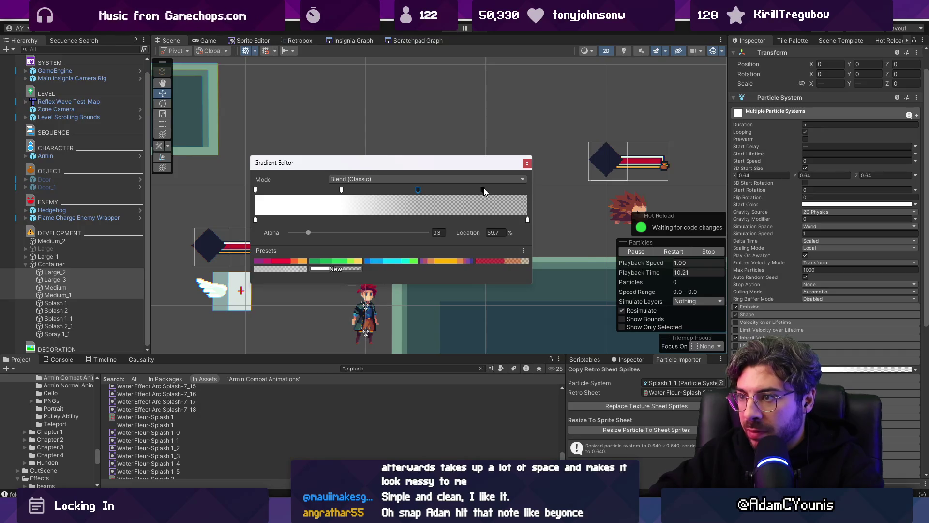
pyautogui.click(527, 163)
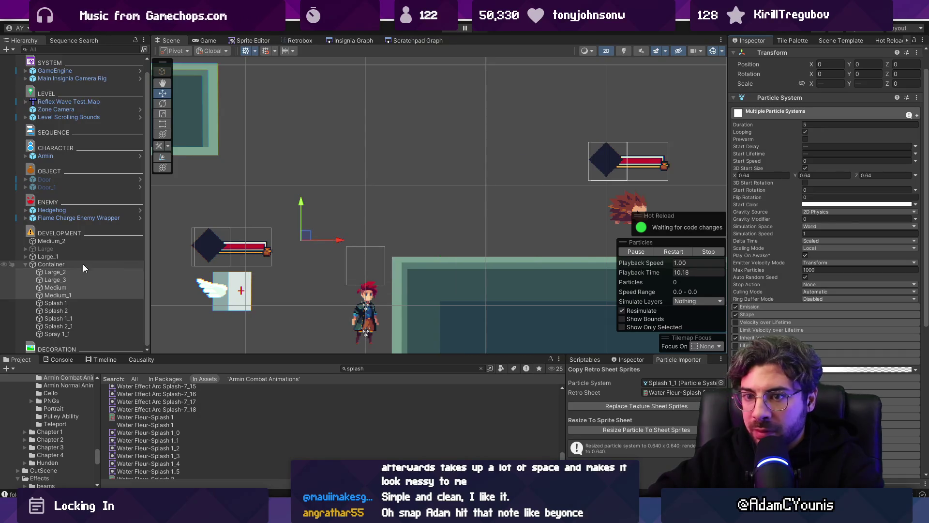
# - Move the Container around the scene to preview the burst, leaving it at 0.735, 1.01
pyautogui.click(73, 265)
pyautogui.moveTo(425, 147)
pyautogui.mouseDown()
pyautogui.moveTo(245, 150)
pyautogui.moveTo(379, 191)
pyautogui.moveTo(310, 216)
pyautogui.moveTo(274, 209)
pyautogui.moveTo(300, 241)
pyautogui.moveTo(452, 207)
pyautogui.moveTo(373, 190)
pyautogui.moveTo(306, 207)
pyautogui.moveTo(334, 145)
pyautogui.moveTo(344, 208)
pyautogui.moveTo(387, 225)
pyautogui.moveTo(465, 180)
pyautogui.moveTo(300, 194)
pyautogui.moveTo(339, 204)
pyautogui.moveTo(416, 198)
pyautogui.moveTo(369, 215)
pyautogui.moveTo(336, 197)
pyautogui.moveTo(315, 202)
pyautogui.moveTo(362, 188)
pyautogui.moveTo(416, 204)
pyautogui.moveTo(450, 169)
pyautogui.moveTo(382, 203)
pyautogui.moveTo(329, 252)
pyautogui.moveTo(334, 232)
pyautogui.moveTo(513, 191)
pyautogui.moveTo(484, 145)
pyautogui.moveTo(319, 208)
pyautogui.moveTo(264, 176)
pyautogui.mouseUp()
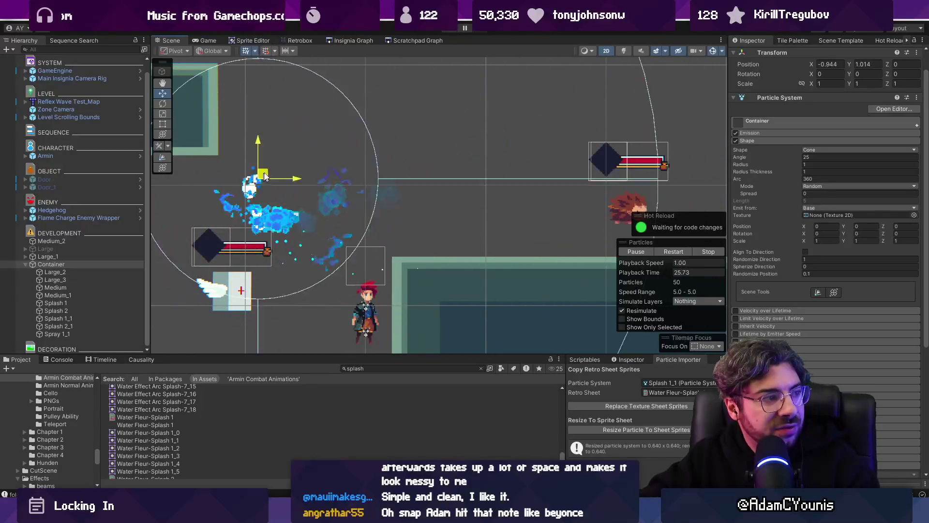
pyautogui.moveTo(368, 183)
pyautogui.mouseDown()
pyautogui.moveTo(543, 183)
pyautogui.moveTo(570, 157)
pyautogui.moveTo(373, 175)
pyautogui.moveTo(278, 215)
pyautogui.mouseUp()
pyautogui.moveTo(458, 209)
pyautogui.mouseDown()
pyautogui.moveTo(465, 201)
pyautogui.moveTo(290, 227)
pyautogui.moveTo(314, 300)
pyautogui.moveTo(406, 195)
pyautogui.moveTo(382, 207)
pyautogui.moveTo(300, 208)
pyautogui.moveTo(314, 251)
pyautogui.moveTo(338, 216)
pyautogui.moveTo(442, 220)
pyautogui.moveTo(508, 207)
pyautogui.moveTo(218, 214)
pyautogui.moveTo(523, 189)
pyautogui.moveTo(499, 193)
pyautogui.moveTo(487, 183)
pyautogui.moveTo(497, 180)
pyautogui.moveTo(245, 183)
pyautogui.moveTo(518, 182)
pyautogui.moveTo(455, 183)
pyautogui.mouseUp()
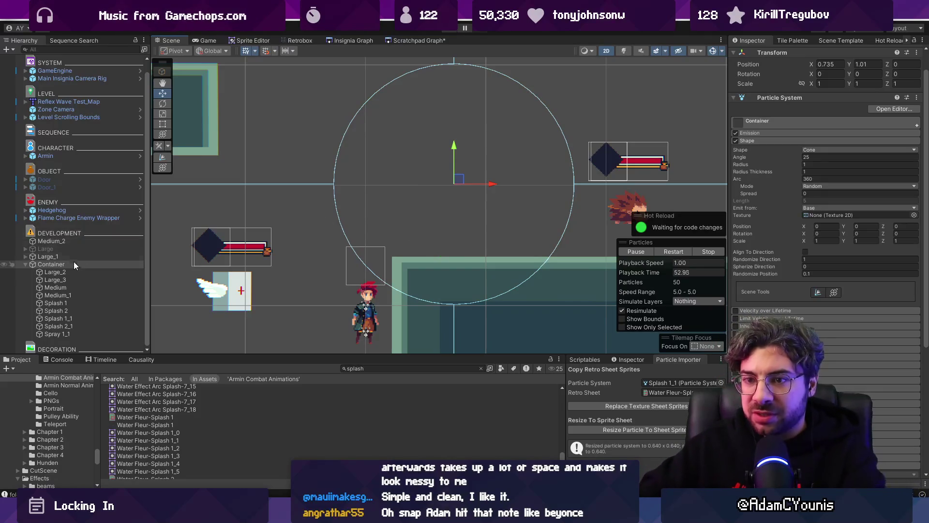
pyautogui.click(788, 100)
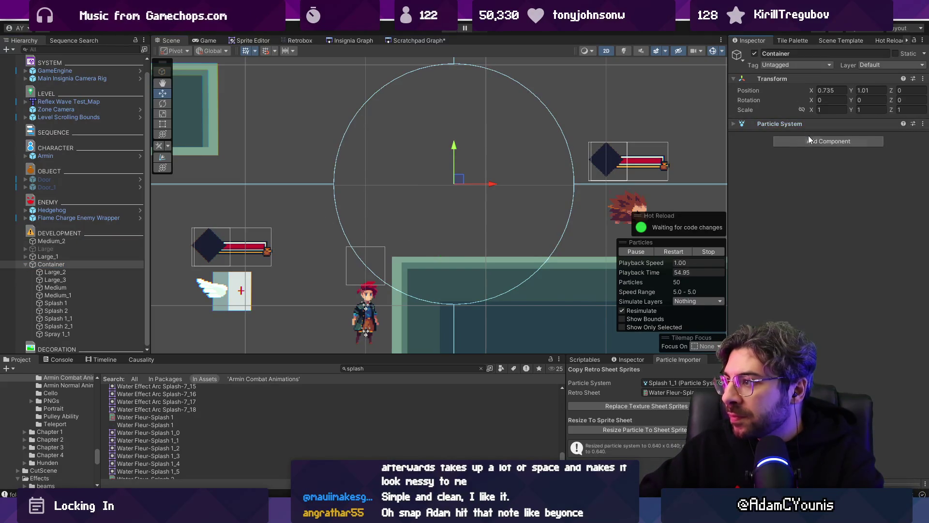
pyautogui.click(828, 141)
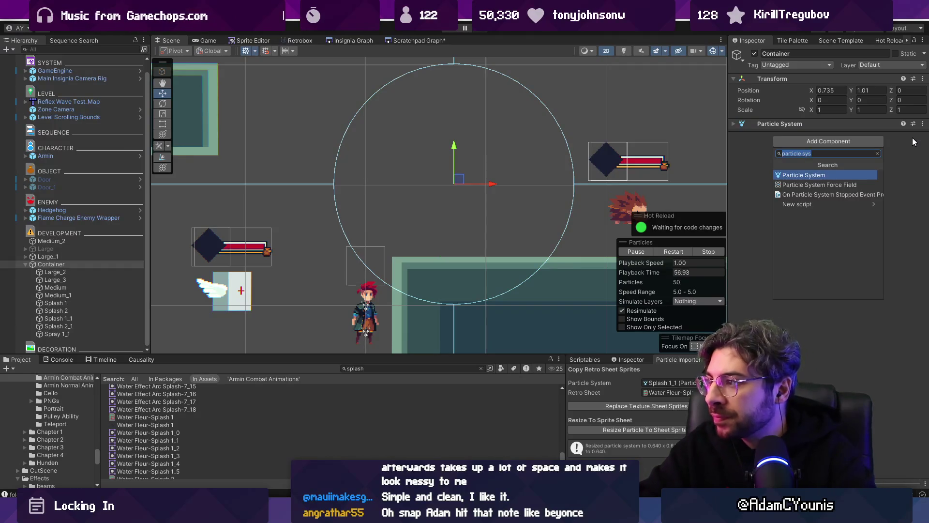
pyautogui.write('Effect')
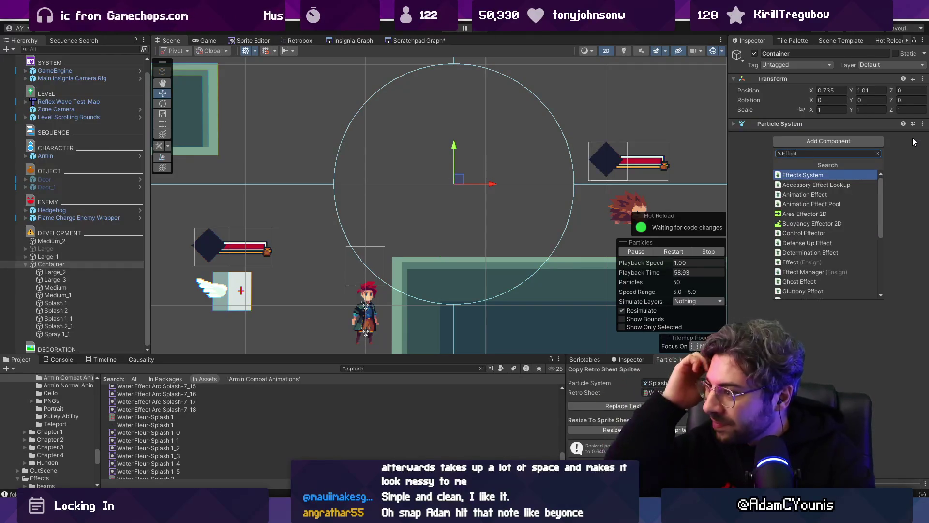
pyautogui.click(814, 175)
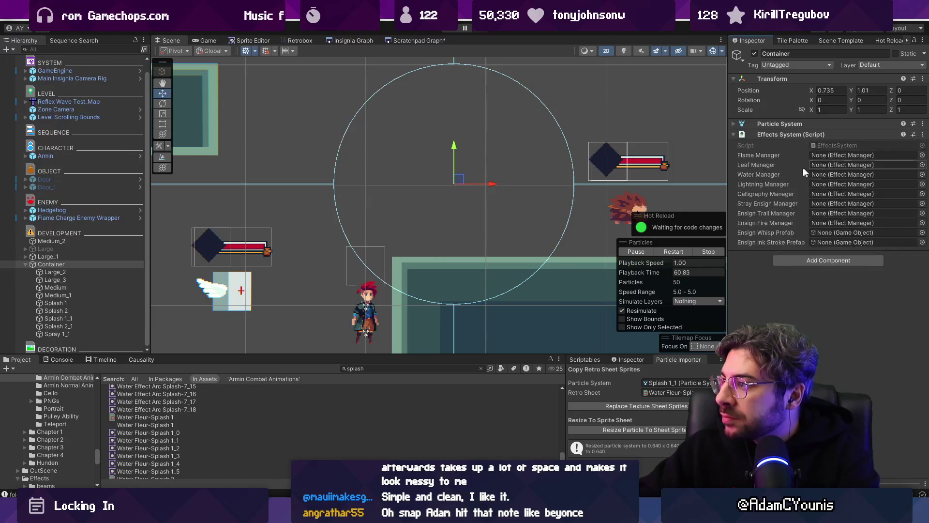
pyautogui.rightClick(783, 138)
pyautogui.click(794, 156)
pyautogui.click(801, 140)
pyautogui.write('effect')
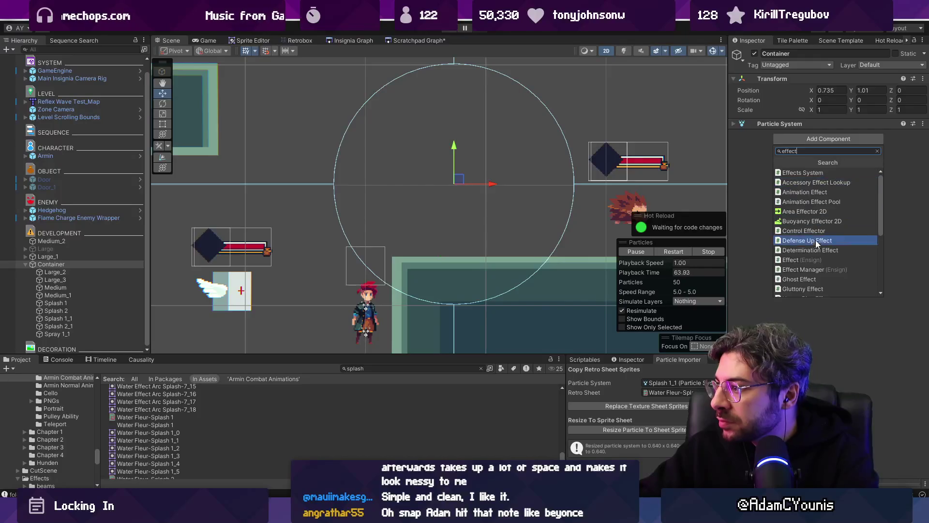
pyautogui.click(814, 258)
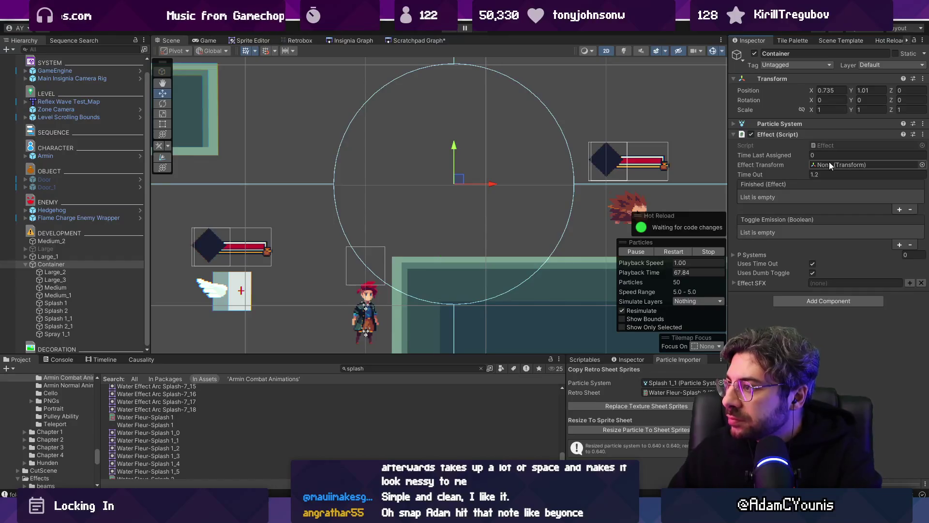
pyautogui.rightClick(777, 138)
pyautogui.click(791, 158)
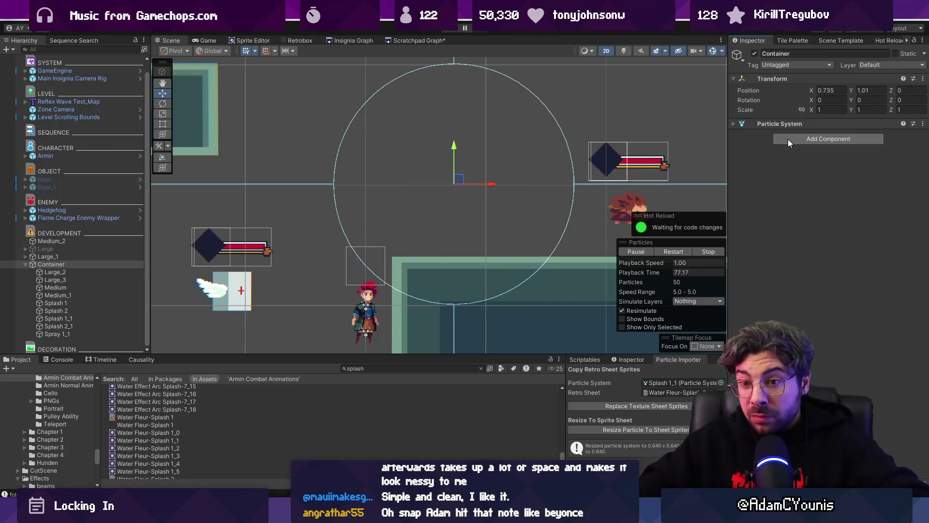
pyautogui.click(788, 138)
pyautogui.write('Emi')
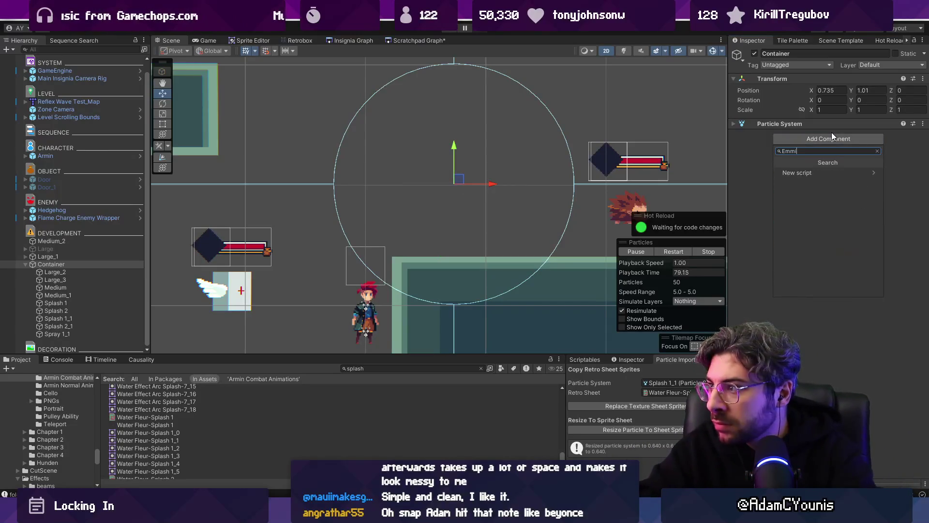
pyautogui.write('ssionMN')
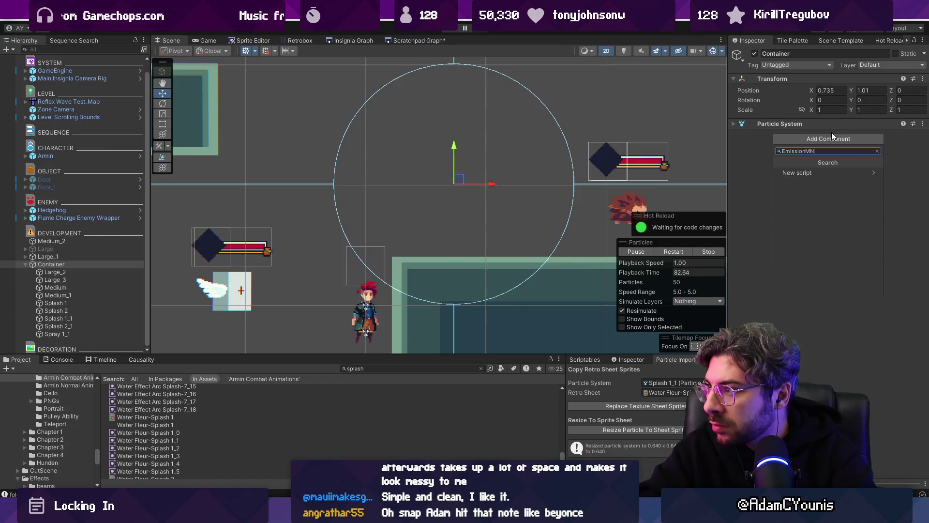
pyautogui.press('Escape')
pyautogui.press('Escape')
pyautogui.click(76, 272)
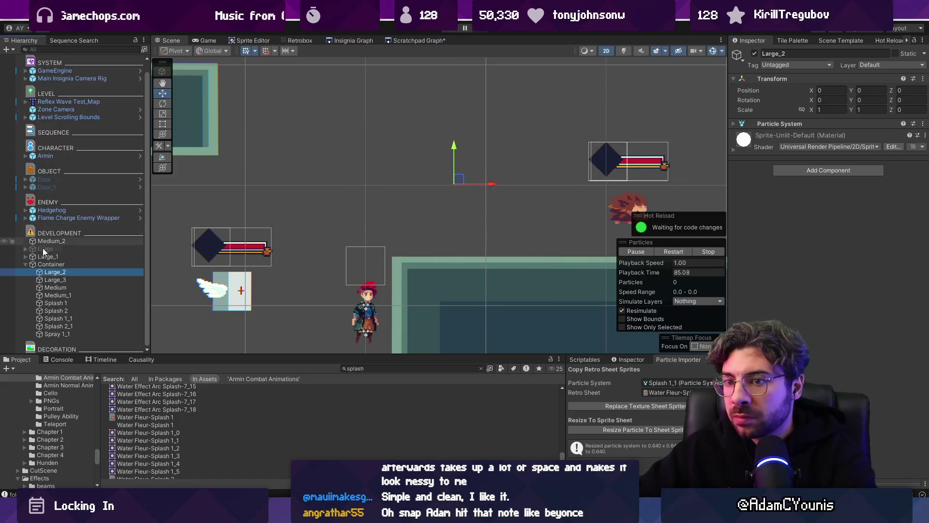